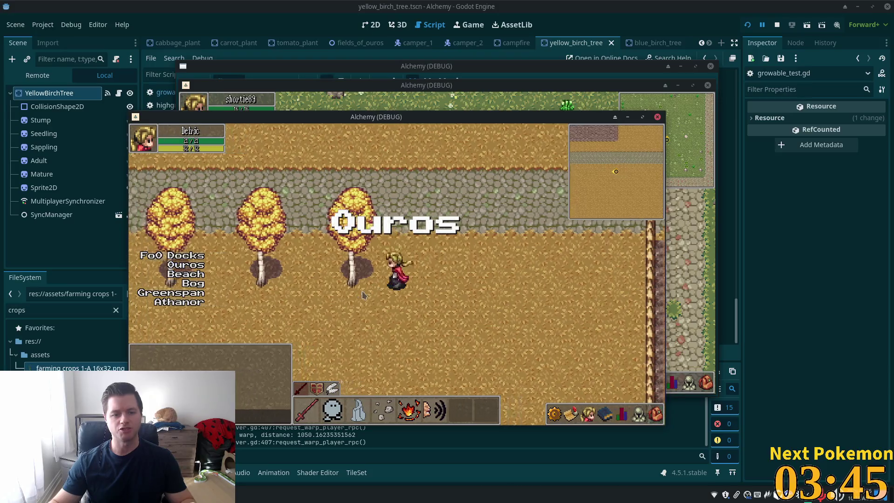
Chop the birch tree in the debug game, stop the project, and switch to growable_test.gd.
{"action": "left_click_drag", "start_coordinate": [409, 117], "coordinate": [563, 99]}
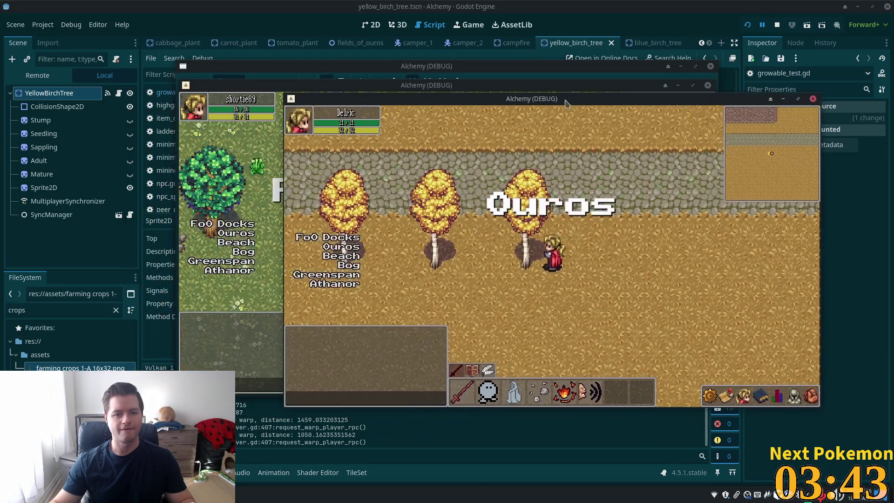
{"action": "left_click", "coordinate": [535, 268]}
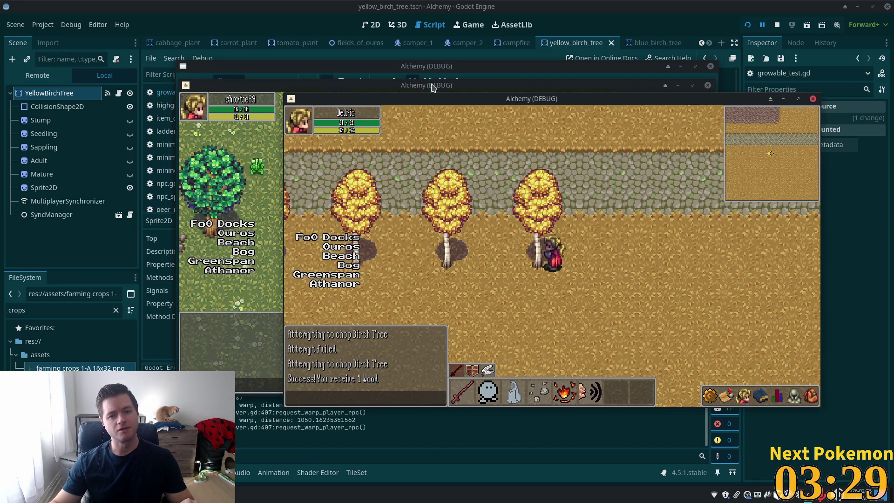
{"action": "key", "text": "F8"}
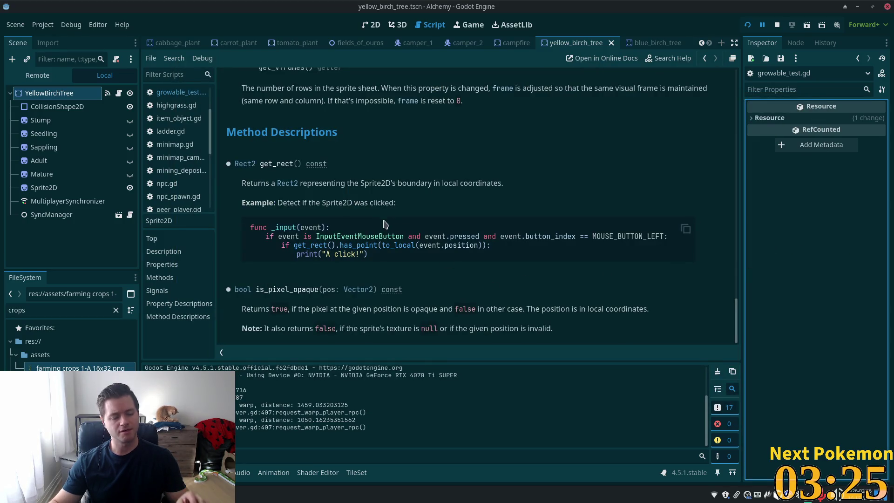
{"action": "key", "text": "alt+Tab"}
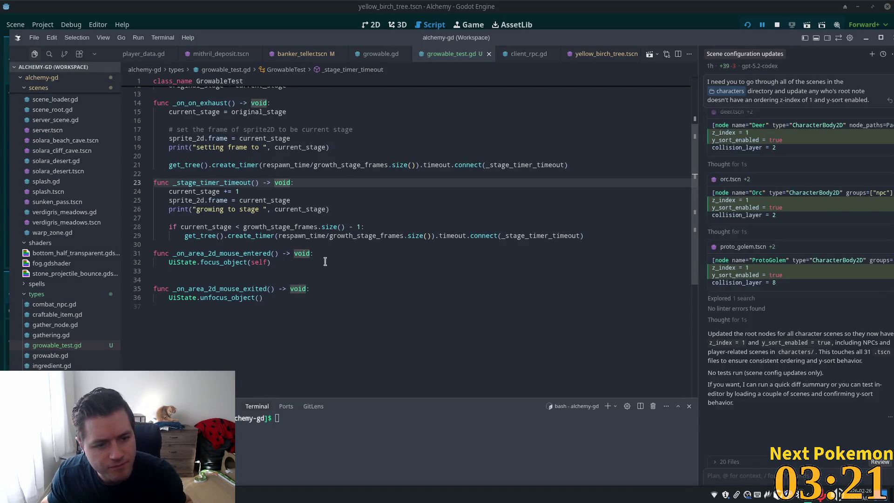
Replace original_stage in the exhaust reset line with the suggested growth_stage_frames expression.
{"action": "scroll", "coordinate": [324, 264], "scroll_direction": "up", "scroll_amount": 4}
{"action": "left_click", "coordinate": [294, 170]}
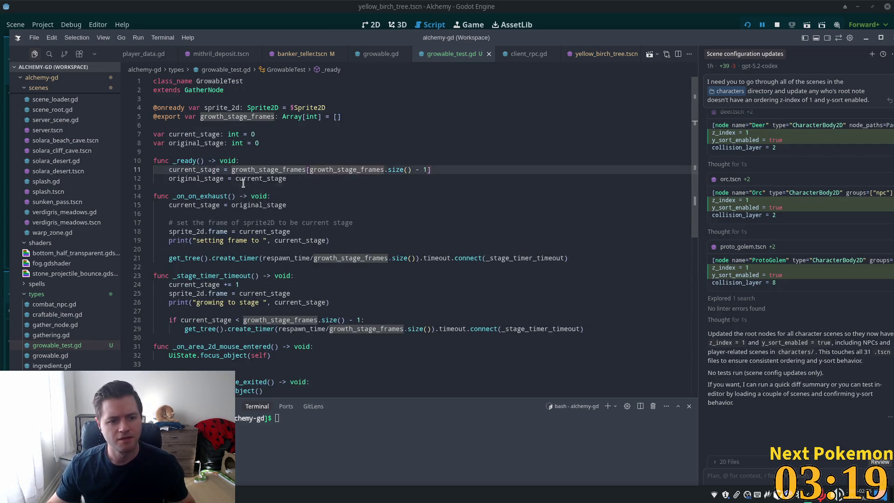
{"action": "key", "text": "Down"}
{"action": "key", "text": "Down"}
{"action": "key", "text": "Down"}
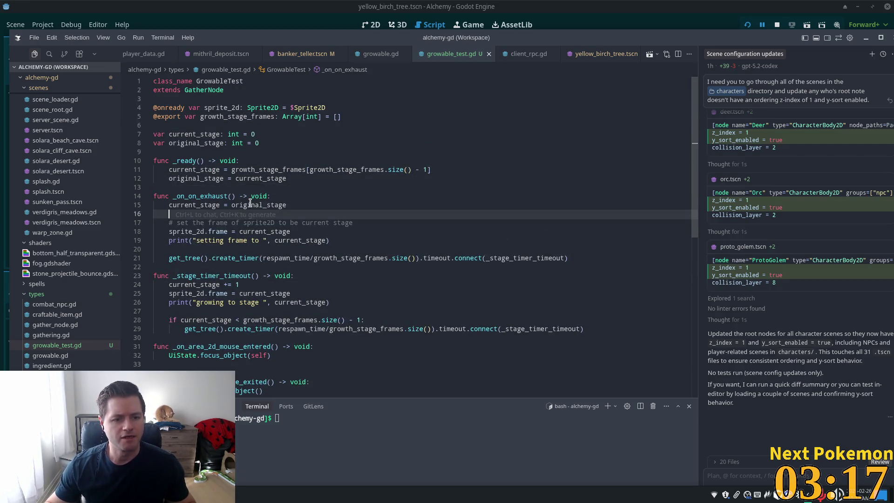
{"action": "left_click", "coordinate": [298, 205]}
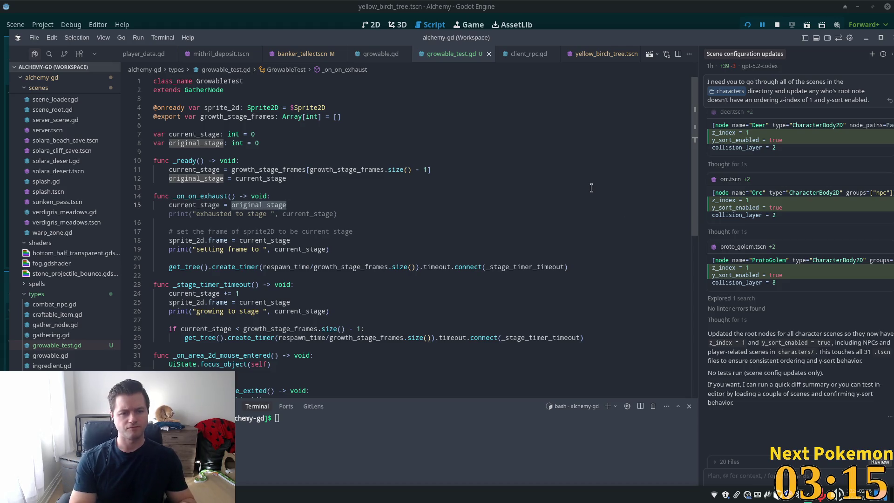
{"action": "key", "text": "ctrl+BackSpace"}
{"action": "type", "text": "gr"}
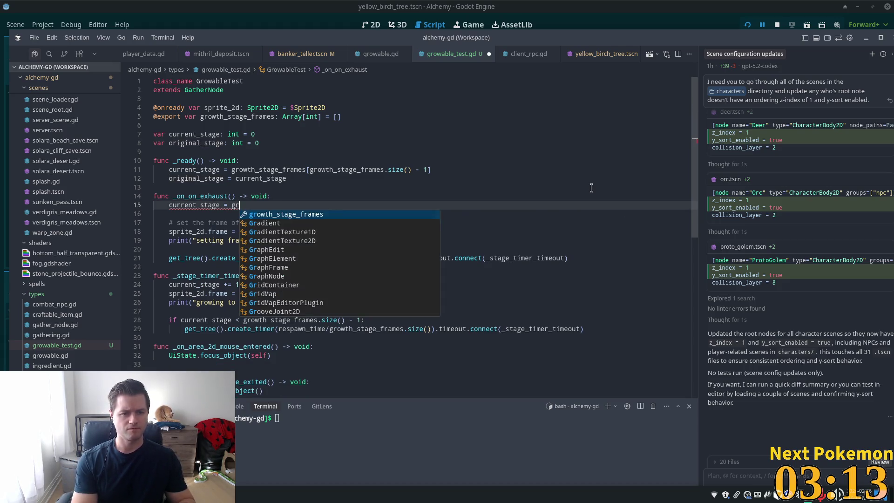
{"action": "key", "text": "Tab"}
Change the bracket index to 0 so the reset reads growth_stage_frames[0].
{"action": "key", "text": "Left"}
{"action": "key", "text": "Left"}
{"action": "key", "text": "shift+alt+Right"}
{"action": "key", "text": "shift+alt+Right"}
{"action": "key", "text": "shift+alt+Right"}
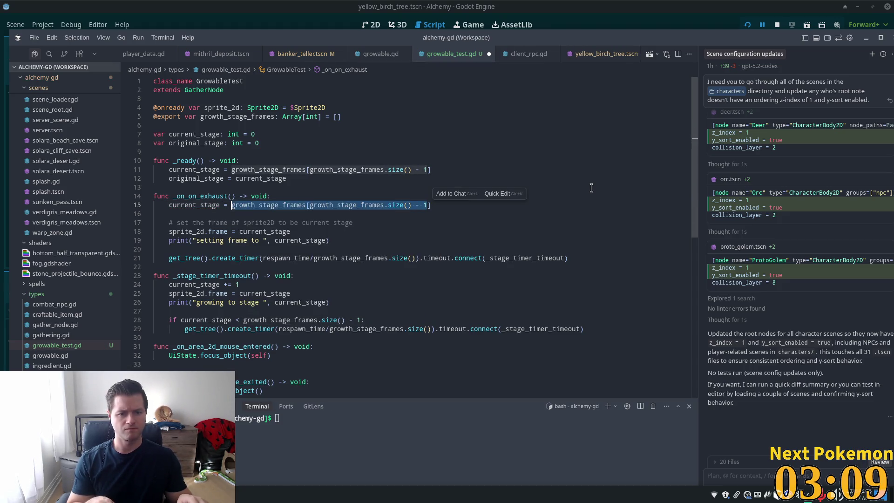
{"action": "key", "text": "shift+alt+Left"}
{"action": "key", "text": "BackSpace"}
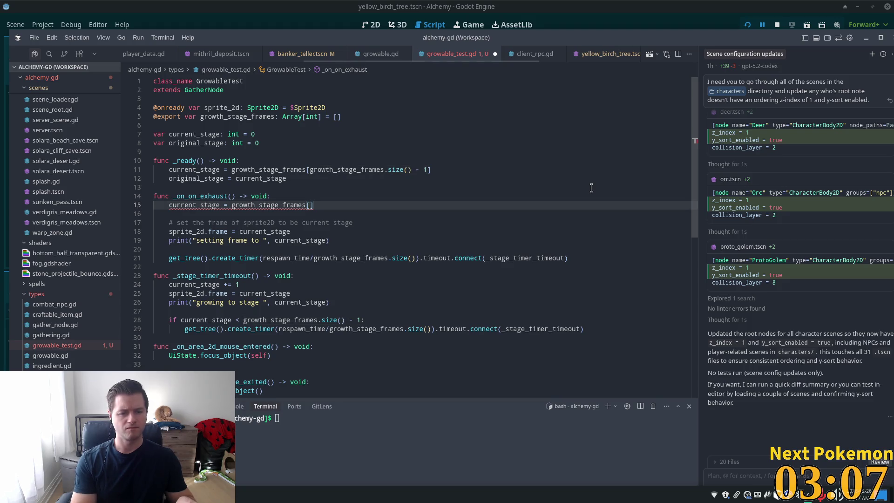
{"action": "type", "text": "0"}
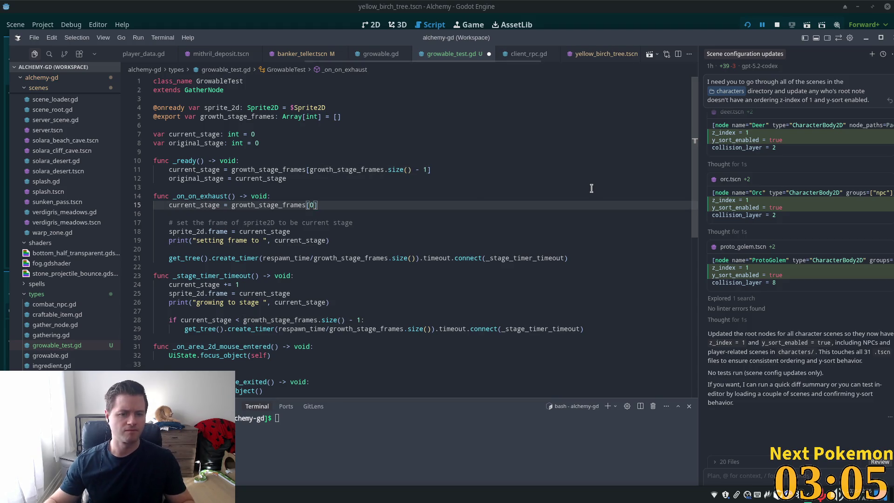
{"action": "left_click", "coordinate": [475, 179]}
{"action": "left_click", "coordinate": [370, 213]}
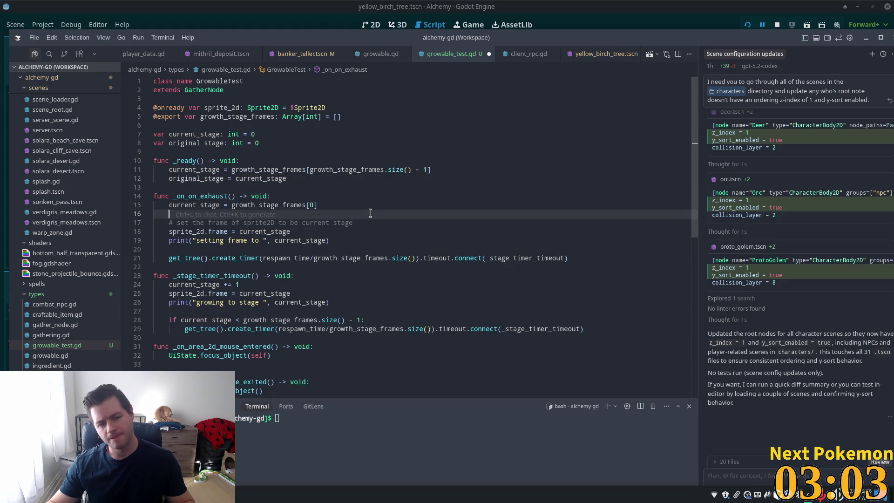
{"action": "left_click", "coordinate": [358, 204]}
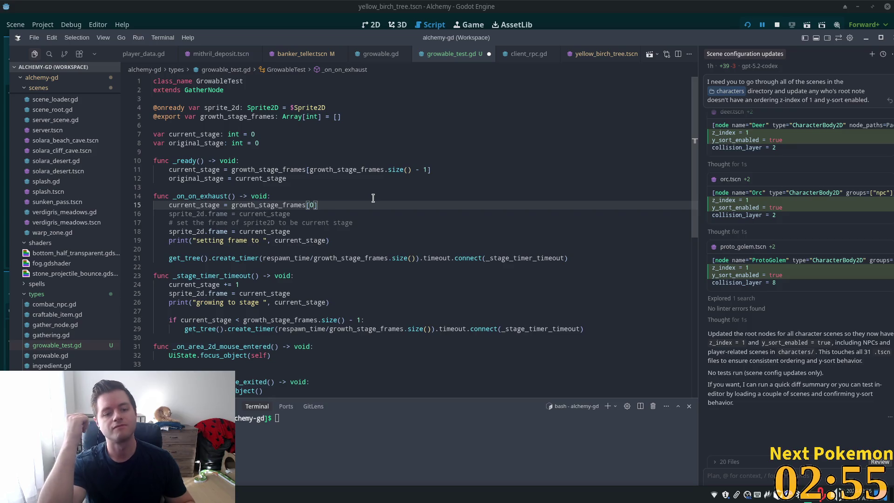
{"action": "key", "text": "ctrl+z"}
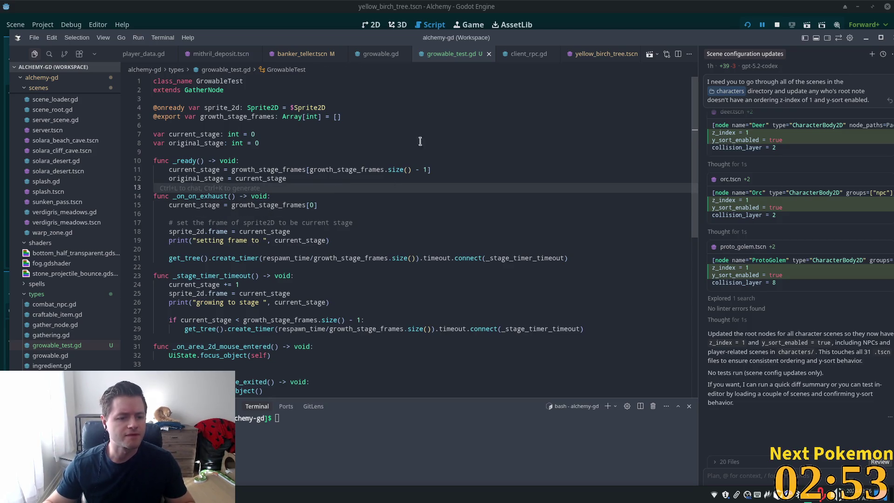
Review the stage increment, then make the exhaust handler reset current_stage to 0.
{"action": "left_click", "coordinate": [241, 284]}
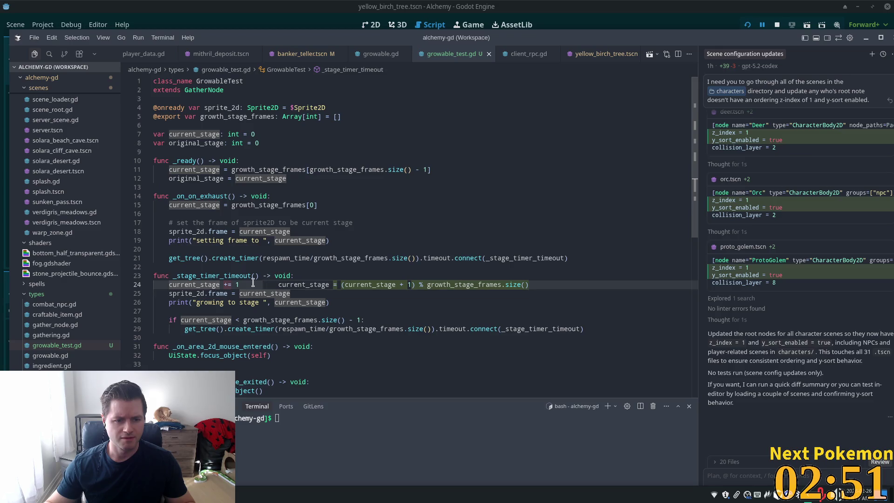
{"action": "scroll", "coordinate": [226, 301], "scroll_direction": "down", "scroll_amount": 2}
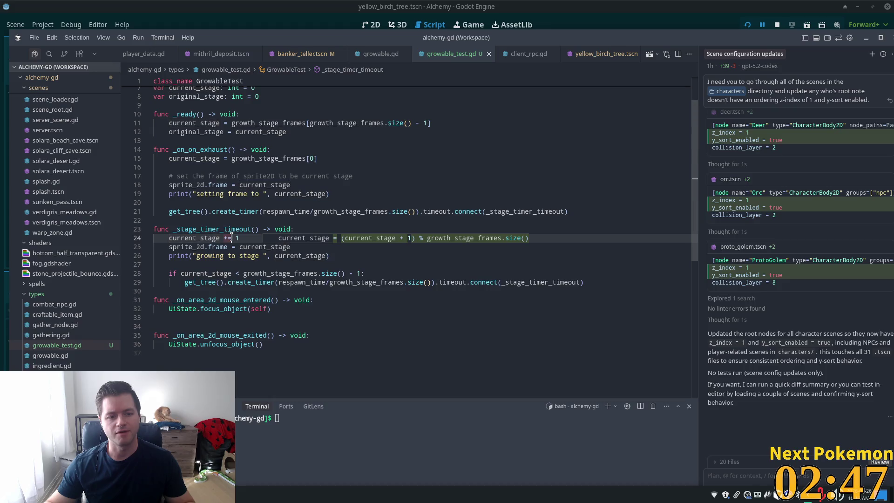
{"action": "double_click", "coordinate": [201, 238]}
{"action": "left_click", "coordinate": [239, 247]}
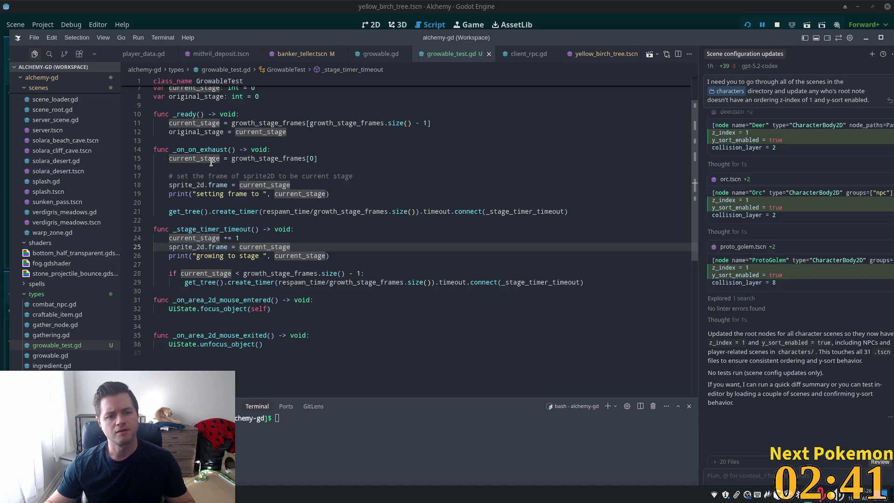
{"action": "left_click", "coordinate": [323, 152]}
{"action": "left_click_drag", "start_coordinate": [322, 159], "coordinate": [230, 159]}
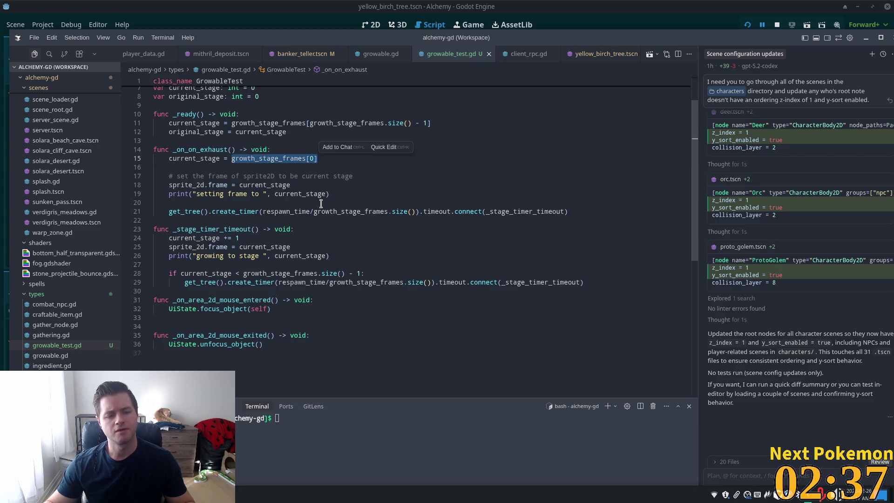
{"action": "type", "text": "0"}
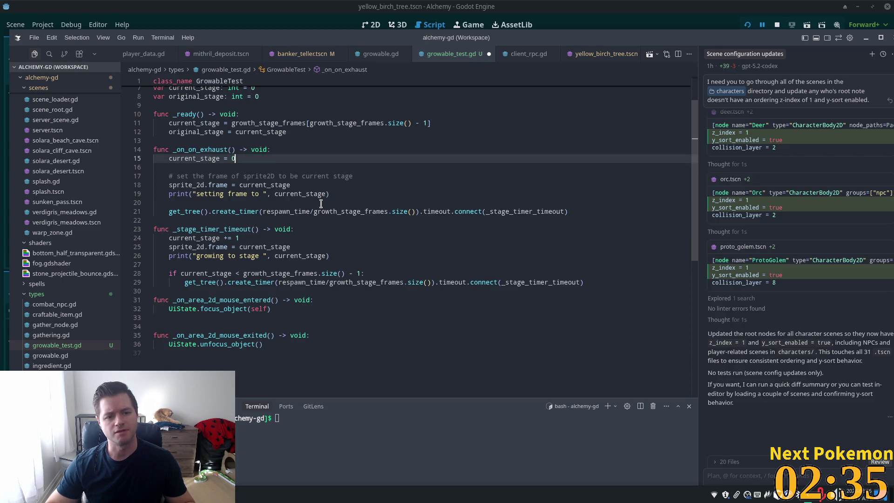
Set the sprite frame assignment to growth_stage_frames[current_stage] and check the exhaust frame line.
{"action": "left_click", "coordinate": [238, 247]}
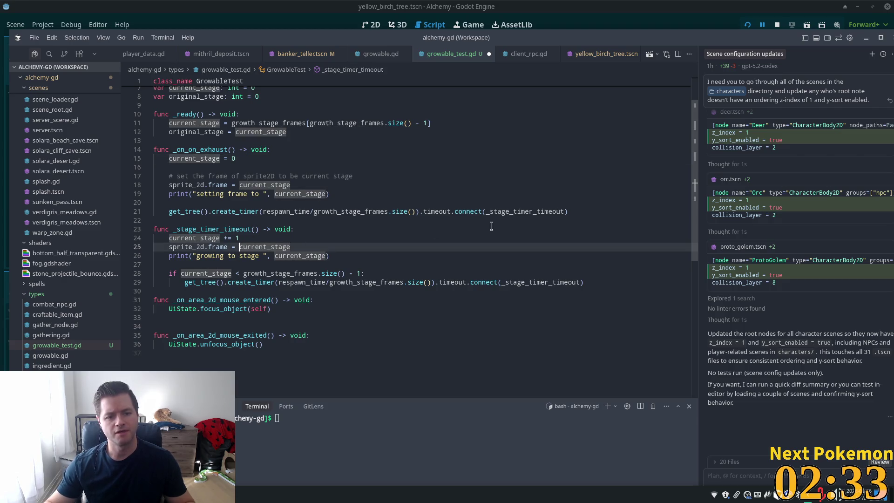
{"action": "key", "text": "ctrl+shift+Right"}
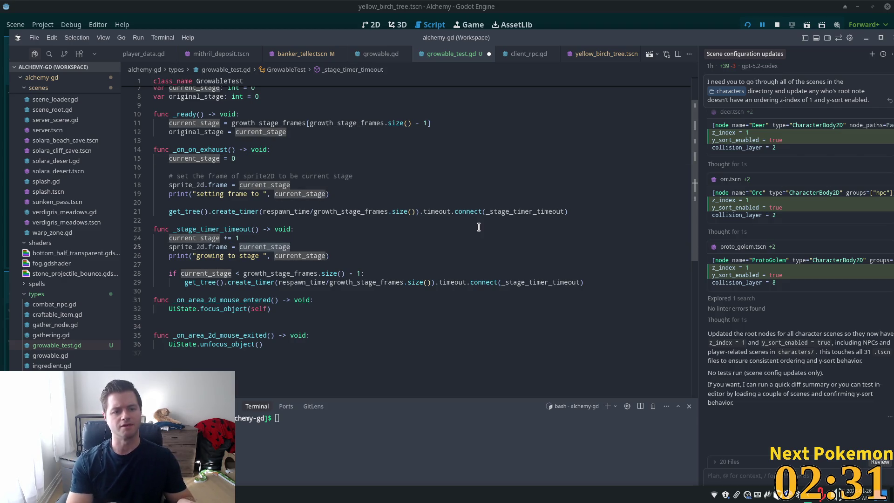
{"action": "type", "text": "growth_stage_frames[current_stage]"}
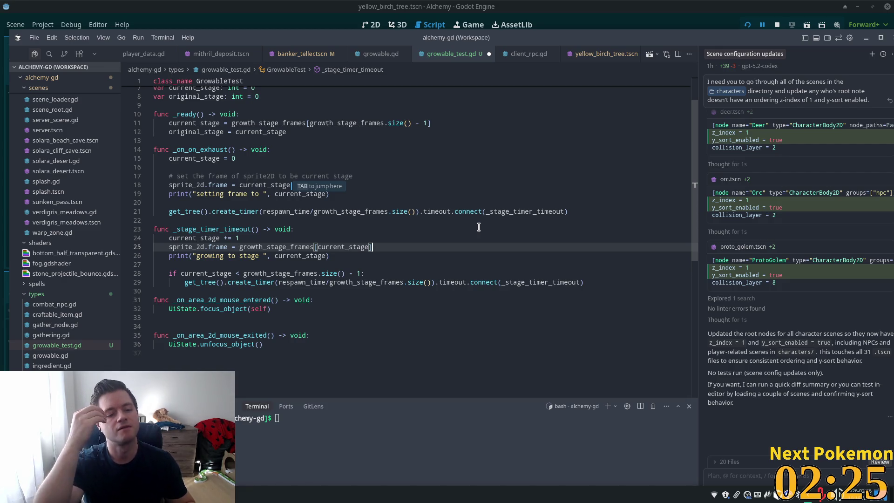
{"action": "left_click", "coordinate": [241, 185]}
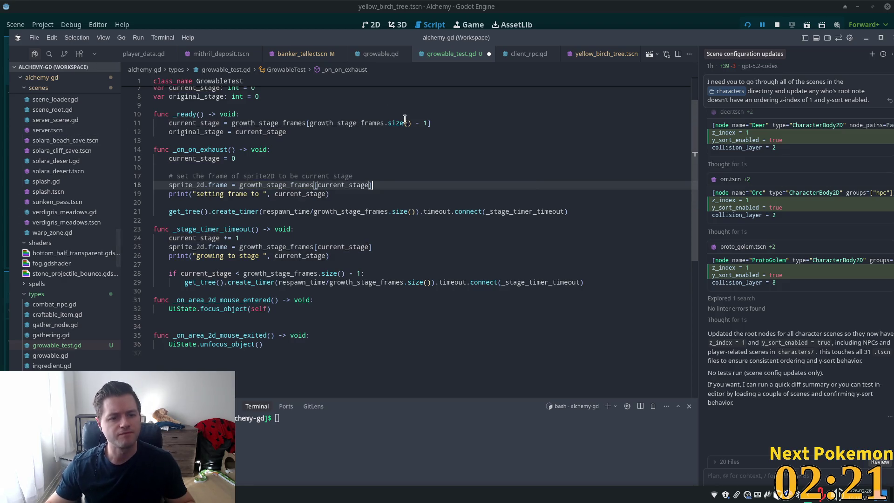
{"action": "left_click", "coordinate": [321, 168]}
{"action": "left_click", "coordinate": [385, 187]}
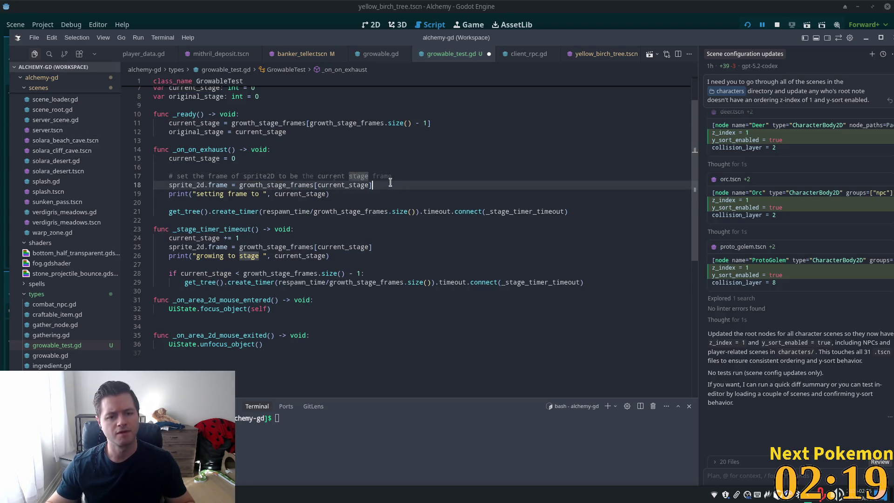
{"action": "scroll", "coordinate": [353, 168], "scroll_direction": "up", "scroll_amount": 2}
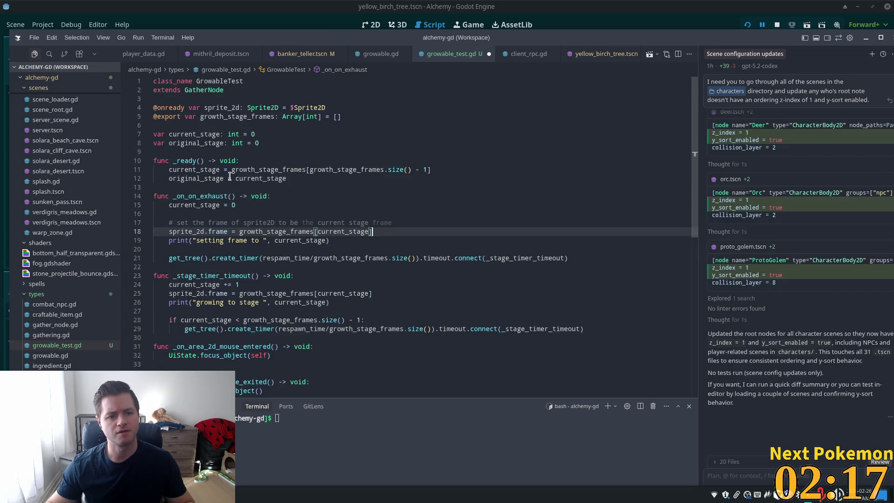
{"action": "left_click", "coordinate": [364, 174]}
{"action": "left_click", "coordinate": [377, 157]}
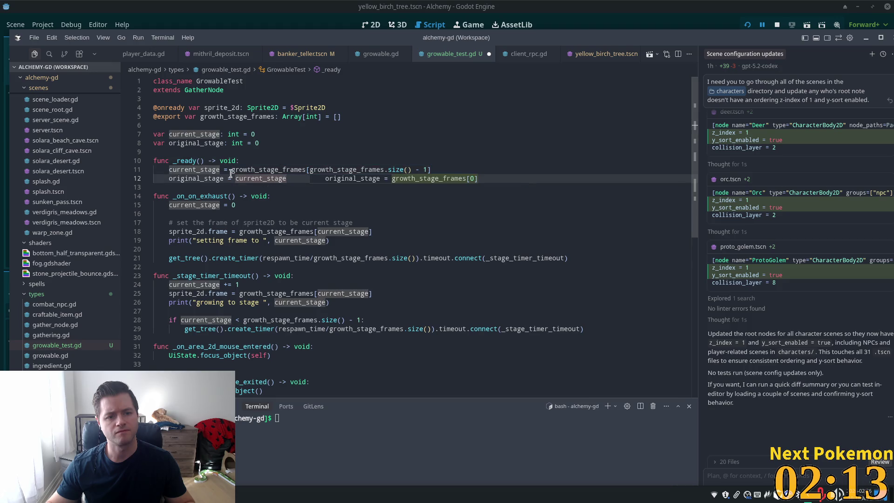
Delete the unused original_stage declaration, its _ready assignment, and the stray blank line.
{"action": "left_click", "coordinate": [280, 144]}
{"action": "left_click", "coordinate": [250, 179]}
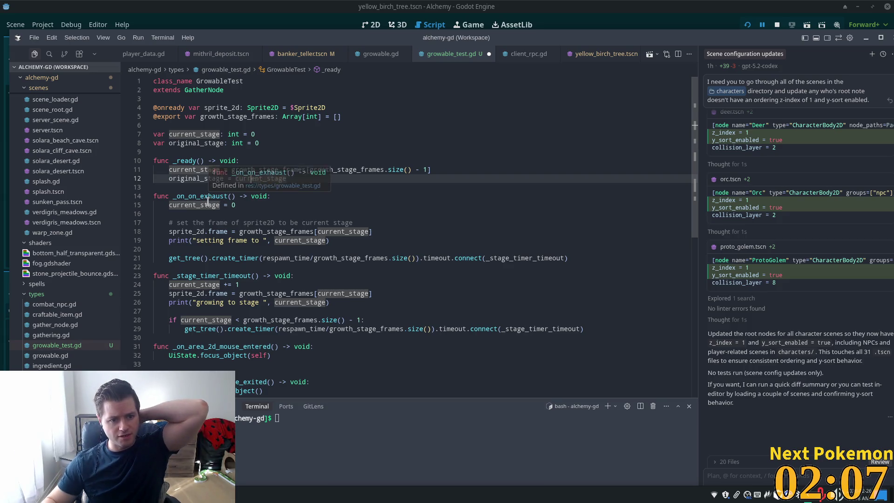
{"action": "double_click", "coordinate": [200, 179]}
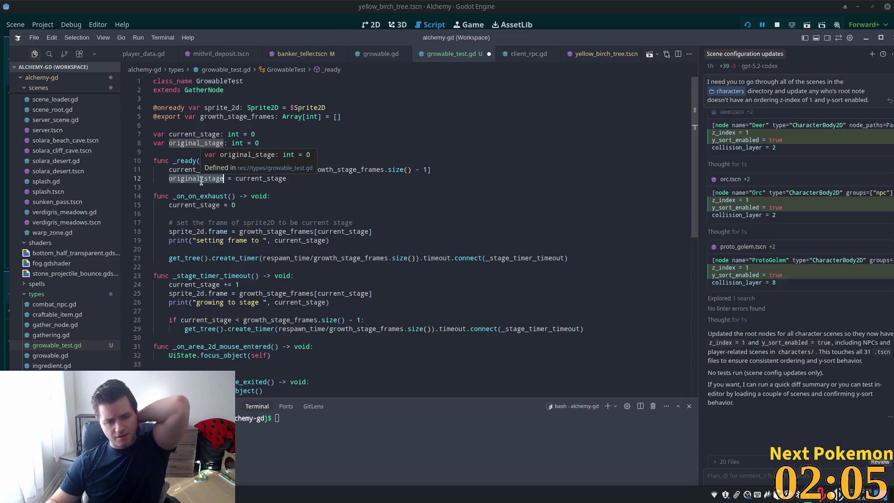
{"action": "left_click", "coordinate": [268, 143]}
{"action": "key", "text": "shift+Up"}
{"action": "key", "text": "BackSpace"}
{"action": "left_click", "coordinate": [294, 170]}
{"action": "key", "text": "shift+Home"}
{"action": "key", "text": "shift+Home"}
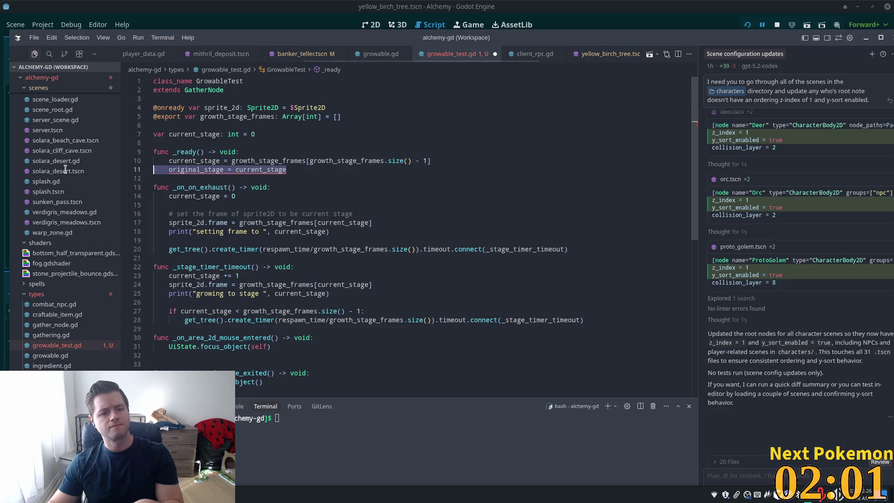
{"action": "key", "text": "BackSpace"}
{"action": "key", "text": "BackSpace"}
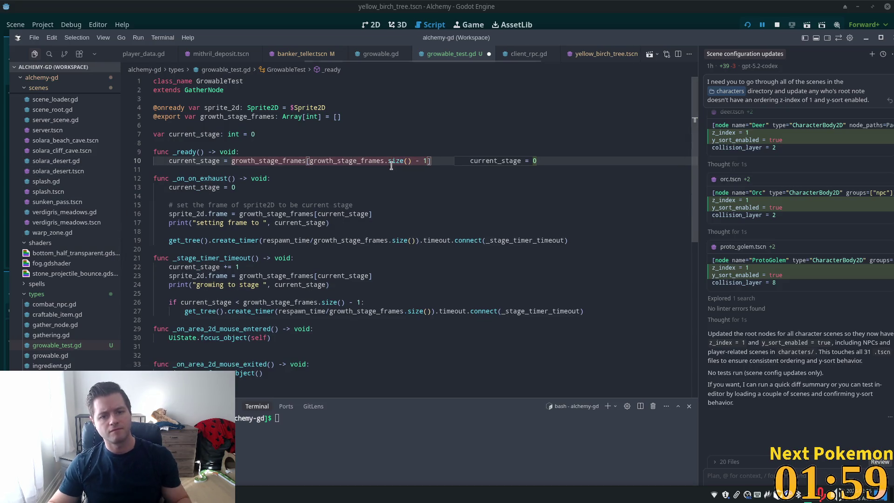
{"action": "left_click", "coordinate": [399, 255]}
Review the timer handler, highlighting every use of current_stage and growth_stage_frames.
{"action": "left_click", "coordinate": [236, 258]}
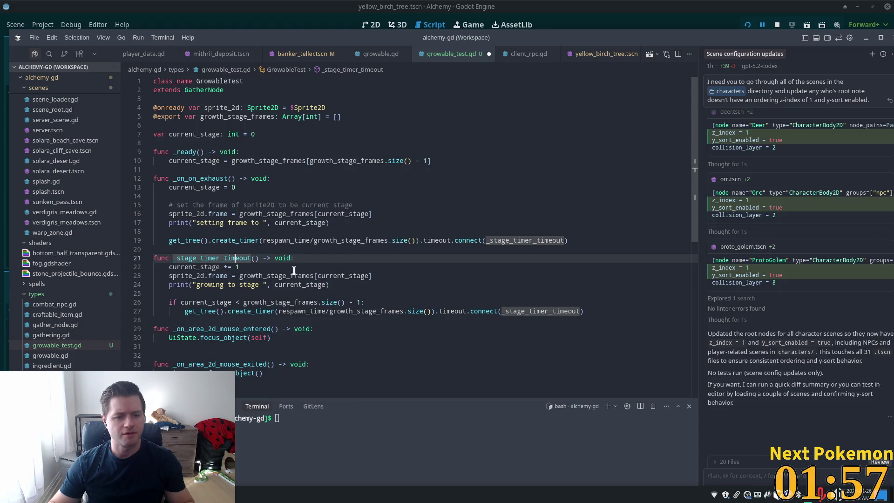
{"action": "scroll", "coordinate": [357, 259], "scroll_direction": "down", "scroll_amount": 2}
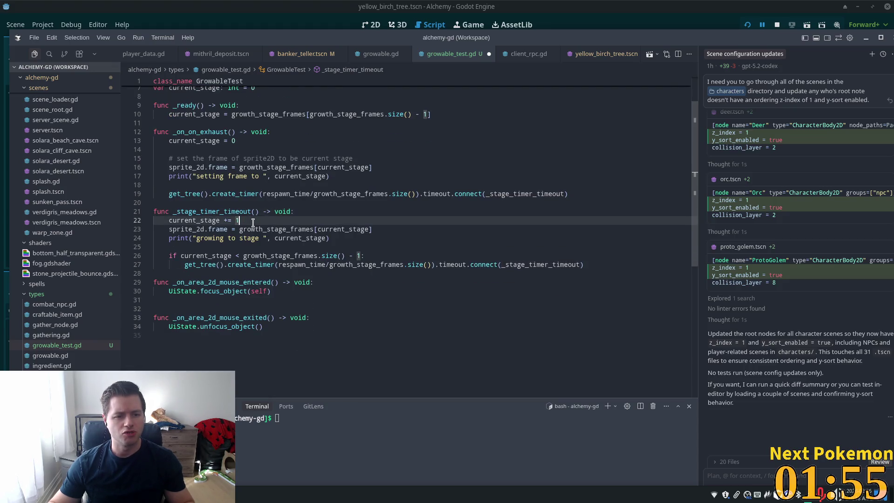
{"action": "key", "text": "Down"}
{"action": "left_click", "coordinate": [286, 247]}
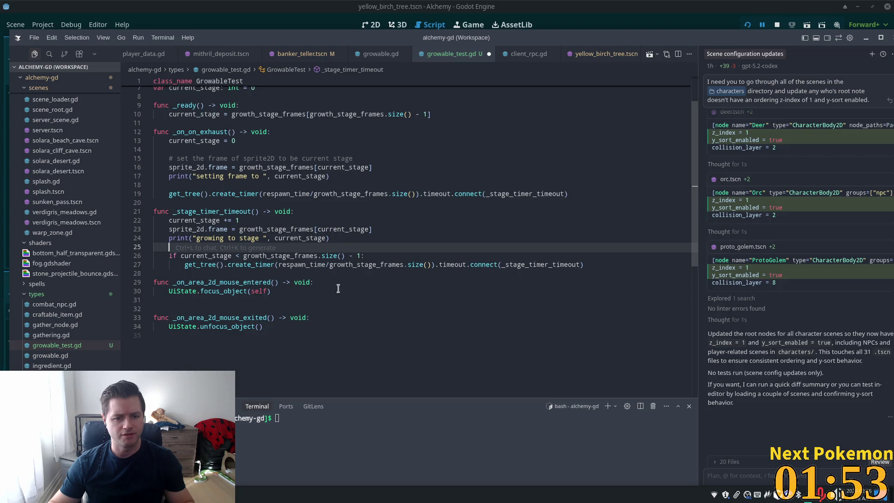
{"action": "left_click", "coordinate": [227, 256]}
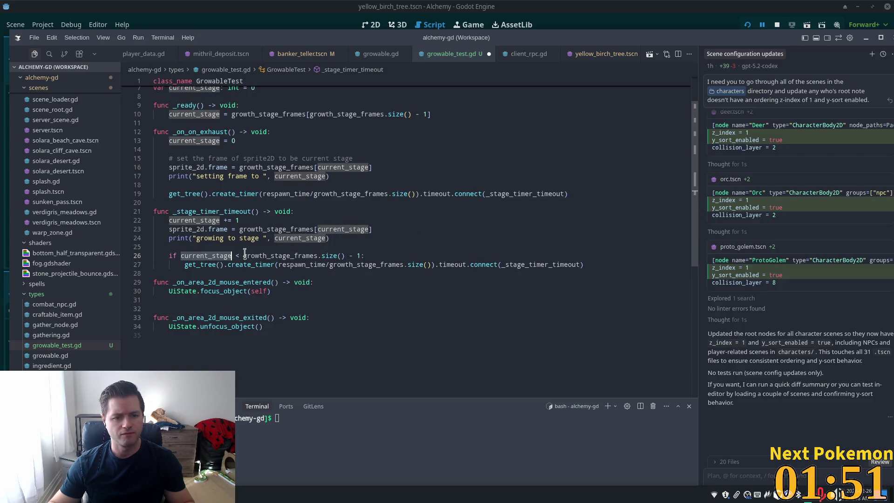
{"action": "left_click", "coordinate": [391, 241]}
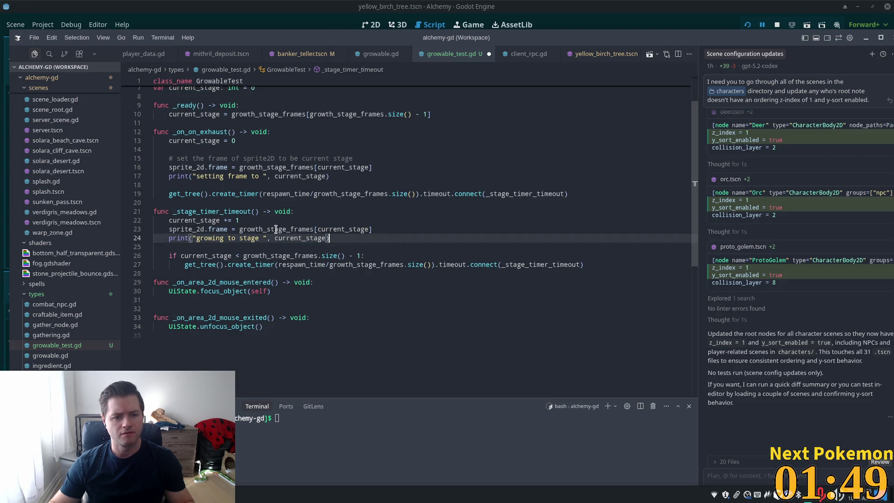
{"action": "left_click", "coordinate": [206, 220]}
{"action": "double_click", "coordinate": [263, 229]}
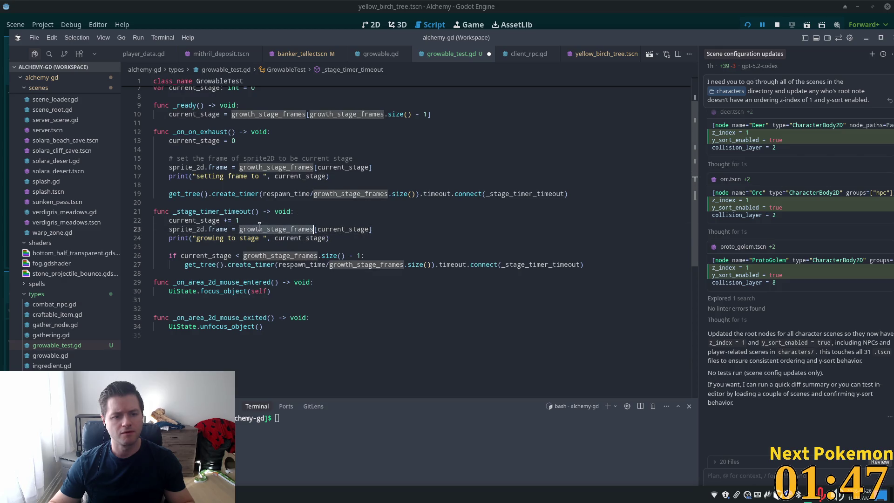
{"action": "double_click", "coordinate": [216, 220]}
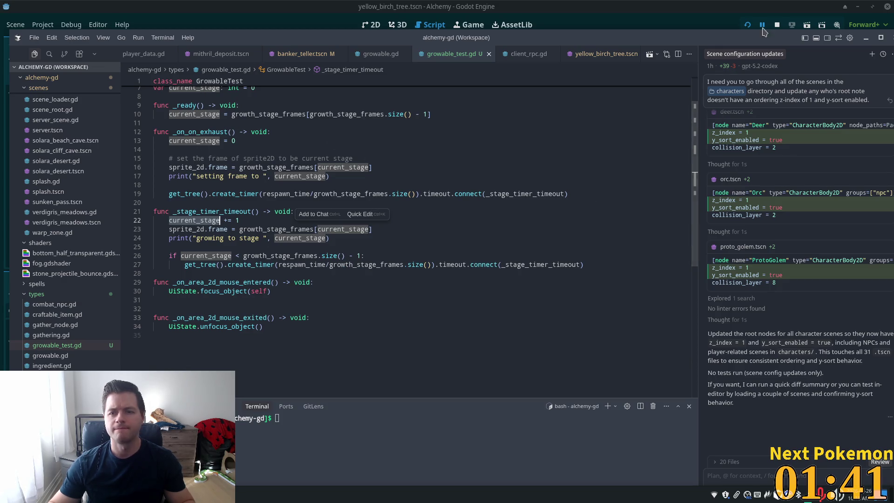
Rerun the game, chop the birch tree for 1 Wood, and select the tree's Sprite2D.
{"action": "left_click", "coordinate": [747, 25]}
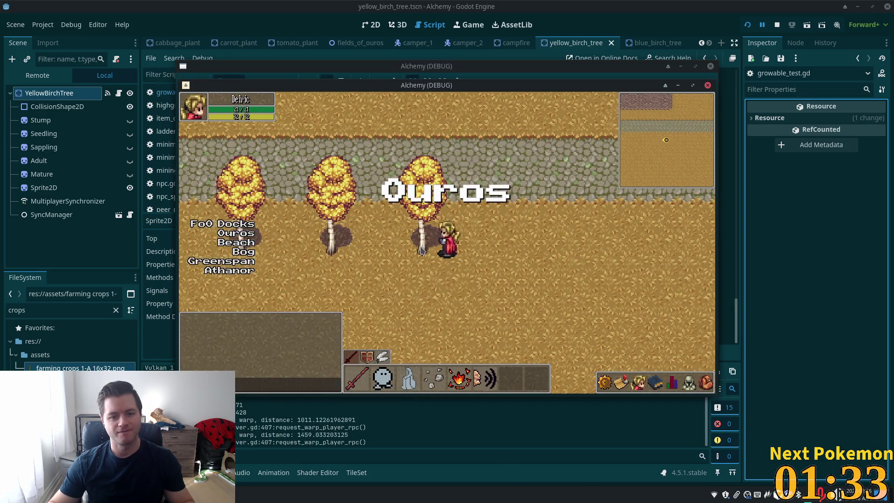
{"action": "left_click", "coordinate": [423, 256]}
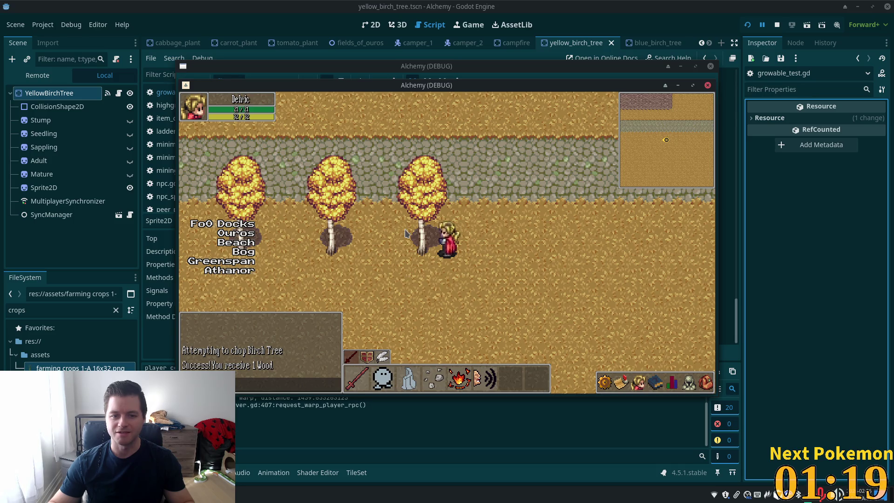
{"action": "left_click", "coordinate": [417, 240]}
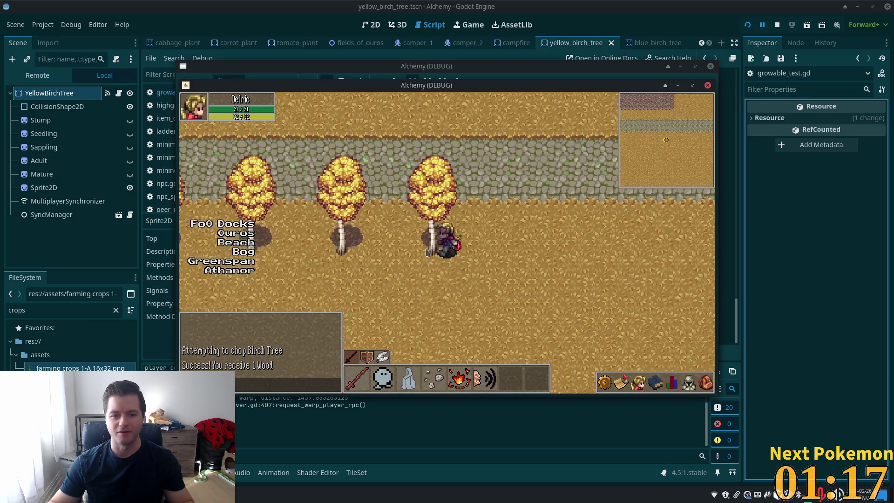
{"action": "left_click", "coordinate": [428, 252]}
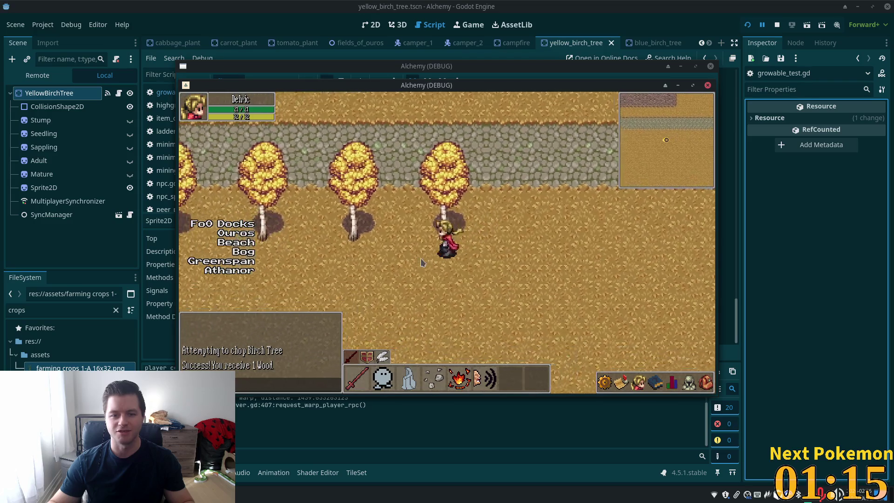
{"action": "key", "text": "w"}
{"action": "key", "text": "d"}
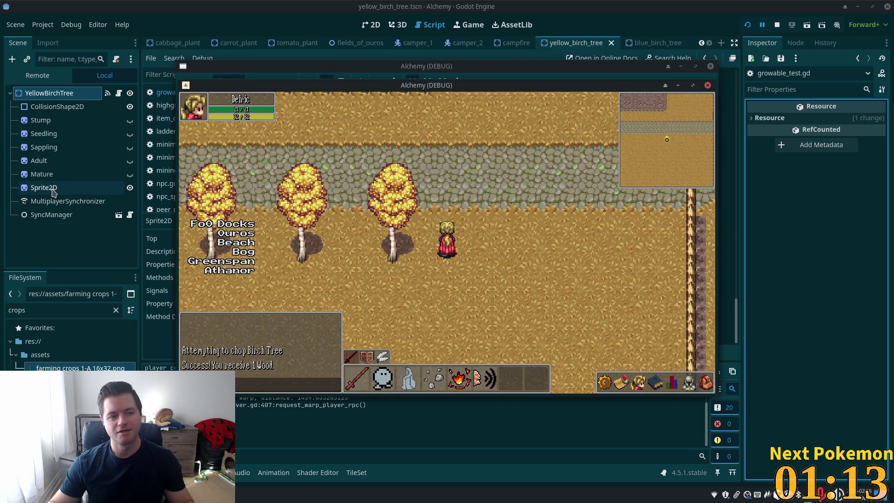
{"action": "left_click", "coordinate": [53, 192]}
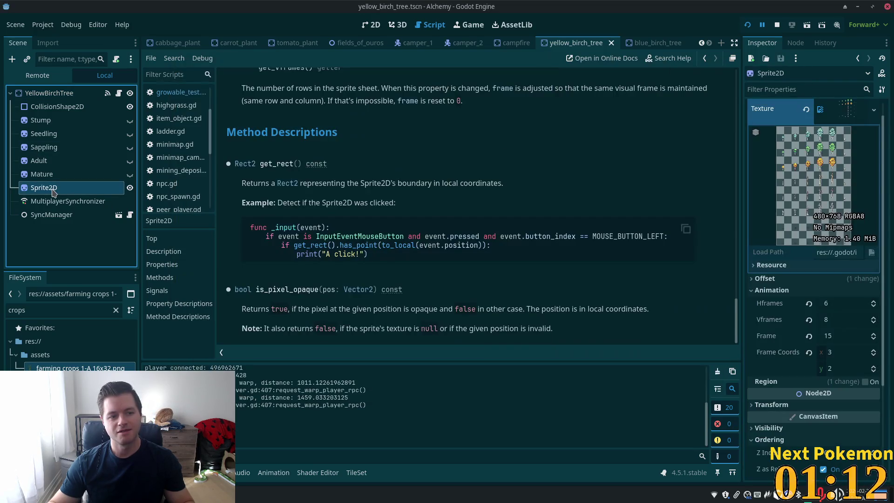
View the birch Sprite2D in the 2D workspace, walk left in the game, then return to the script.
{"action": "left_click", "coordinate": [368, 26]}
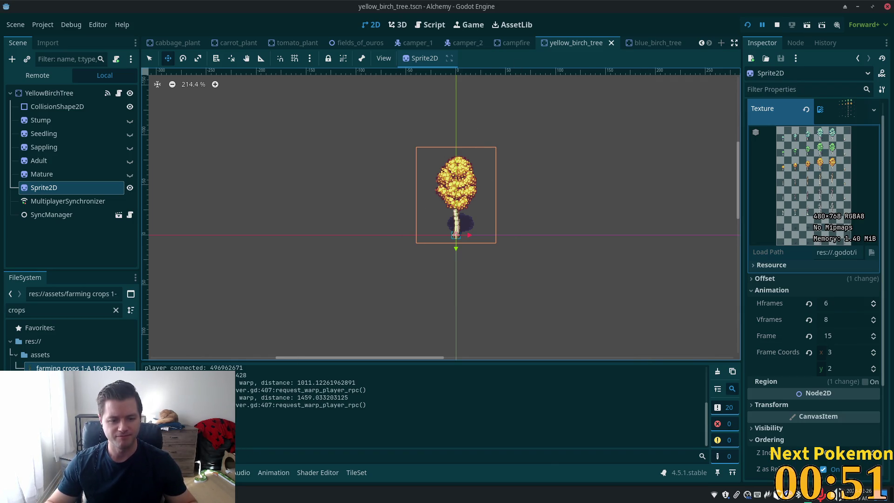
{"action": "key", "text": "alt+Tab"}
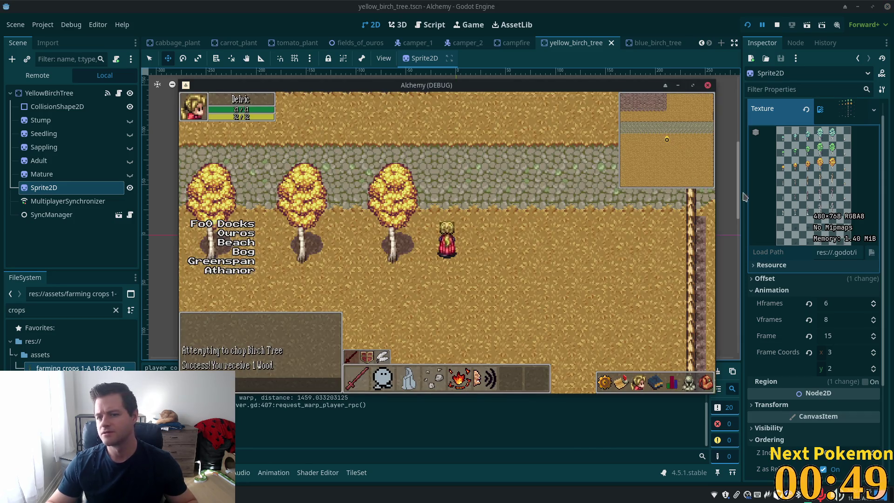
{"action": "key", "text": "Left"}
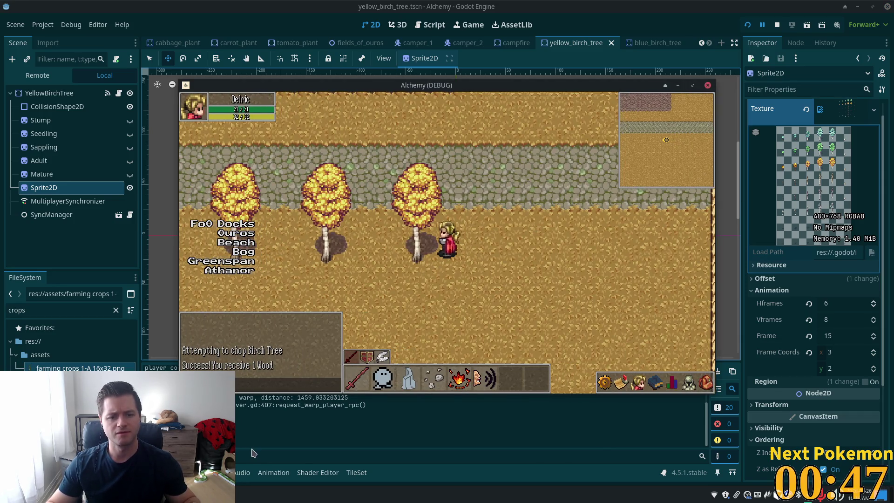
{"action": "left_click", "coordinate": [252, 453]}
{"action": "key", "text": "alt+Tab"}
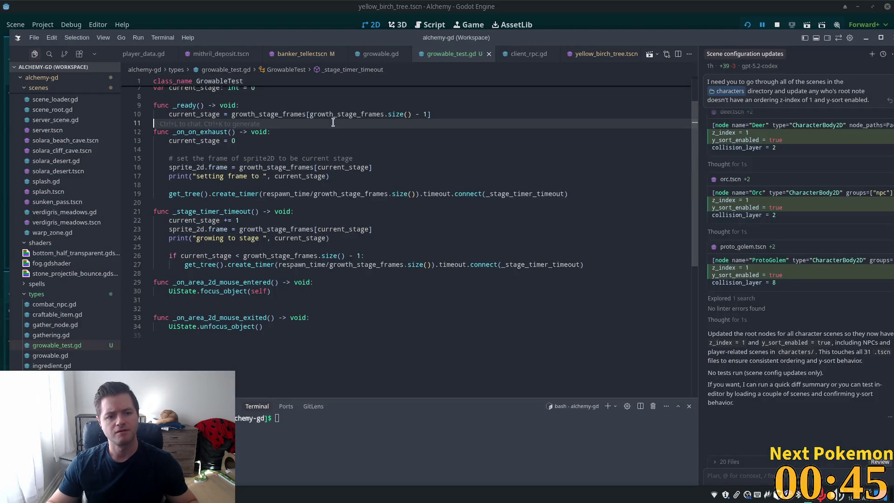
Add print("frame is ", sprite_2d.frame) after the growing-to-stage print and save.
{"action": "left_click", "coordinate": [242, 159]}
{"action": "left_click", "coordinate": [210, 238]}
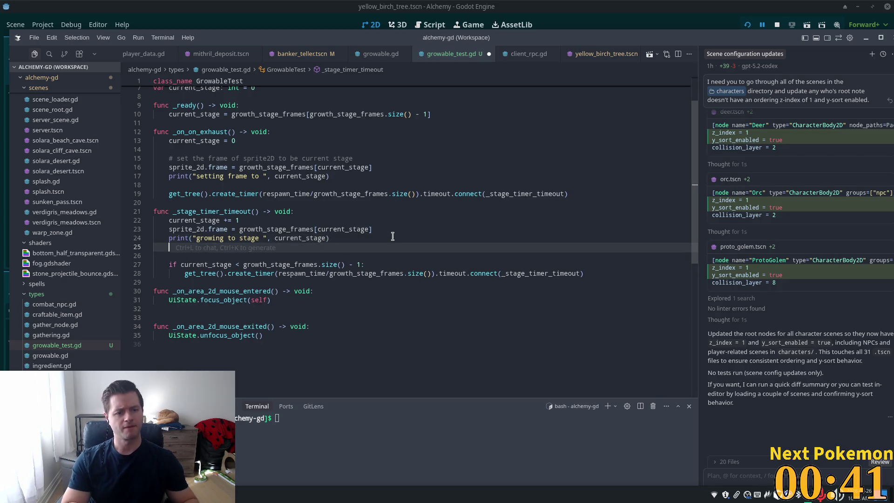
{"action": "key", "text": "Return"}
{"action": "type", "text": "print"}
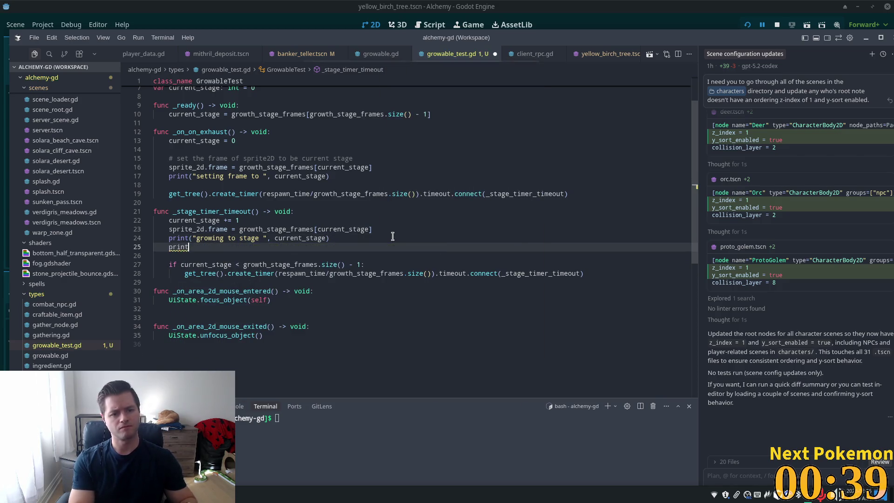
{"action": "type", "text": "(\""}
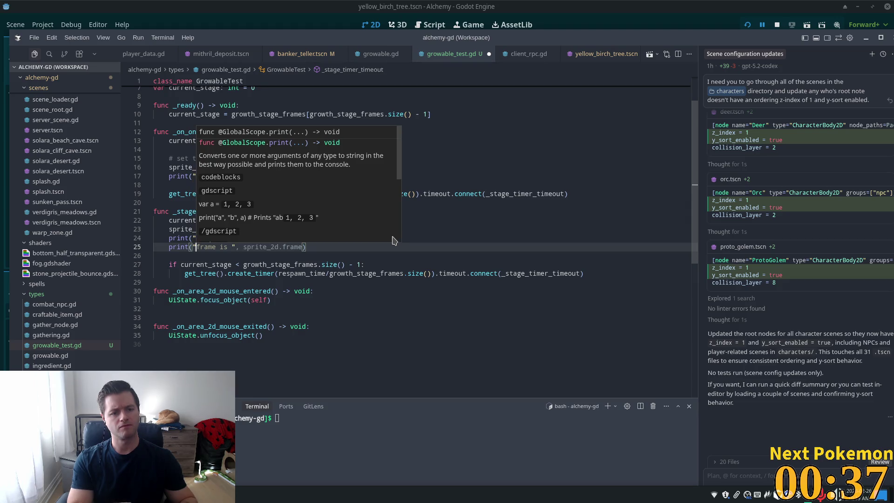
{"action": "key", "text": "Tab"}
{"action": "key", "text": "ctrl+s"}
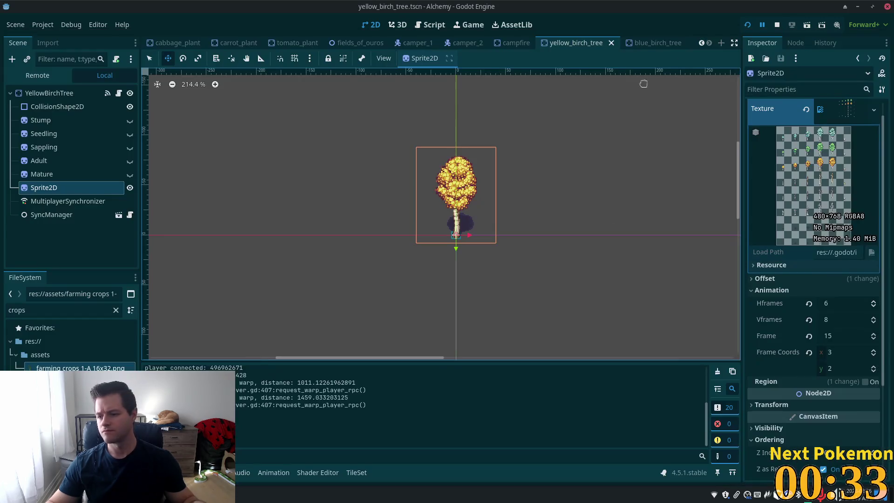
Restart the game with F5 and chop the birch tree again for 2 Wood.
{"action": "key", "text": "alt+Tab"}
{"action": "key", "text": "F5"}
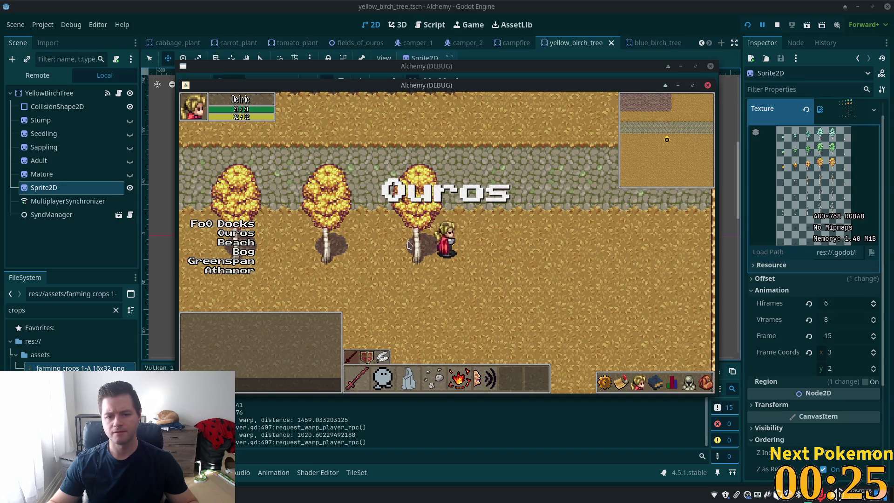
{"action": "left_click", "coordinate": [435, 264]}
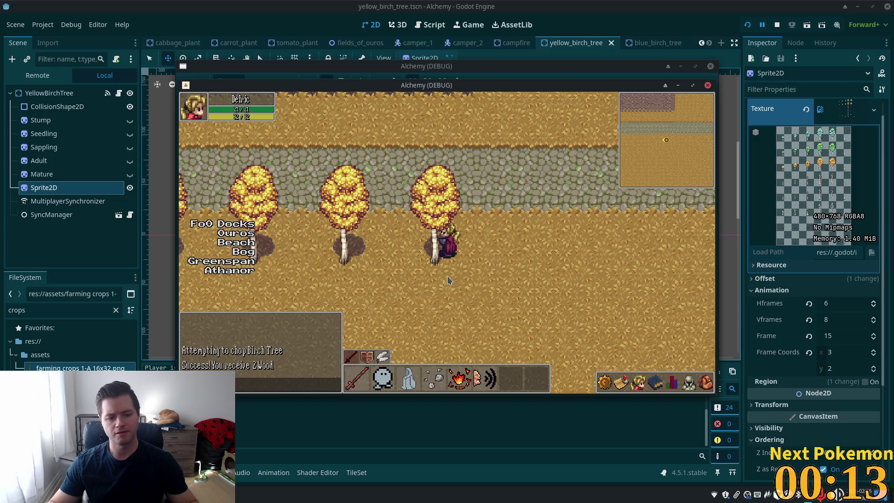
{"action": "key", "text": "Right"}
{"action": "key", "text": "Down"}
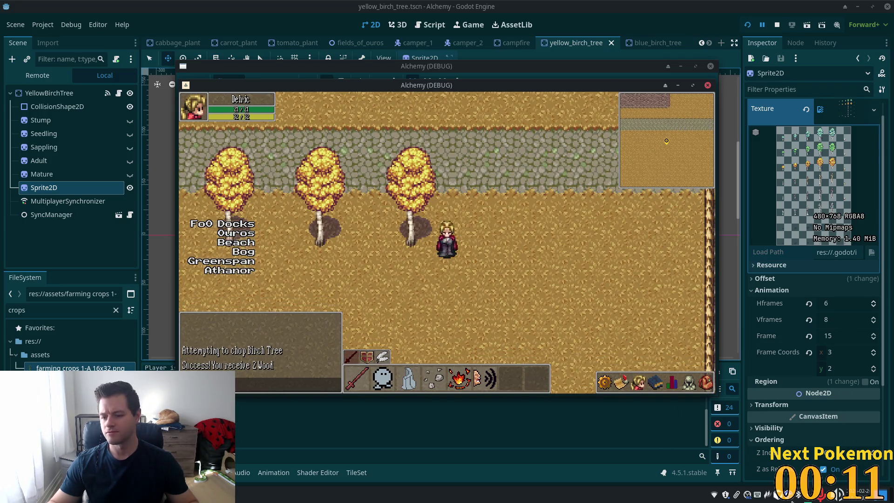
Turn the speaker volume down, walk back toward the tree, then return to the editor's 2D view.
{"action": "left_click", "coordinate": [839, 493]}
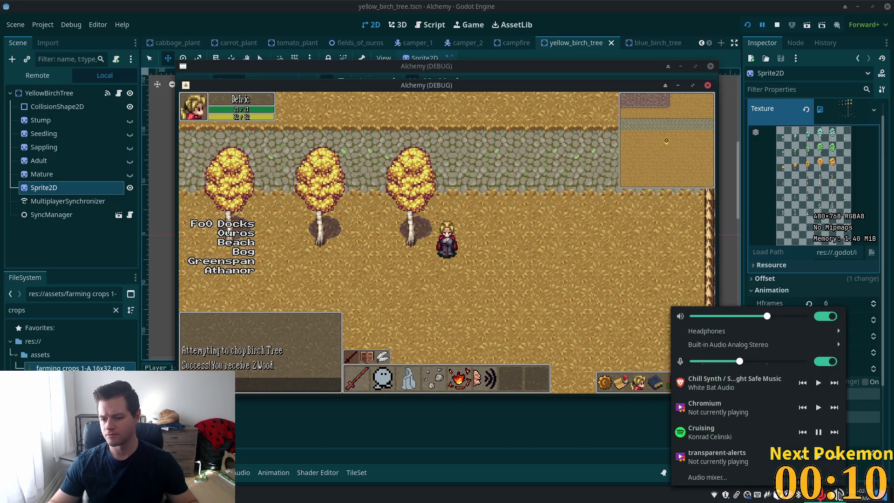
{"action": "left_click", "coordinate": [758, 316]}
{"action": "left_click_drag", "start_coordinate": [753, 317], "coordinate": [746, 319]}
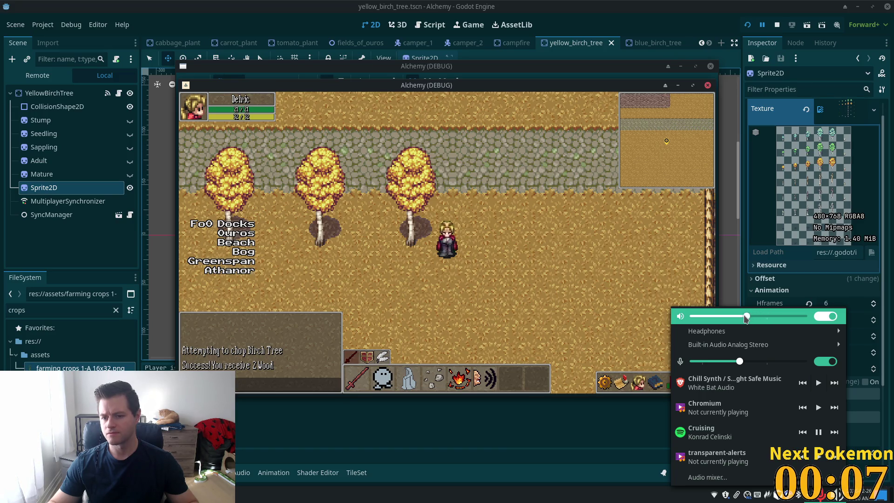
{"action": "left_click", "coordinate": [489, 274]}
{"action": "key", "text": "w"}
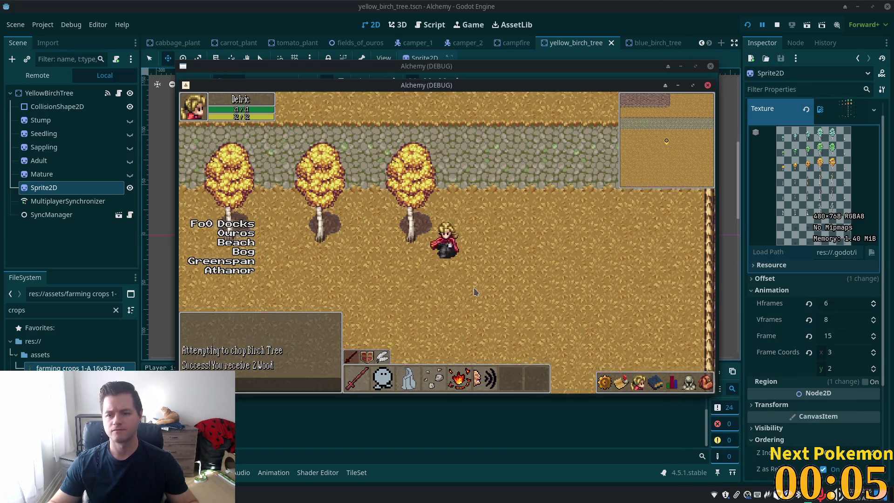
{"action": "key", "text": "w"}
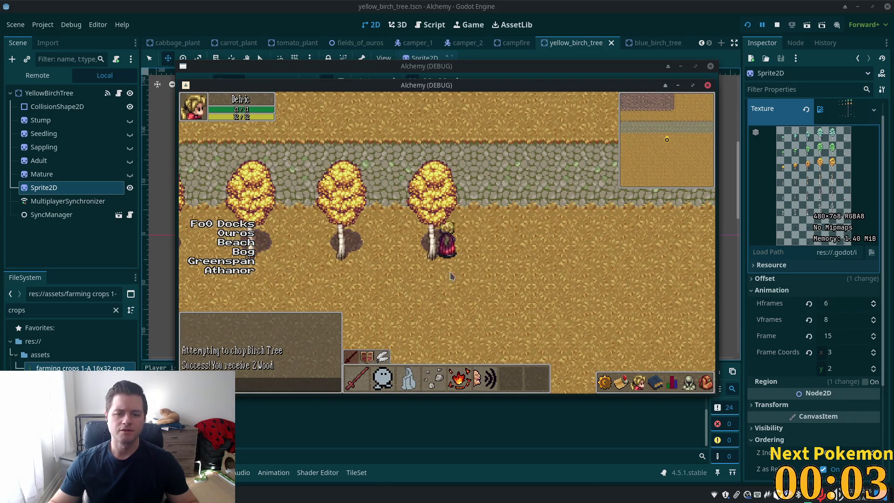
{"action": "left_click", "coordinate": [659, 30]}
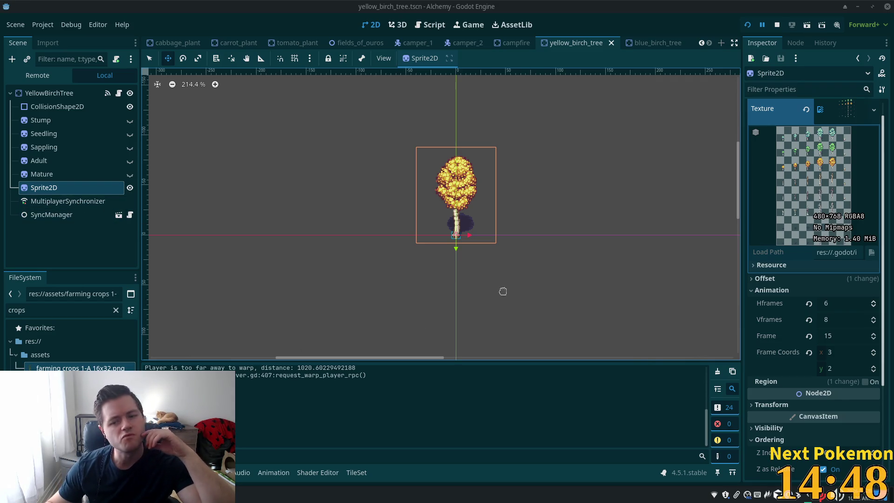
Scroll through the Sprite2D Inspector and briefly check growable_test.gd.
{"action": "scroll", "coordinate": [795, 369], "scroll_direction": "down", "scroll_amount": 2}
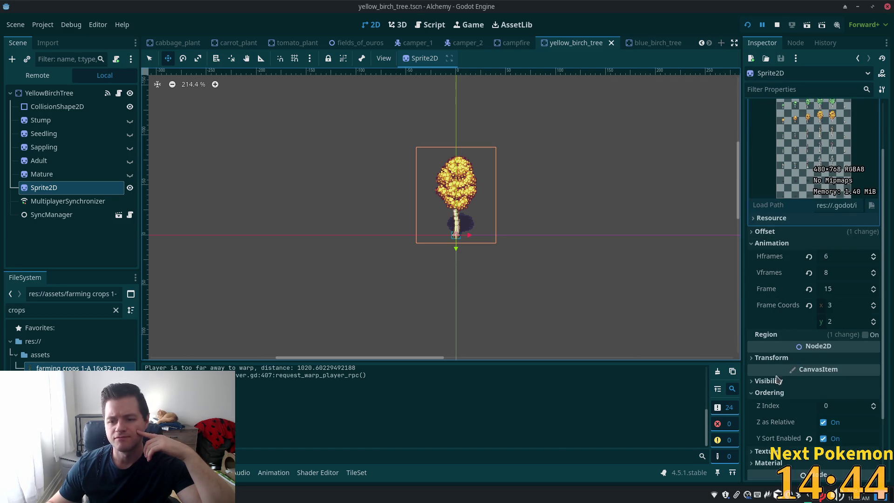
{"action": "scroll", "coordinate": [768, 374], "scroll_direction": "down", "scroll_amount": 2}
{"action": "scroll", "coordinate": [773, 368], "scroll_direction": "down", "scroll_amount": 2}
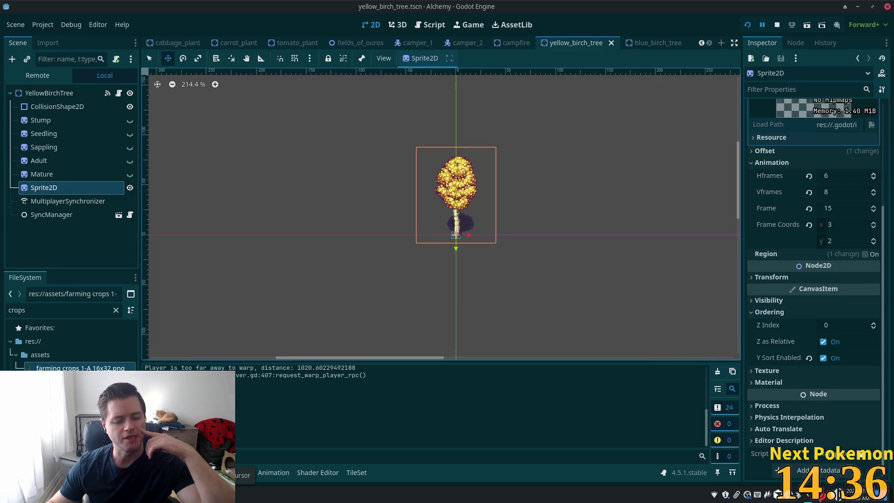
{"action": "key", "text": "alt+Tab"}
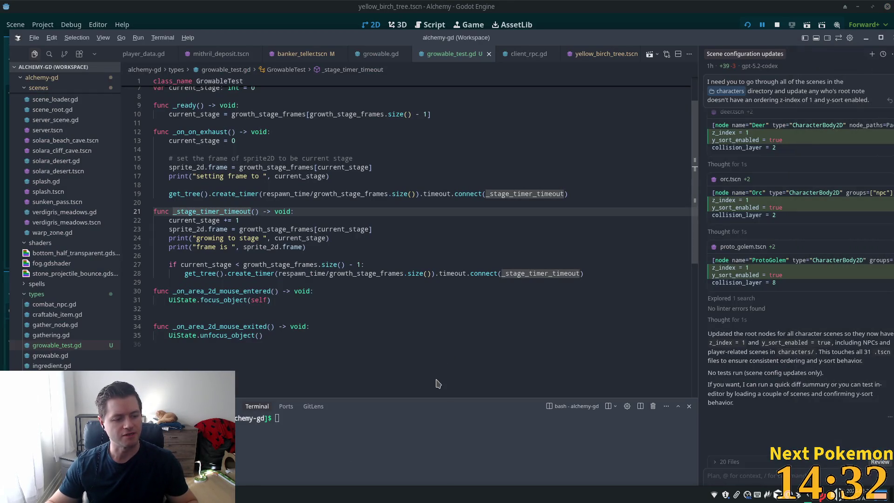
{"action": "key", "text": "alt+Tab"}
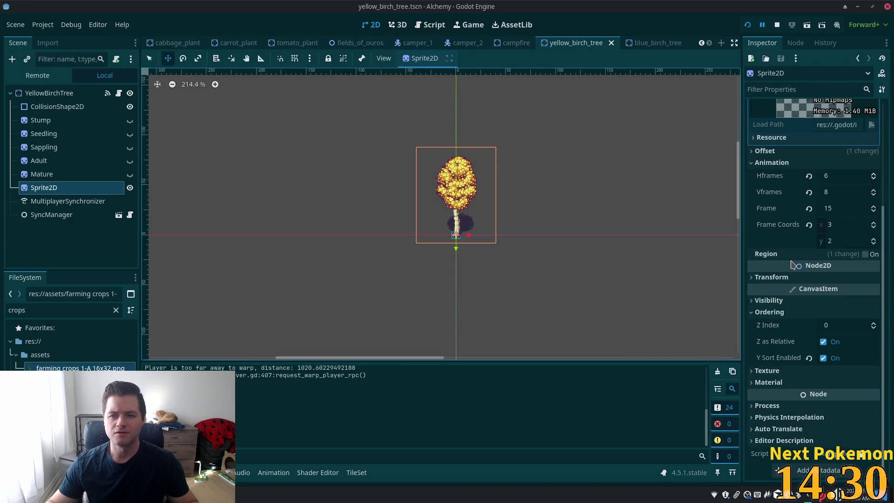
{"action": "scroll", "coordinate": [838, 174], "scroll_direction": "up", "scroll_amount": 4}
Make the Sprite2D texture unique, save yellow_birch_tree, and run the project.
{"action": "right_click", "coordinate": [837, 136]}
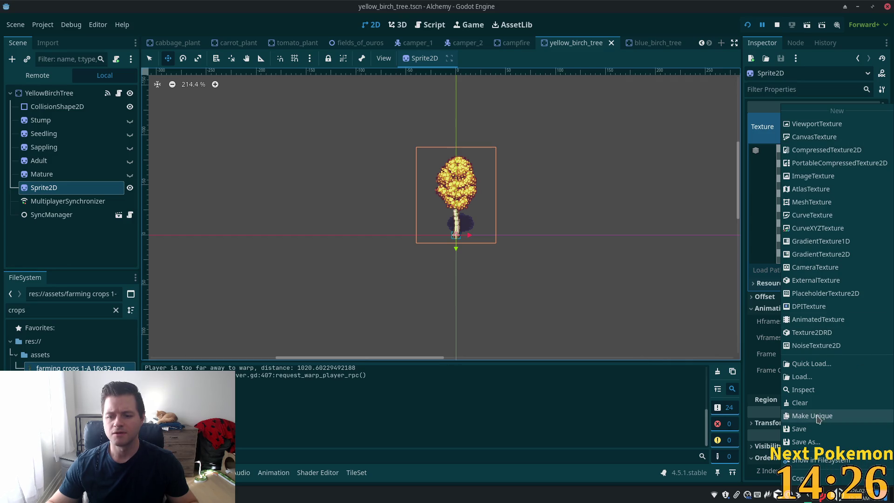
{"action": "left_click", "coordinate": [812, 416]}
{"action": "key", "text": "ctrl+s"}
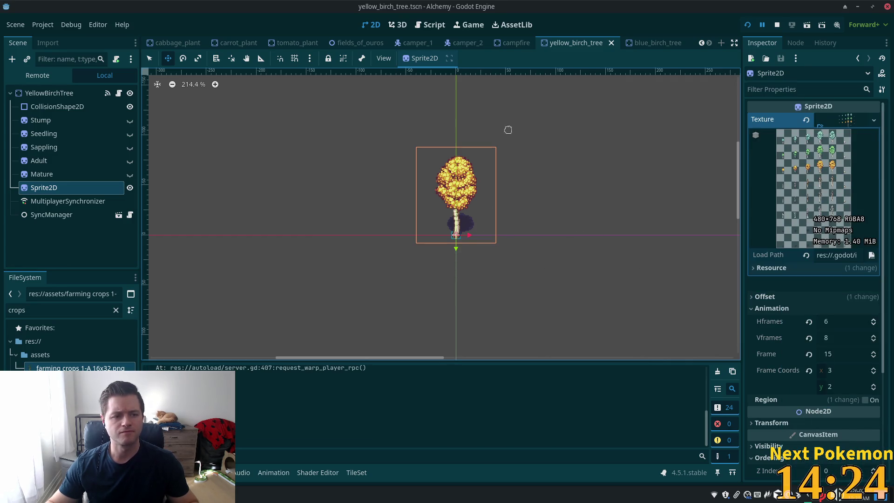
{"action": "left_click", "coordinate": [748, 26]}
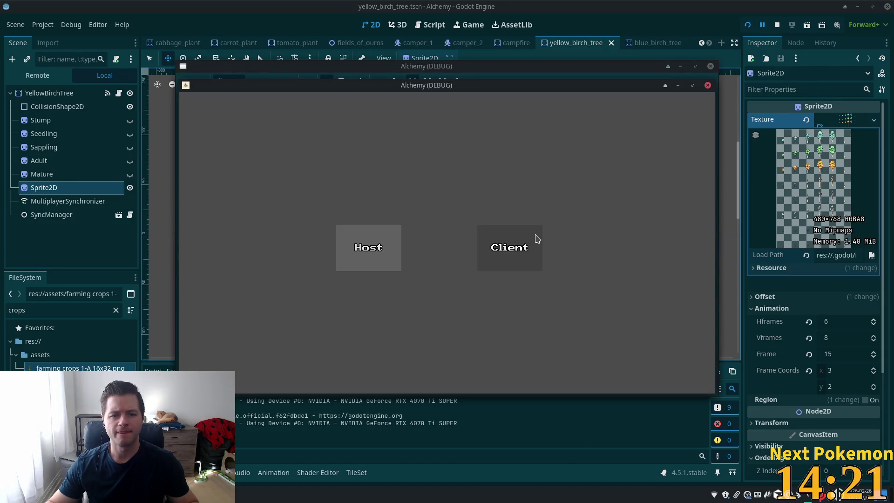
Join as a client, log in, and chop the birch tree until it's exhausted at 3 Wood.
{"action": "left_click", "coordinate": [535, 234]}
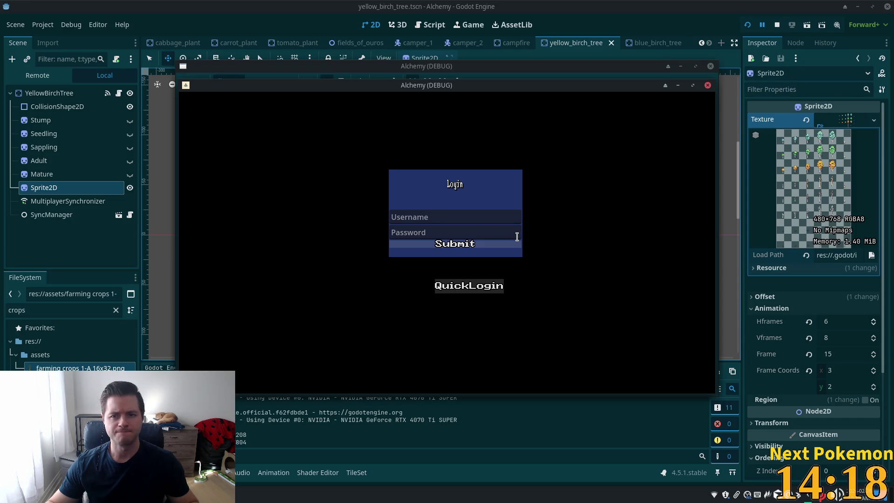
{"action": "left_click", "coordinate": [485, 244]}
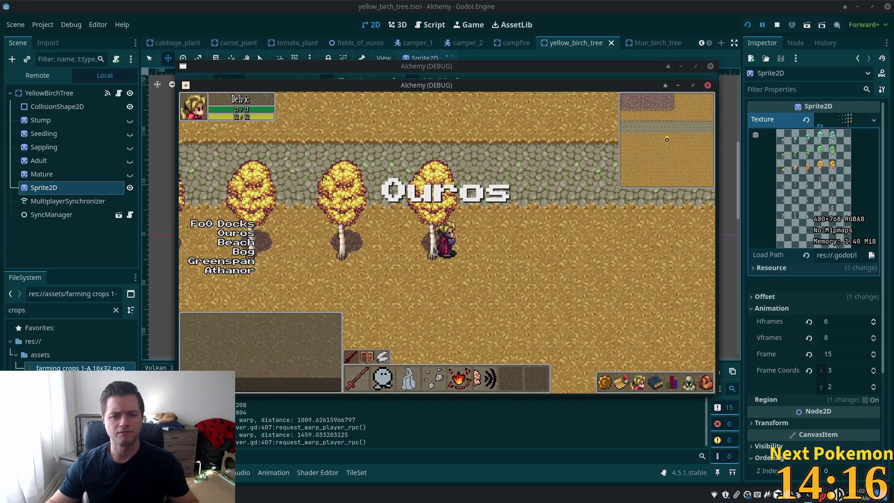
{"action": "left_click", "coordinate": [429, 264]}
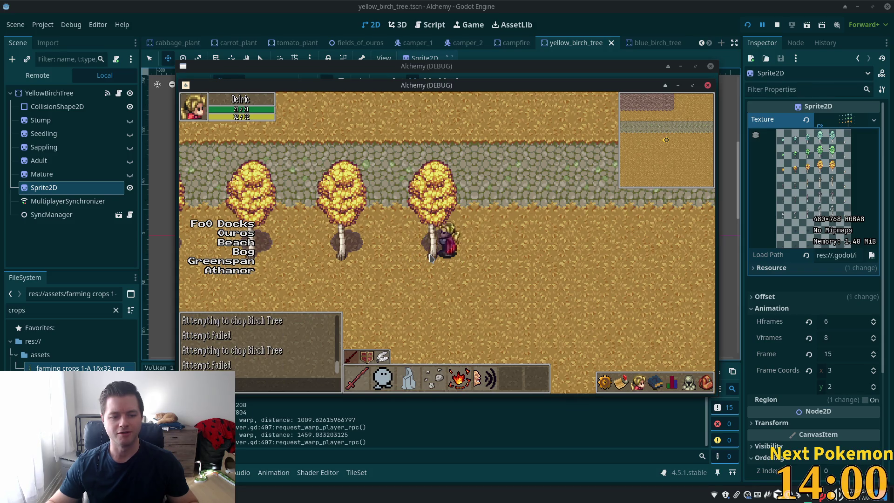
{"action": "key", "text": "d"}
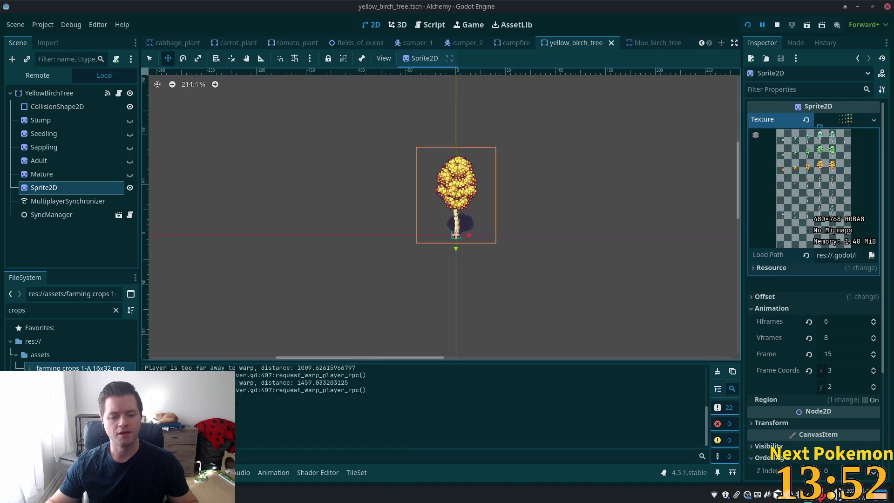
Review the debugger's error lists for the first, second and third debug sessions.
{"action": "left_click", "coordinate": [200, 353]}
{"action": "scroll", "coordinate": [374, 438], "scroll_direction": "down", "scroll_amount": 5}
{"action": "scroll", "coordinate": [374, 439], "scroll_direction": "up", "scroll_amount": 5}
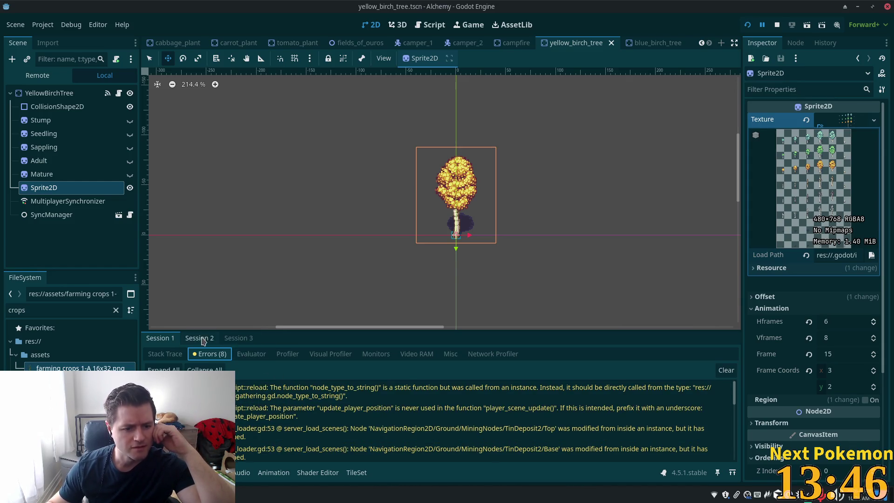
{"action": "left_click", "coordinate": [200, 338]}
{"action": "left_click", "coordinate": [210, 354]}
{"action": "scroll", "coordinate": [279, 440], "scroll_direction": "down", "scroll_amount": 3}
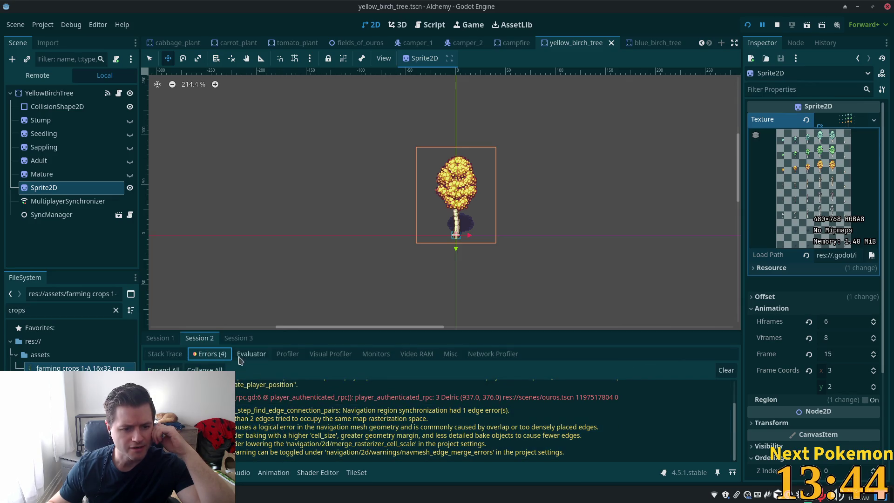
{"action": "left_click", "coordinate": [238, 338]}
{"action": "left_click", "coordinate": [210, 354]}
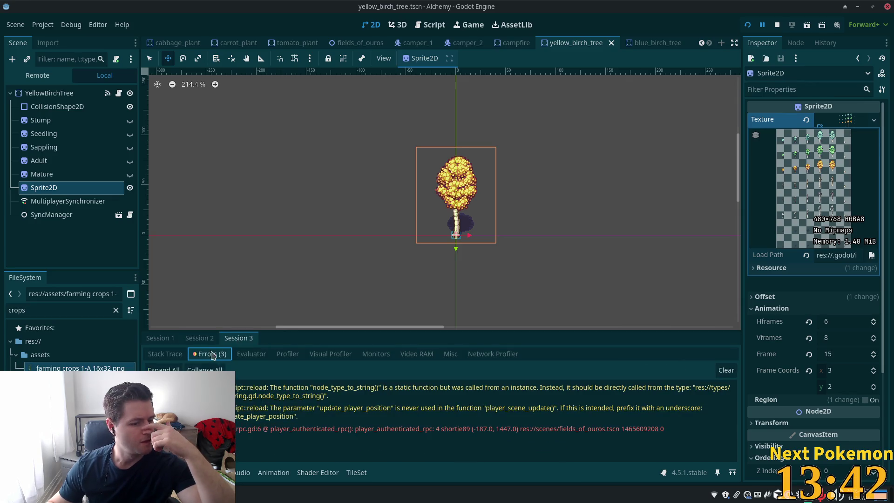
{"action": "left_click", "coordinate": [200, 338]}
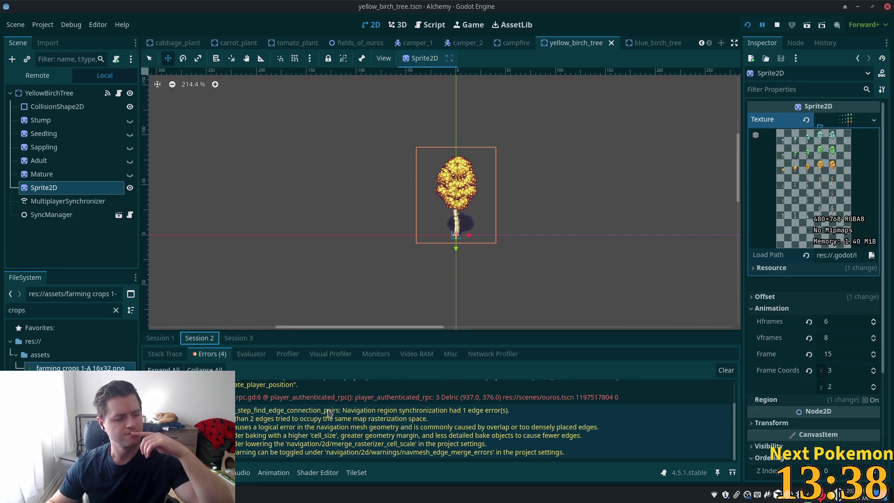
Return to growable_test.gd and select the sprite frame assignment on line 23.
{"action": "key", "text": "alt+Tab"}
{"action": "key", "text": "alt+Tab"}
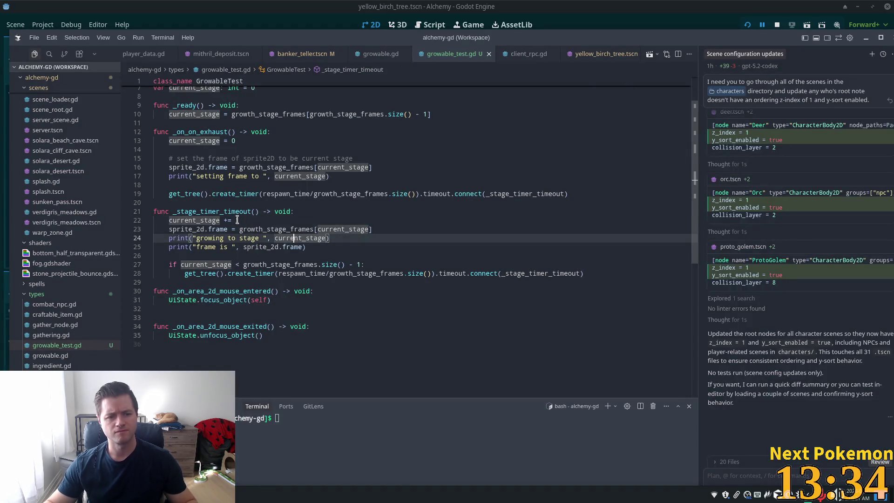
{"action": "left_click", "coordinate": [307, 221]}
{"action": "left_click_drag", "start_coordinate": [372, 229], "coordinate": [168, 228]}
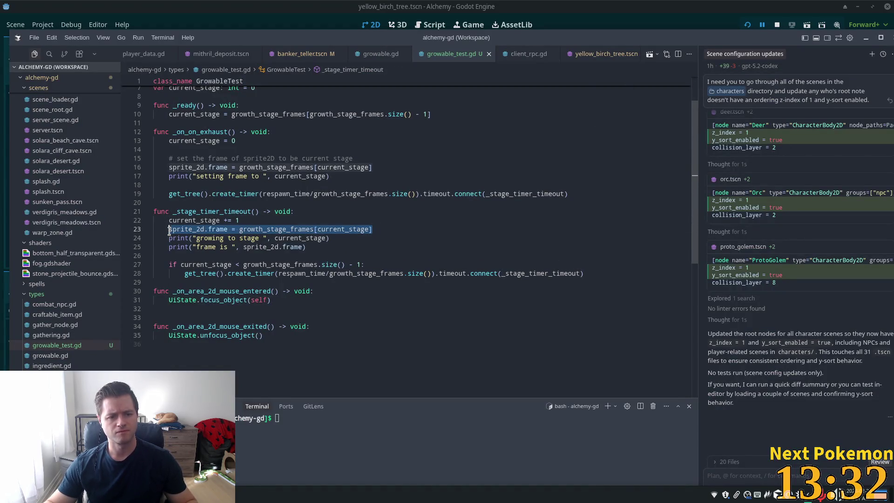
Attach the frame line to the AI chat and ask why the sprite doesn't update at runtime.
{"action": "key", "text": "ctrl+l"}
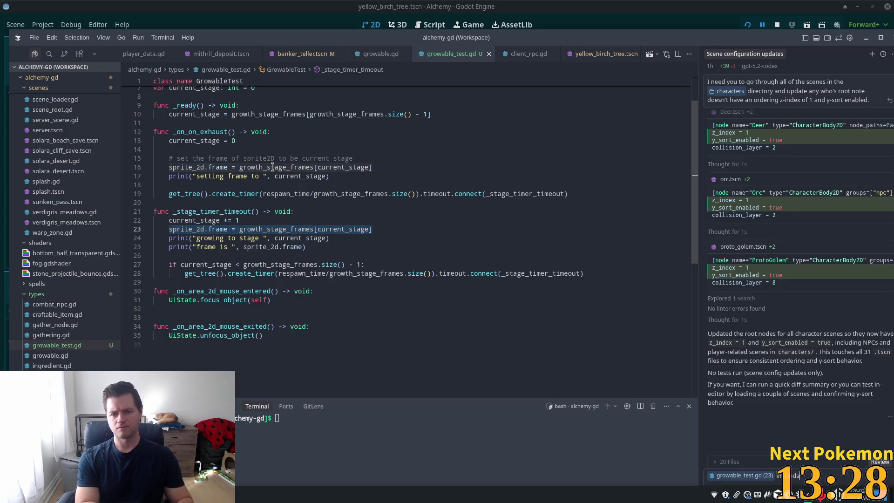
{"action": "type", "text": "g the frame"}
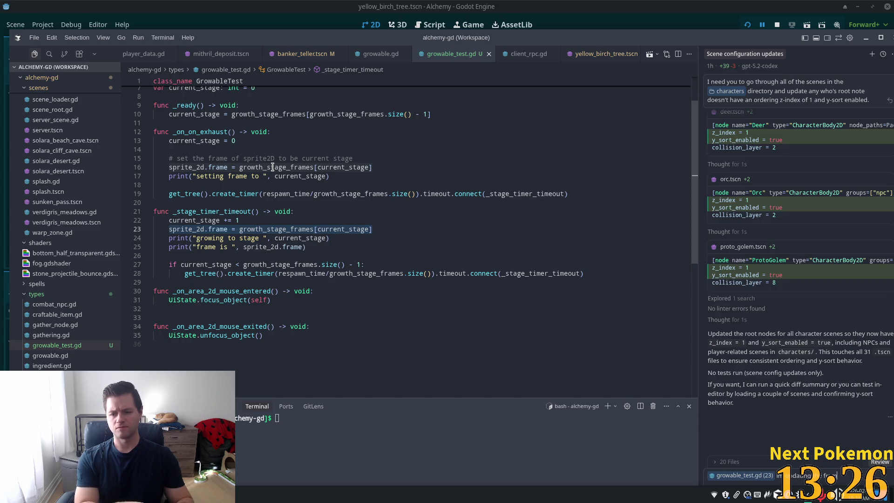
{"action": "type", "text": " here in the"}
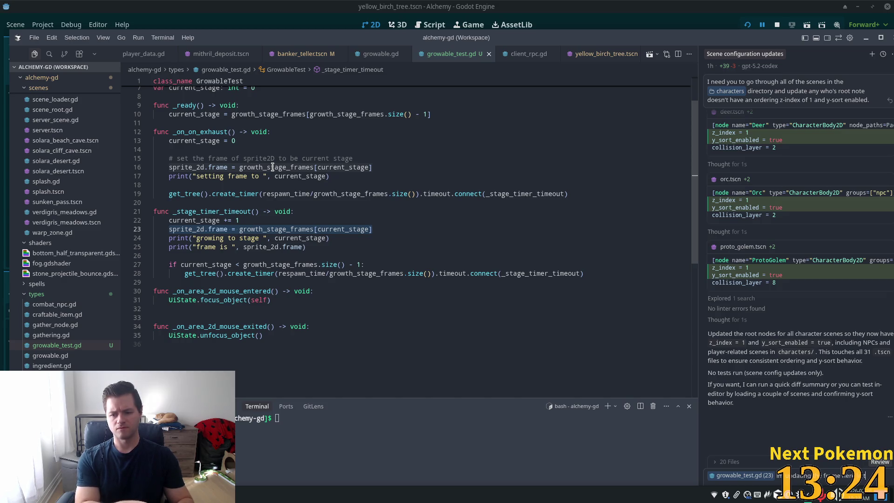
{"action": "type", "text": " script but"}
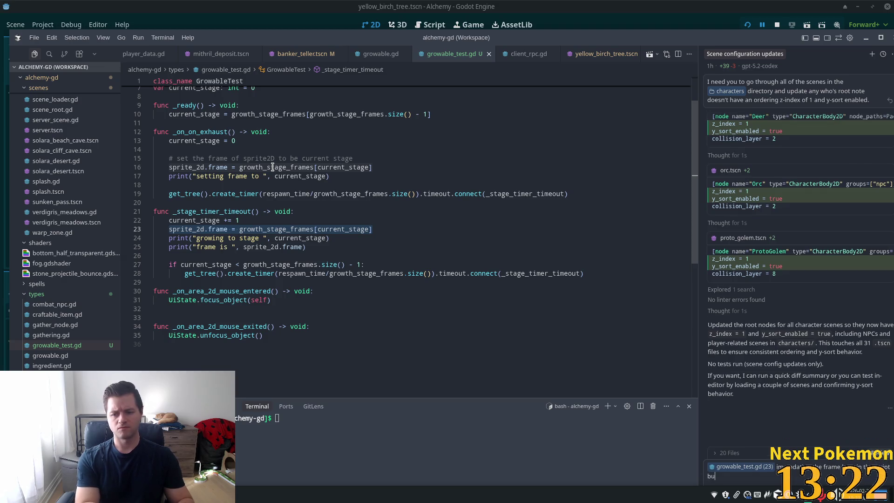
{"action": "type", "text": " the spr"}
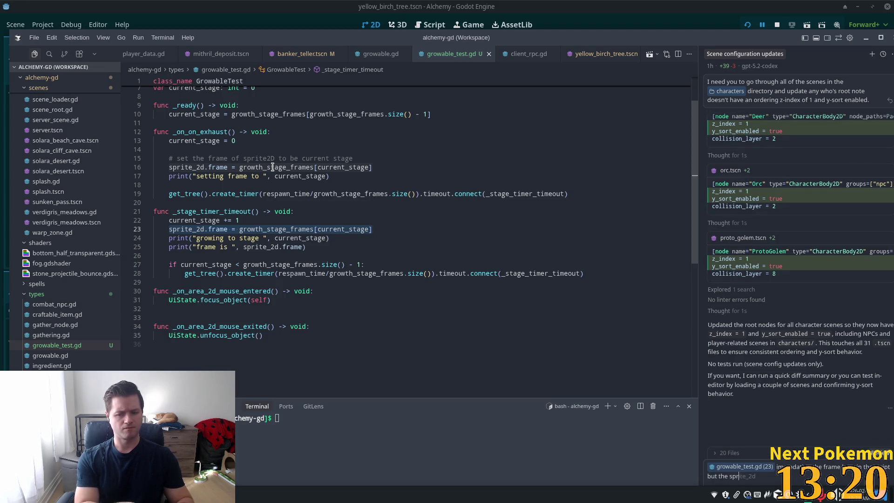
{"action": "type", "text": "ite is not up"}
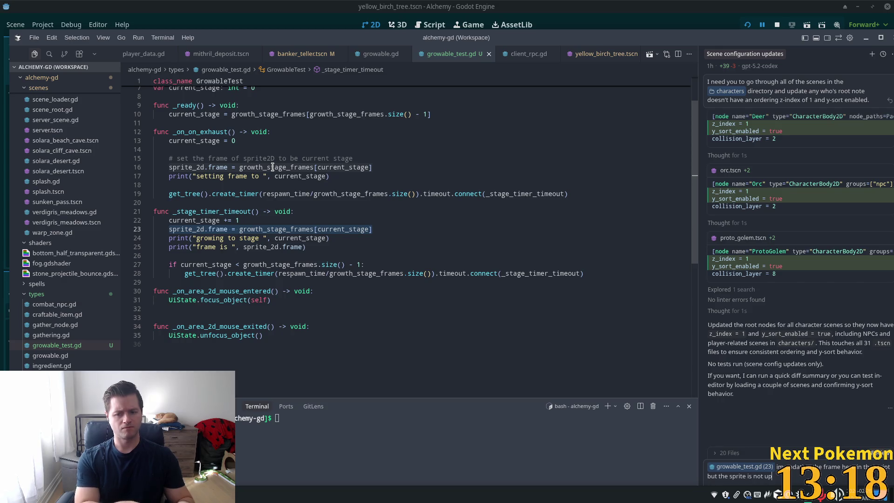
{"action": "type", "text": "dating visually"}
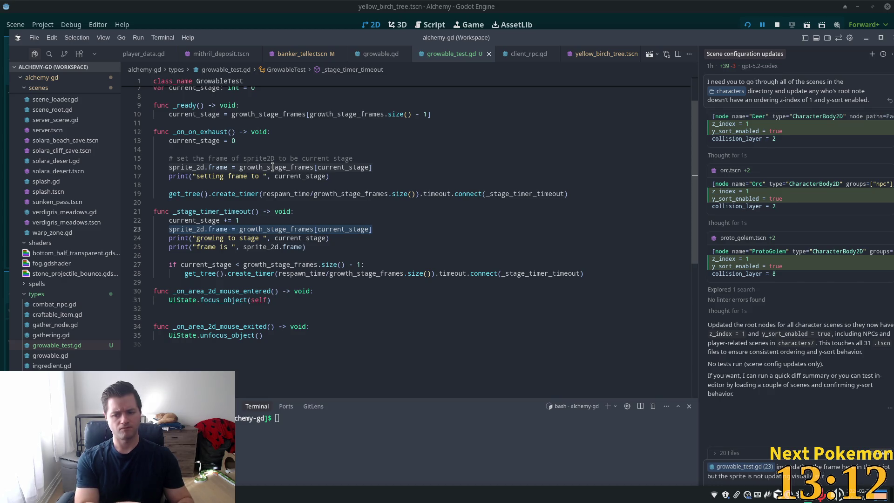
{"action": "type", "text": "ntime,"}
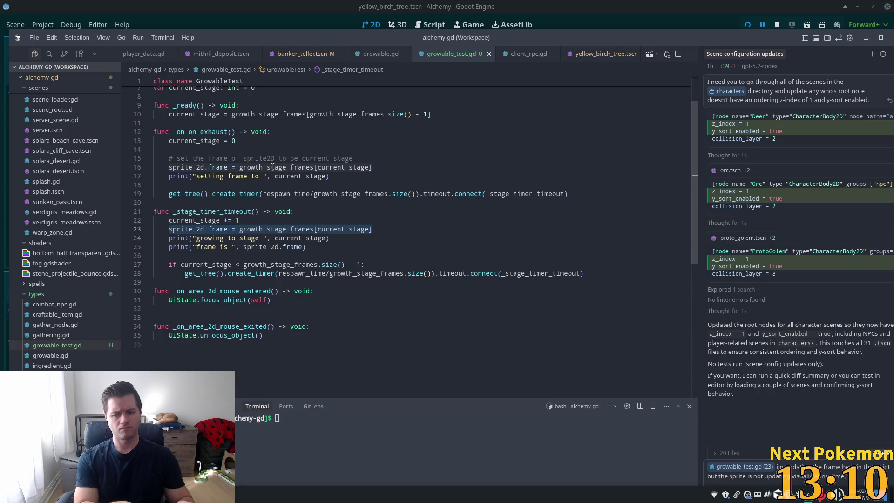
{"action": "type", "text": " ca"}
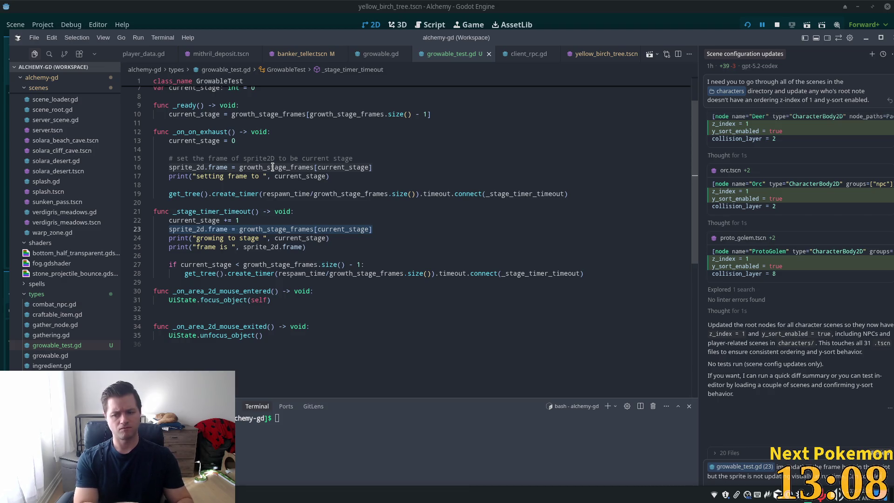
{"action": "type", "text": "n you determine wh"}
{"action": "key", "text": "Return"}
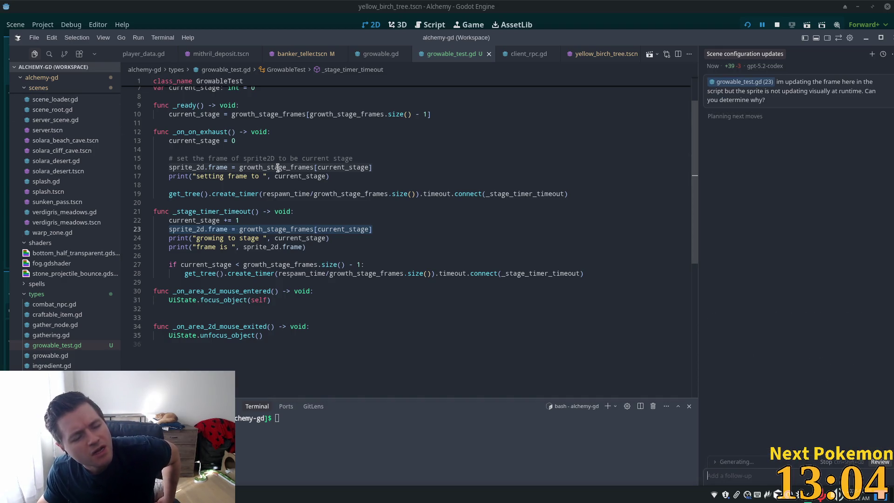
Read through the assistant's reply, then switch back toward the running game.
{"action": "scroll", "coordinate": [247, 154], "scroll_direction": "up", "scroll_amount": 1}
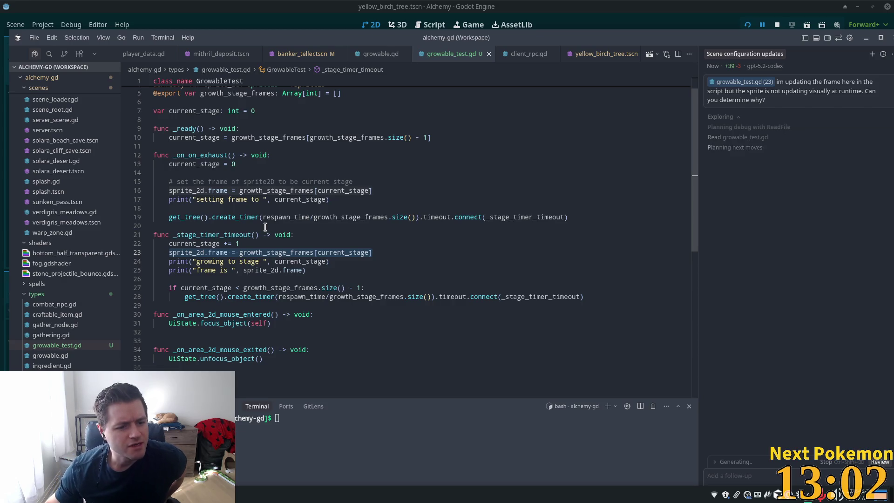
{"action": "scroll", "coordinate": [276, 237], "scroll_direction": "up", "scroll_amount": 1}
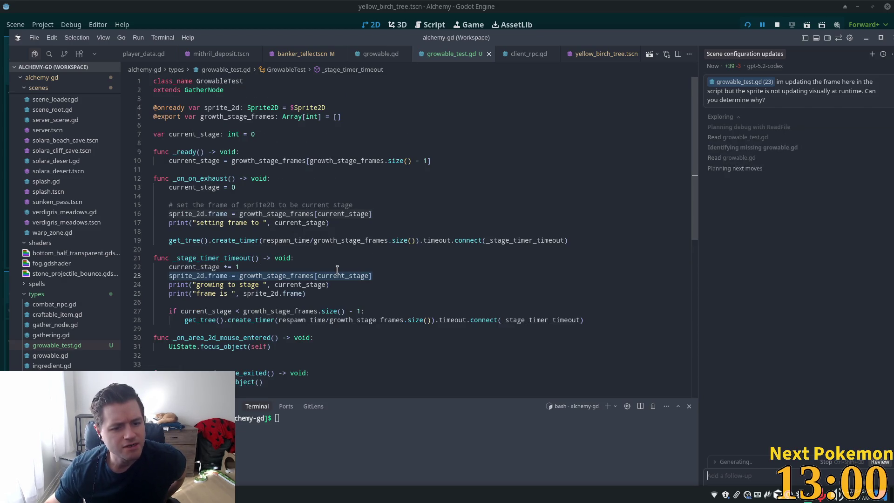
{"action": "scroll", "coordinate": [334, 275], "scroll_direction": "down", "scroll_amount": 1}
{"action": "scroll", "coordinate": [333, 276], "scroll_direction": "up", "scroll_amount": 1}
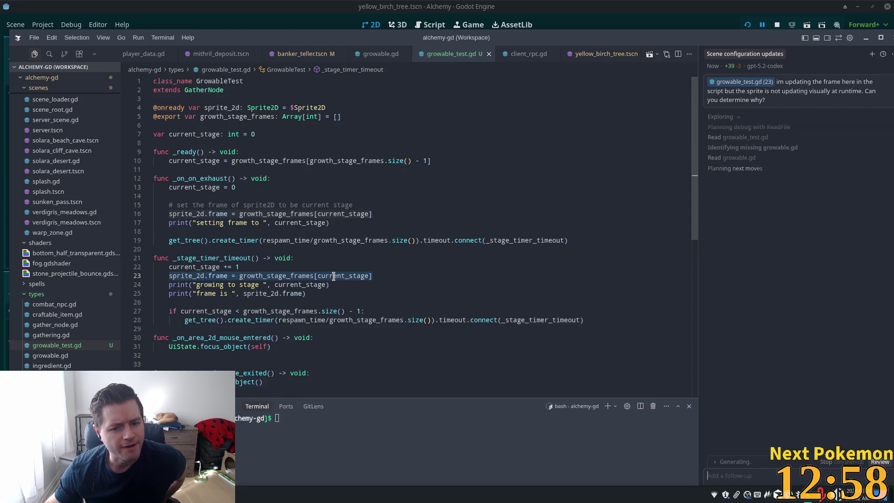
{"action": "mouse_move", "coordinate": [334, 276]}
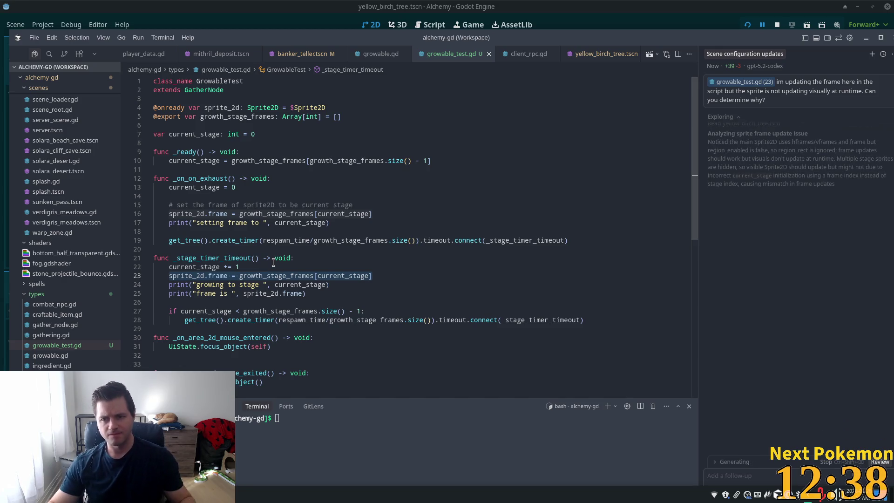
{"action": "key", "text": "alt+Tab"}
{"action": "key", "text": "alt+Tab"}
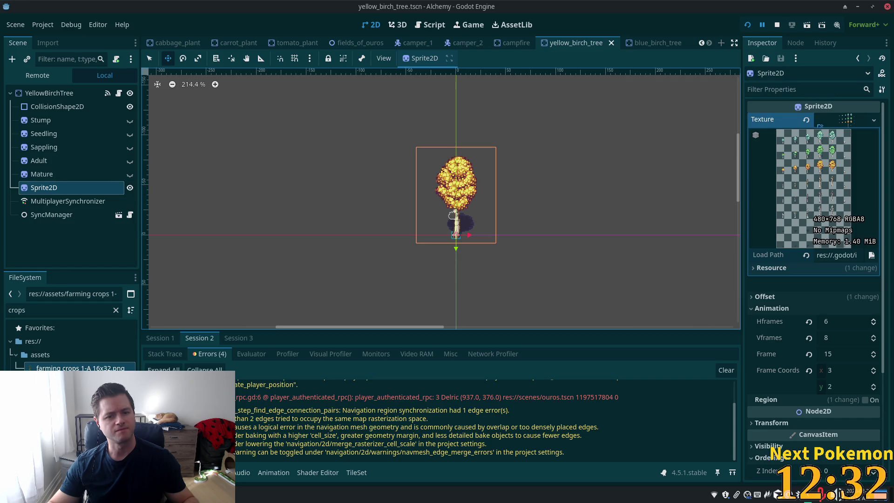
In Godot, show the Remote live scene tree and expand the Main node.
{"action": "key", "text": "alt+Tab"}
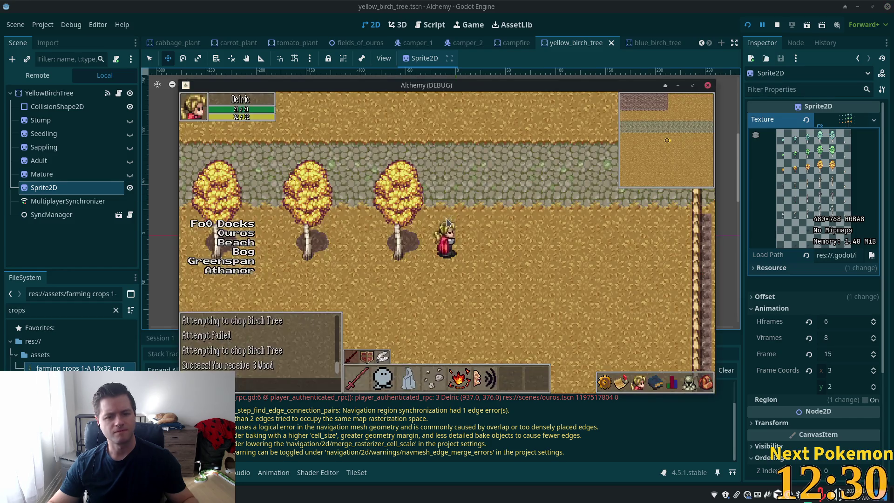
{"action": "key", "text": "alt+Tab"}
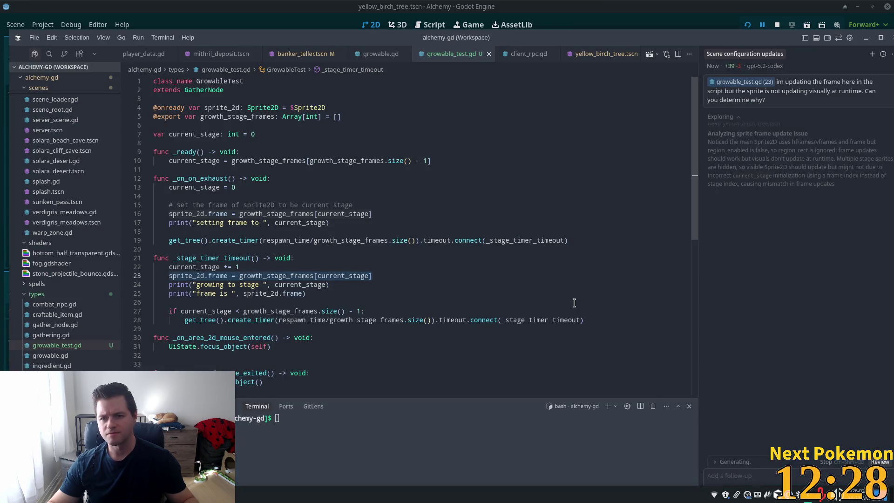
{"action": "key", "text": "alt+Tab"}
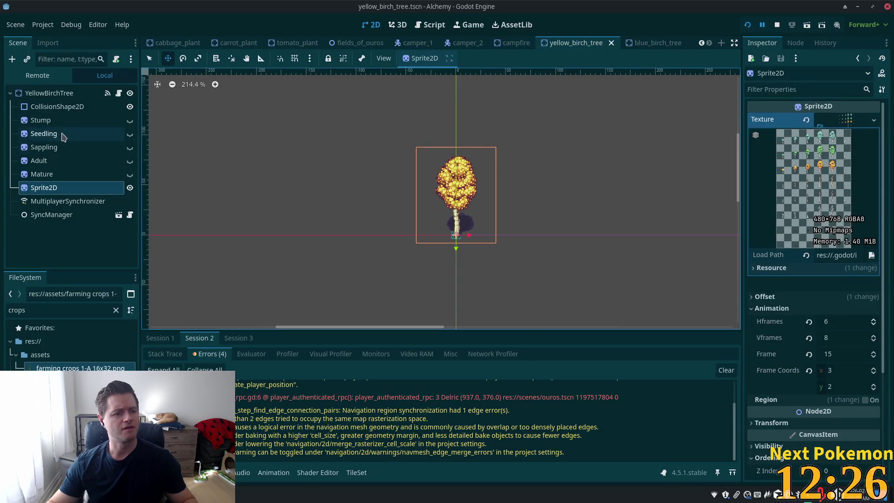
{"action": "left_click", "coordinate": [50, 77]}
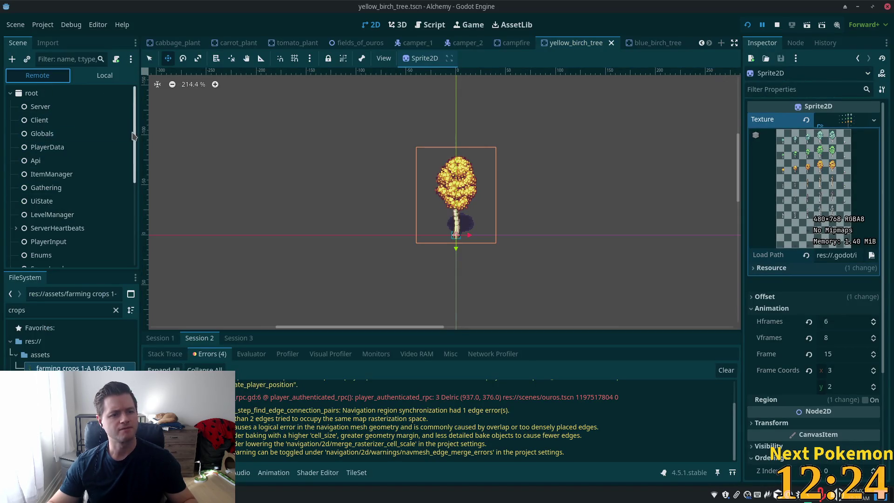
{"action": "scroll", "coordinate": [69, 177], "scroll_direction": "down", "scroll_amount": 5}
{"action": "left_click", "coordinate": [38, 259]}
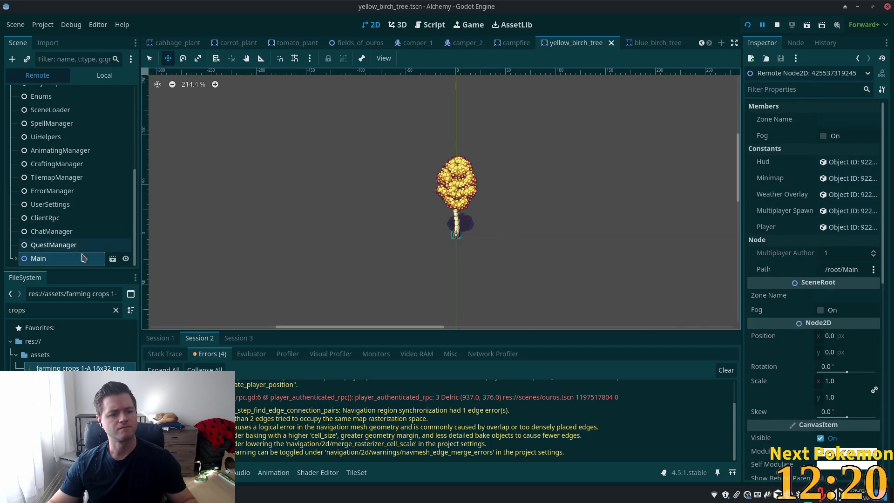
{"action": "left_click", "coordinate": [16, 259]}
{"action": "scroll", "coordinate": [18, 261], "scroll_direction": "down", "scroll_amount": 3}
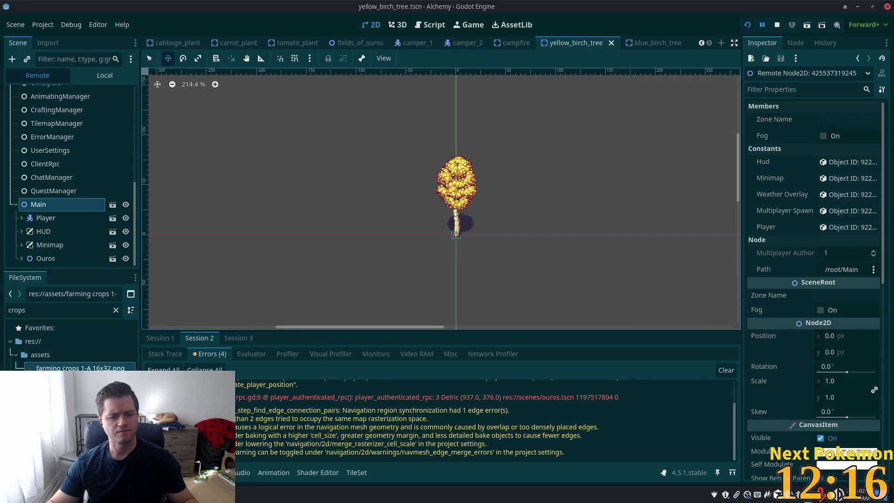
Bring the game window forward and expand the Ouros level node in the live tree.
{"action": "mouse_move", "coordinate": [238, 493]}
{"action": "left_click", "coordinate": [250, 466]}
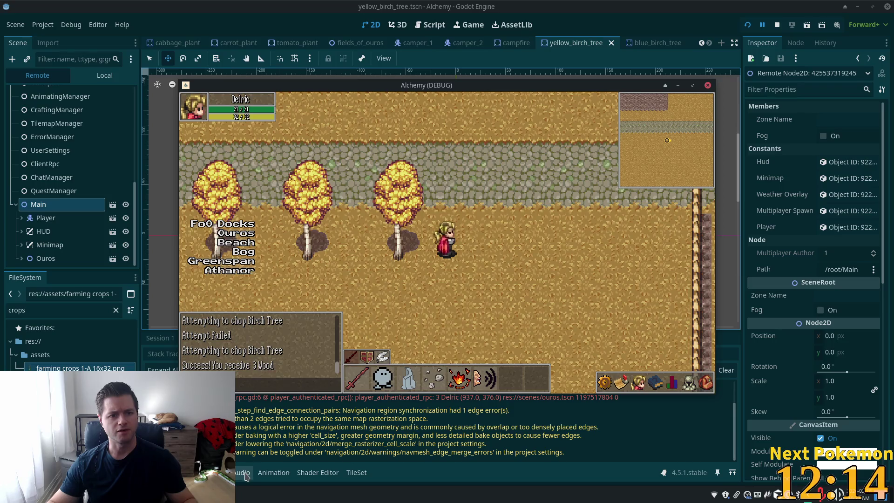
{"action": "left_click", "coordinate": [21, 259]}
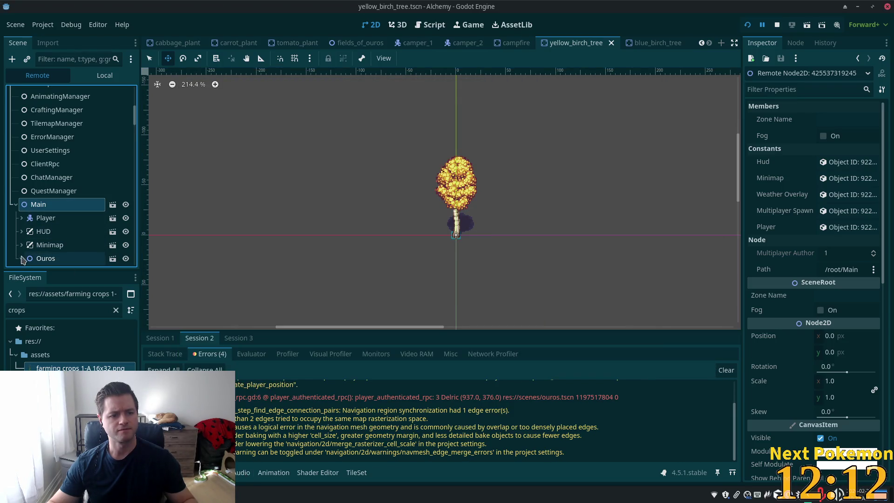
{"action": "scroll", "coordinate": [21, 260], "scroll_direction": "down", "scroll_amount": 5}
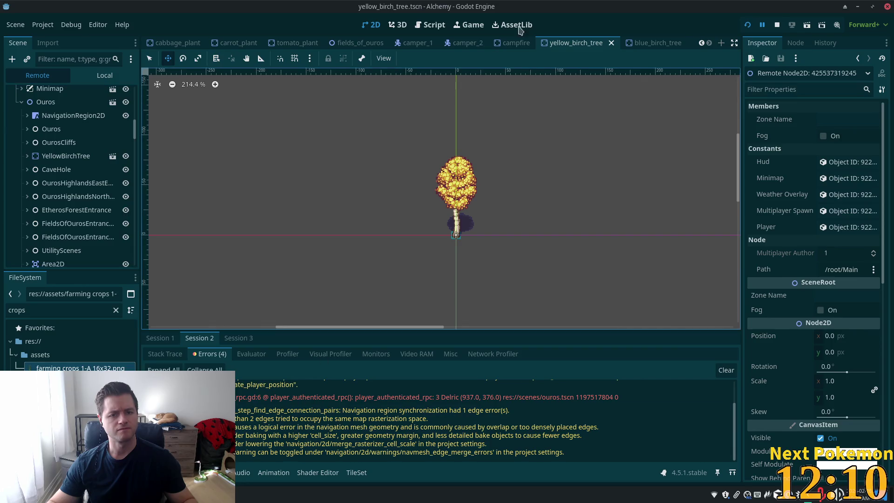
Shrink the editor window and move the game window to the lower right beside it.
{"action": "mouse_move", "coordinate": [571, 13]}
{"action": "left_mouse_down"}
{"action": "mouse_move", "coordinate": [535, 36]}
{"action": "mouse_move", "coordinate": [565, 36]}
{"action": "mouse_move", "coordinate": [532, 25]}
{"action": "left_mouse_up"}
{"action": "left_click", "coordinate": [279, 495]}
{"action": "left_click", "coordinate": [283, 441]}
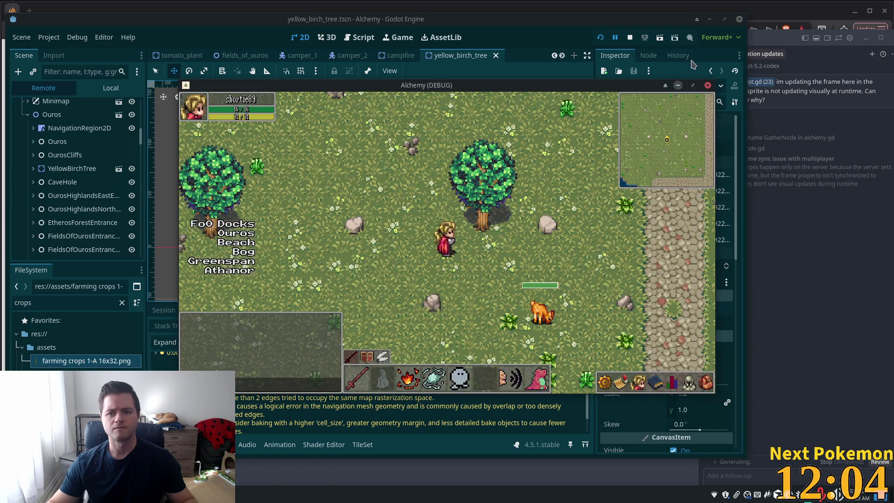
{"action": "left_click", "coordinate": [678, 85]}
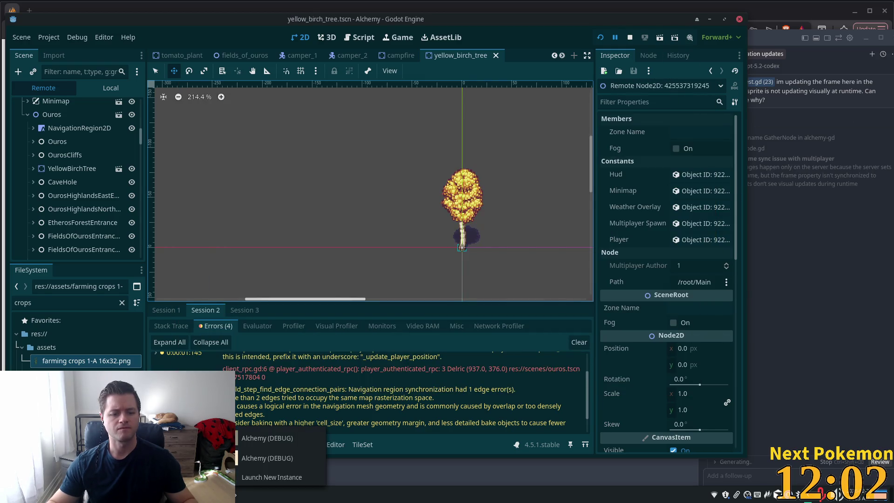
{"action": "left_click", "coordinate": [265, 456]}
{"action": "mouse_move", "coordinate": [434, 85]}
{"action": "left_mouse_down"}
{"action": "mouse_move", "coordinate": [698, 99]}
{"action": "mouse_move", "coordinate": [833, 152]}
{"action": "left_mouse_up"}
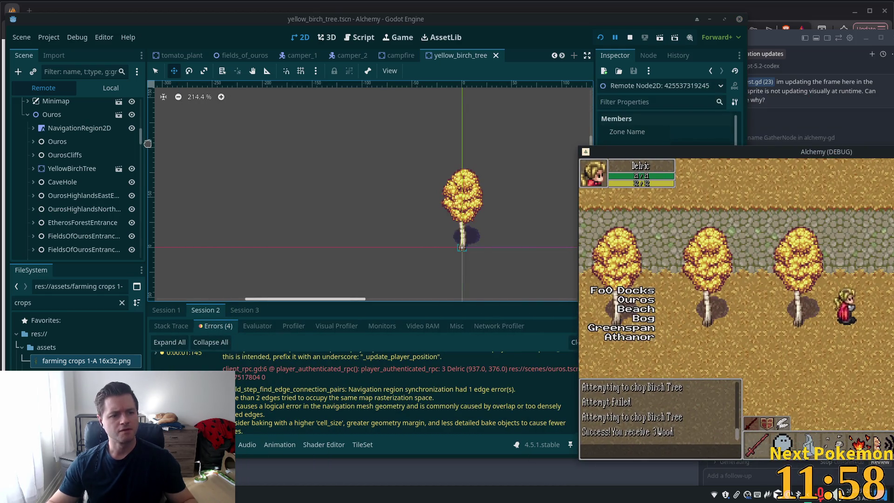
{"action": "left_click_drag", "start_coordinate": [138, 145], "coordinate": [140, 168]}
Inspect live YellowBirchTree14's stage 15 and growth-stage frame array, then return to the code editor.
{"action": "left_click", "coordinate": [95, 176]}
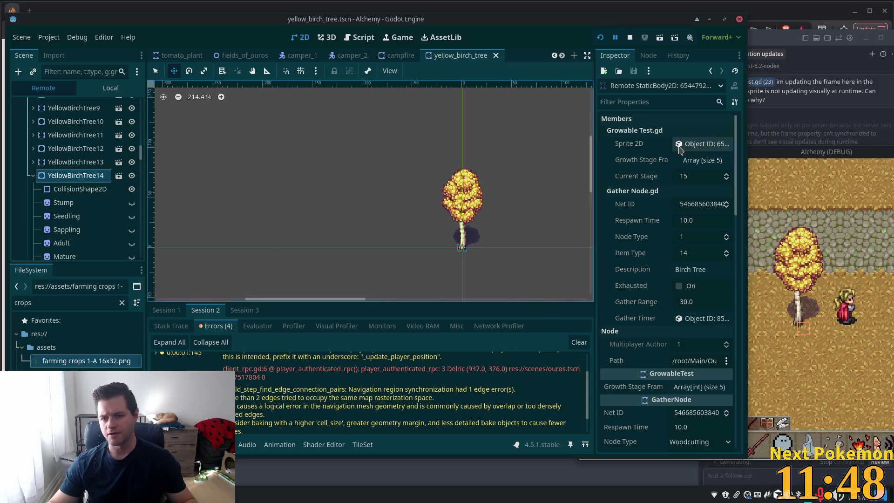
{"action": "scroll", "coordinate": [666, 316], "scroll_direction": "down", "scroll_amount": 4}
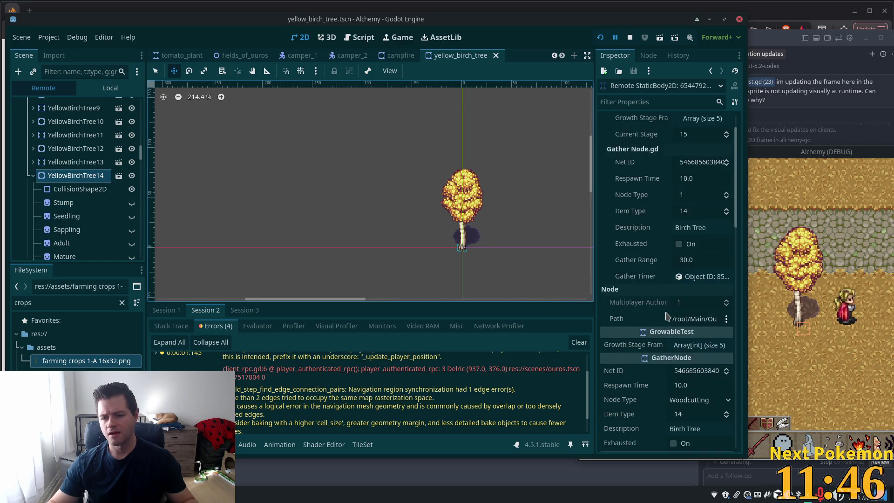
{"action": "scroll", "coordinate": [665, 325], "scroll_direction": "down", "scroll_amount": 10}
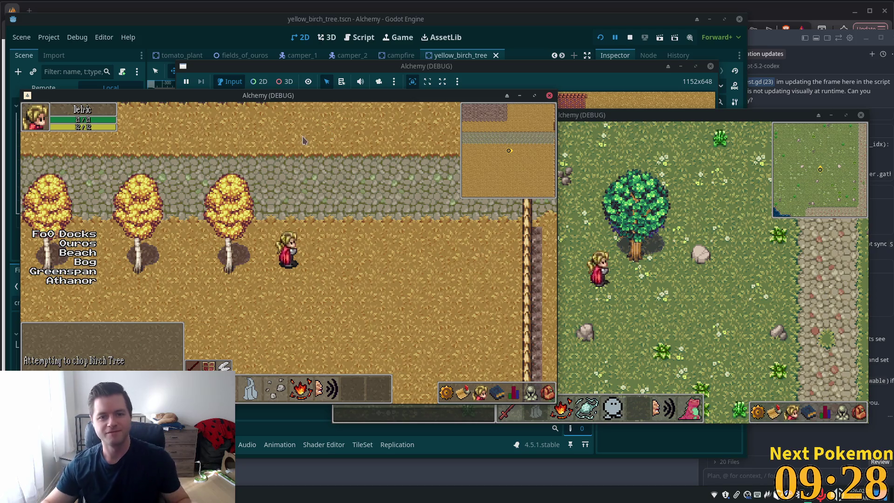
{"action": "key", "text": "alt+Tab"}
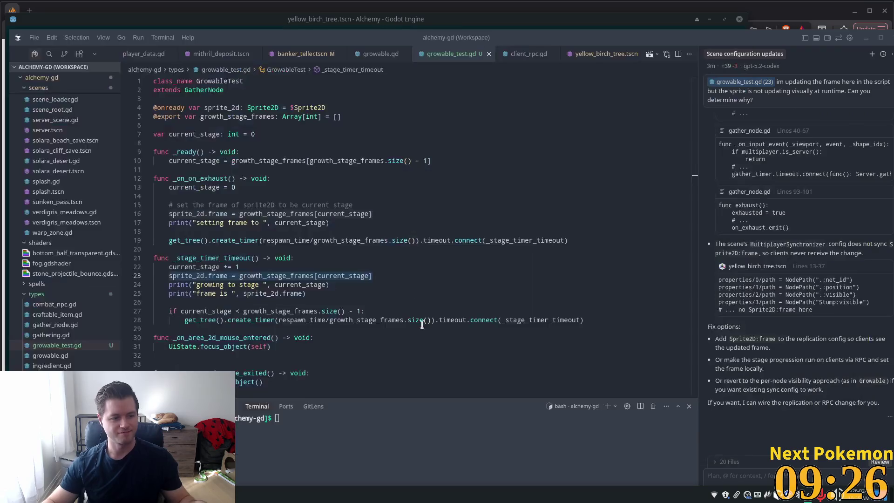
Search the workspace for 'growable' and open the wheat_plant.gd match.
{"action": "left_click", "coordinate": [406, 178]}
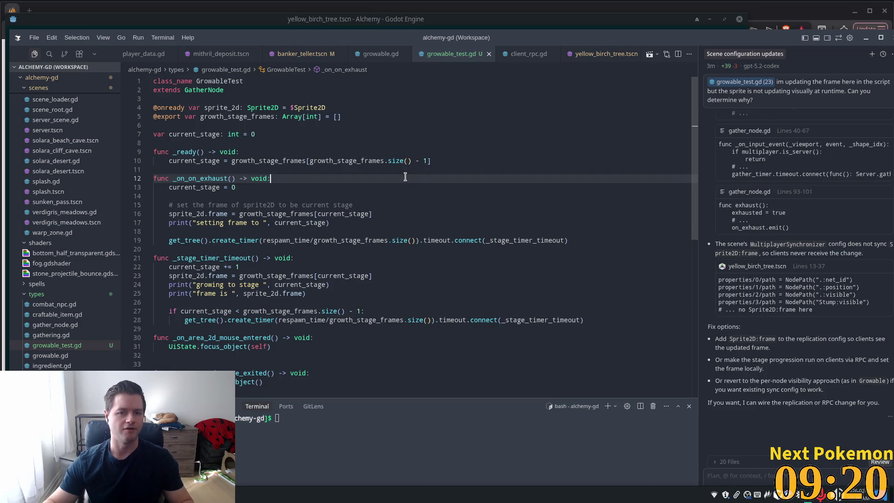
{"action": "left_click", "coordinate": [52, 55]}
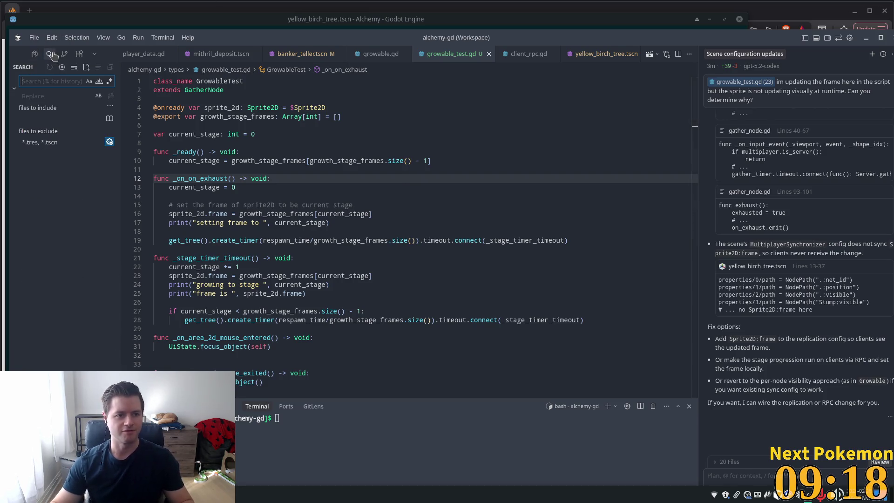
{"action": "type", "text": "gr"}
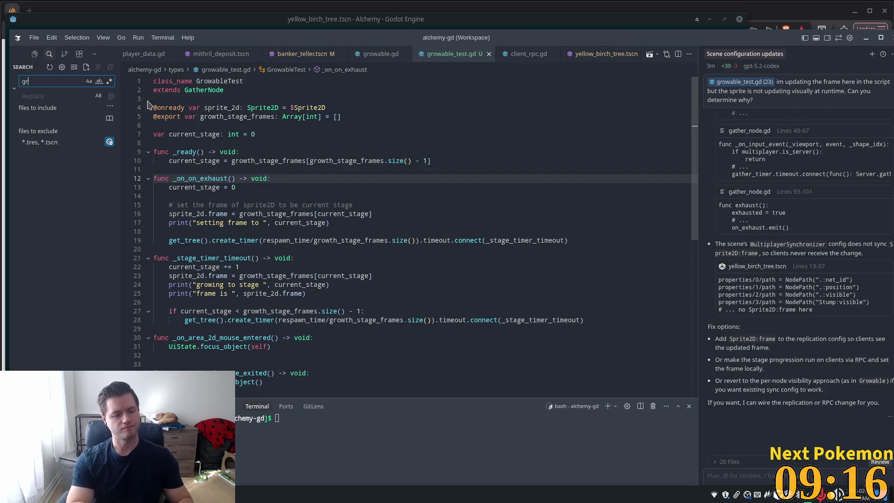
{"action": "type", "text": "owable"}
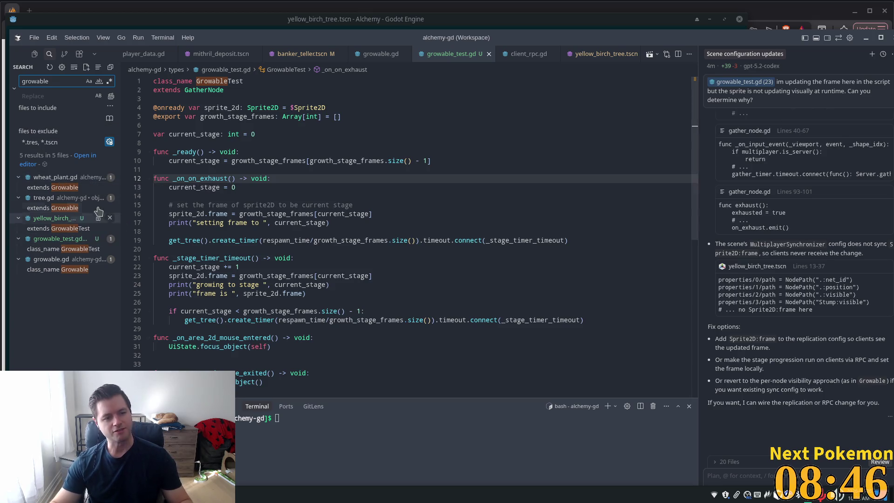
{"action": "left_click", "coordinate": [64, 187]}
Compare the Growable matches in wheat_plant.gd, tree.gd and the yellow_birch_tree script, then return to Godot.
{"action": "mouse_move", "coordinate": [244, 122]}
{"action": "left_mouse_down"}
{"action": "mouse_move", "coordinate": [326, 166]}
{"action": "mouse_move", "coordinate": [261, 140]}
{"action": "mouse_move", "coordinate": [131, 62]}
{"action": "left_mouse_up"}
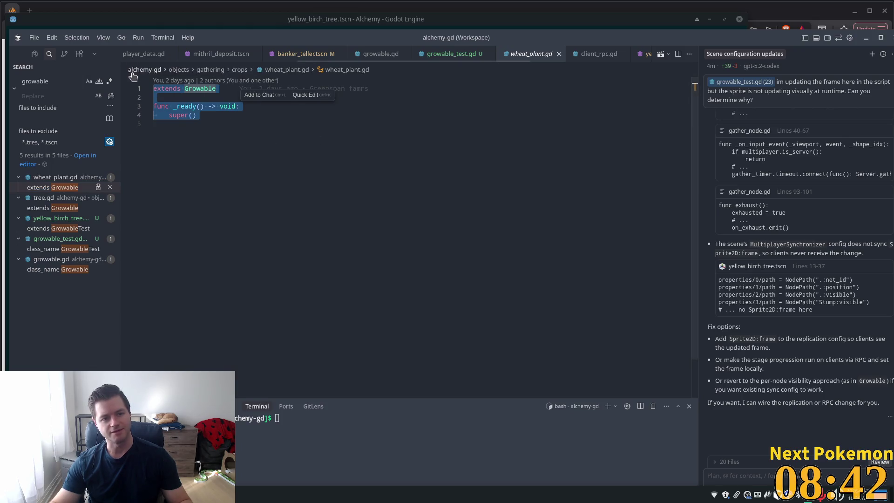
{"action": "double_click", "coordinate": [68, 208]}
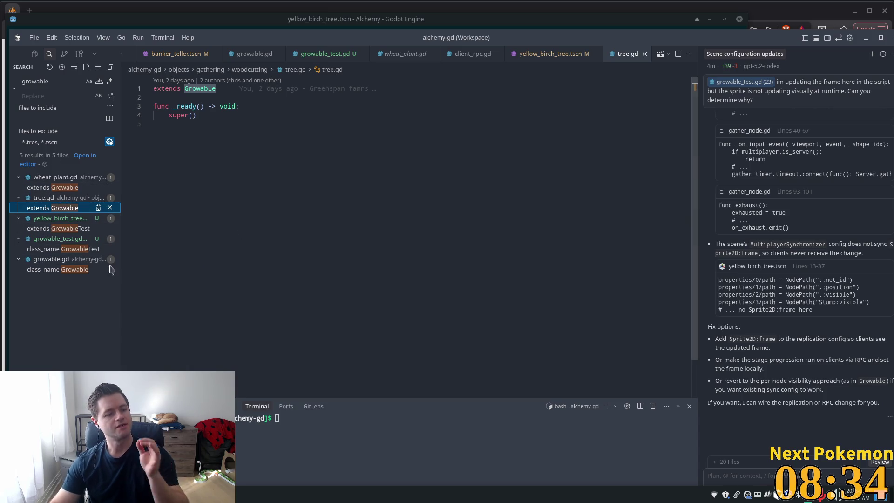
{"action": "left_click", "coordinate": [59, 229]}
{"action": "left_click", "coordinate": [53, 208]}
{"action": "left_click", "coordinate": [51, 187]}
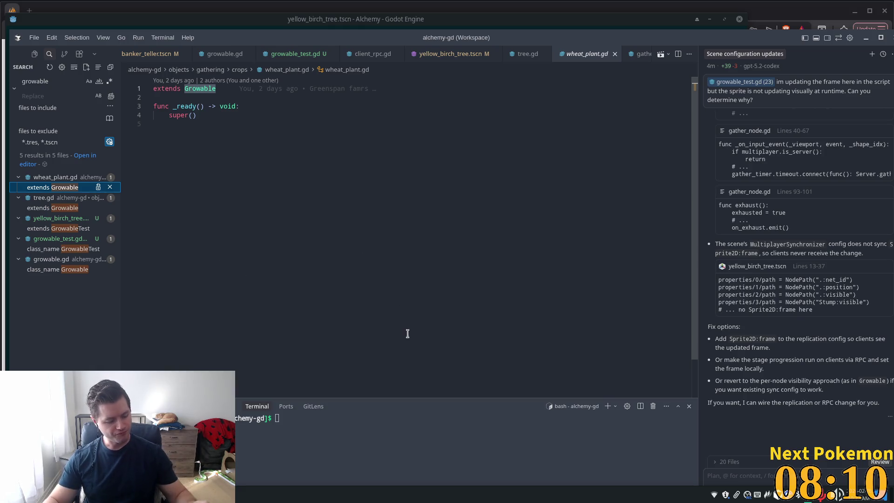
{"action": "key", "text": "alt+Tab"}
Quick-open the wheat_plant scene by searching 'wheath' and select its WheatPlant root node.
{"action": "key", "text": "shift+alt+o"}
{"action": "type", "text": "wheath"}
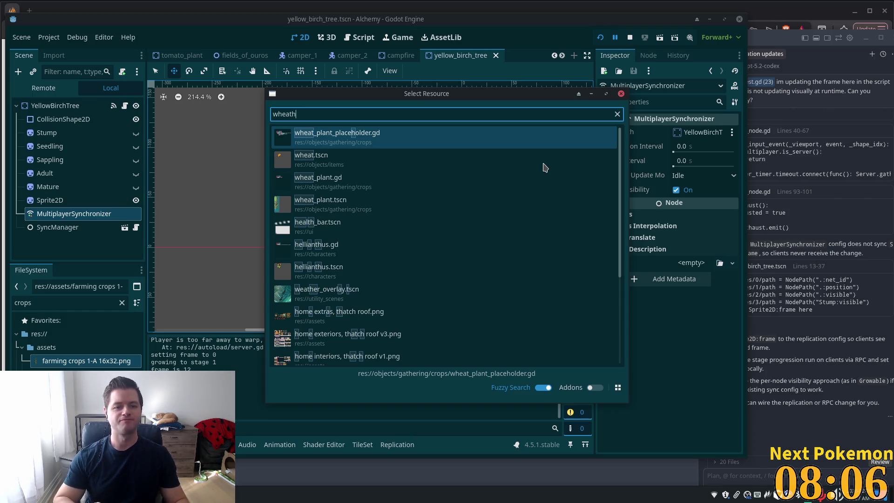
{"action": "double_click", "coordinate": [338, 210]}
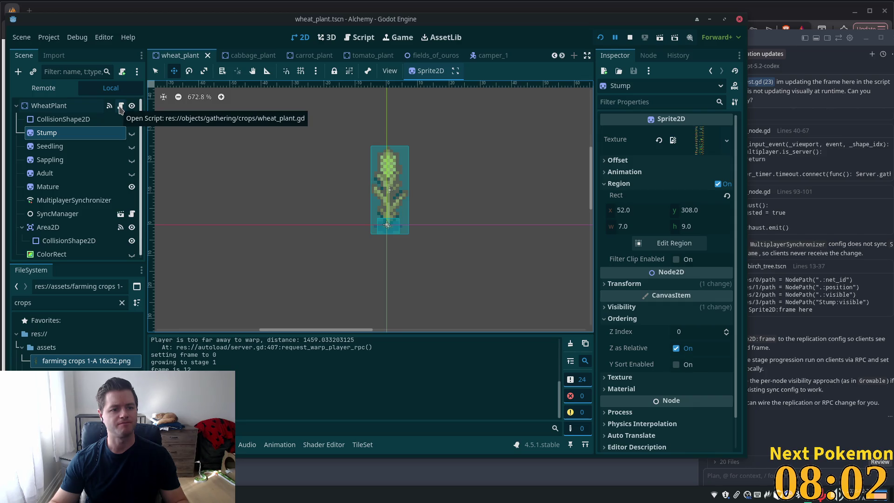
{"action": "left_click", "coordinate": [91, 106]}
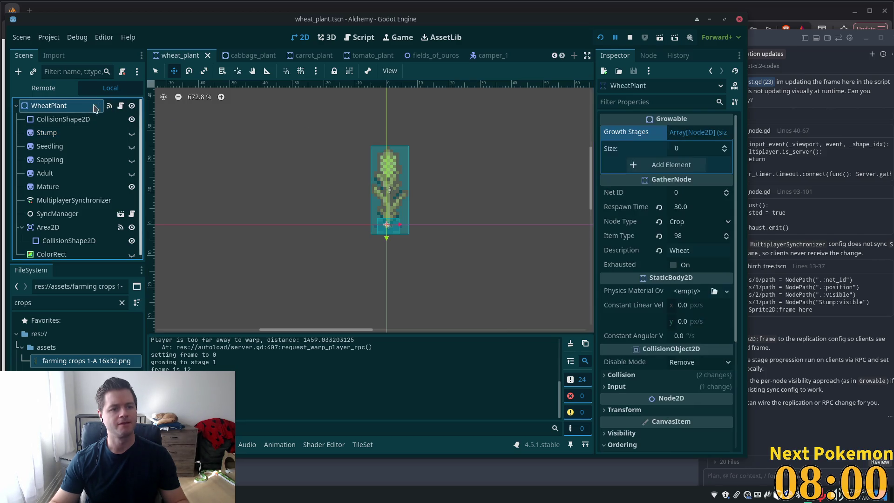
Replace WheatPlant's script with growable.gd loaded from the res://types folder.
{"action": "left_click", "coordinate": [122, 72]}
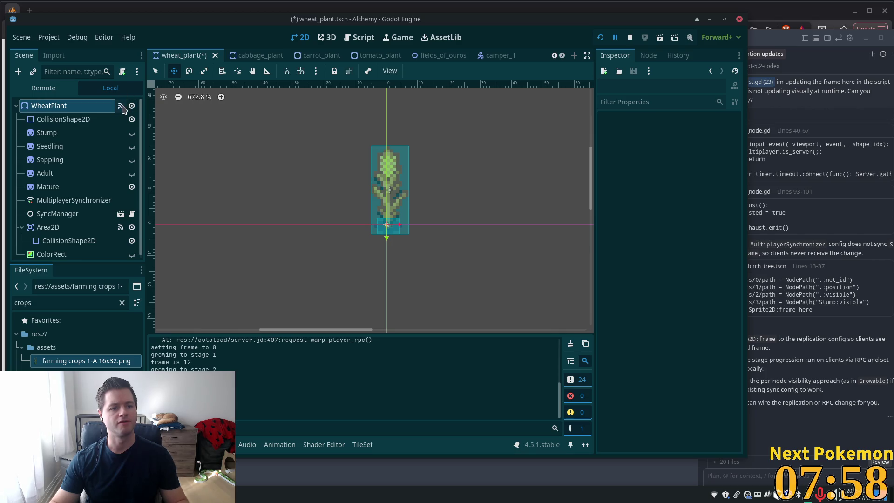
{"action": "left_click", "coordinate": [122, 72]}
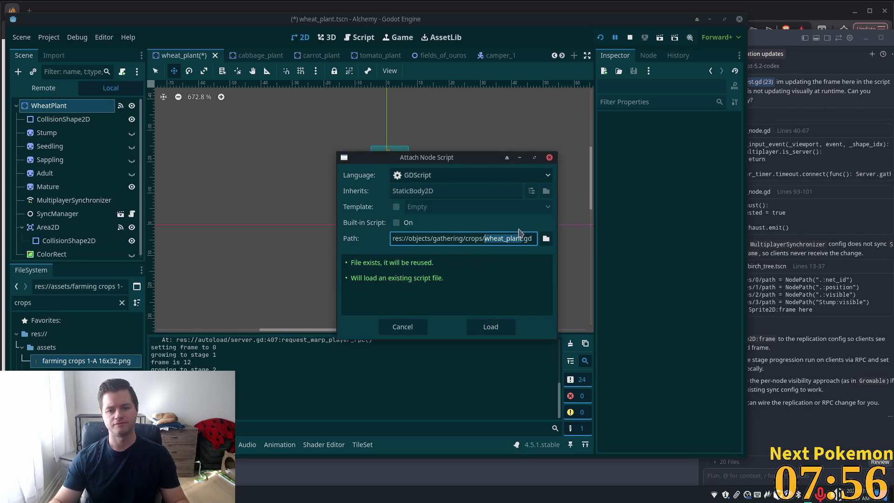
{"action": "left_click", "coordinate": [547, 238]}
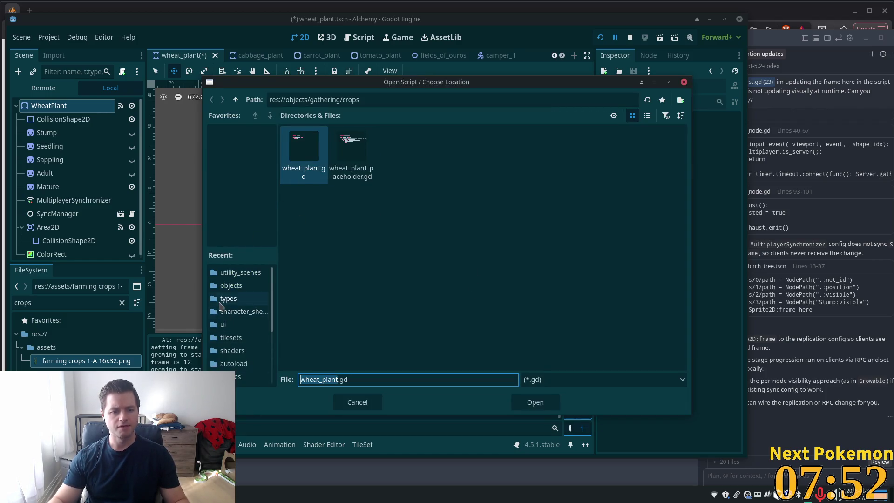
{"action": "left_click", "coordinate": [228, 299]}
{"action": "left_click", "coordinate": [399, 212]}
{"action": "left_click", "coordinate": [399, 154]}
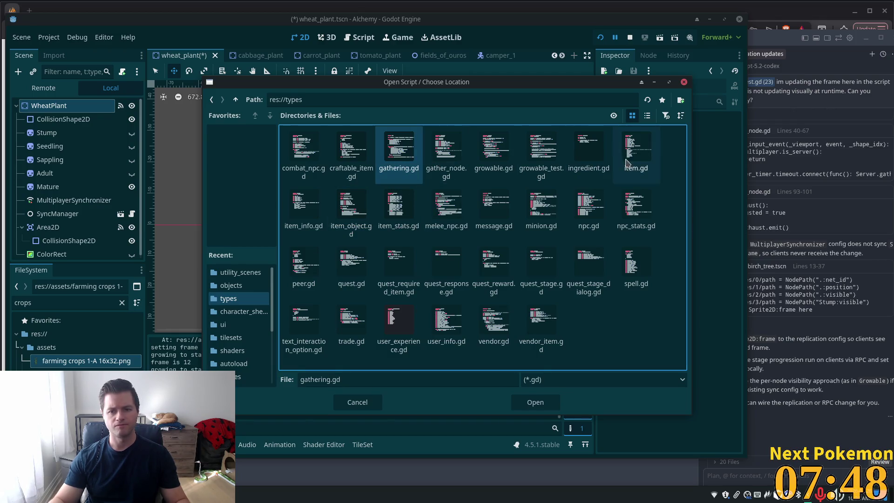
{"action": "double_click", "coordinate": [494, 155]}
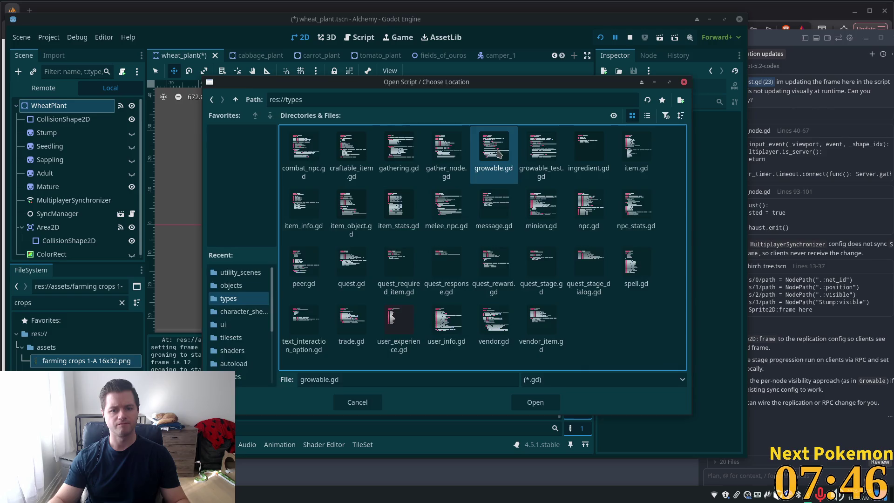
{"action": "left_click", "coordinate": [486, 328]}
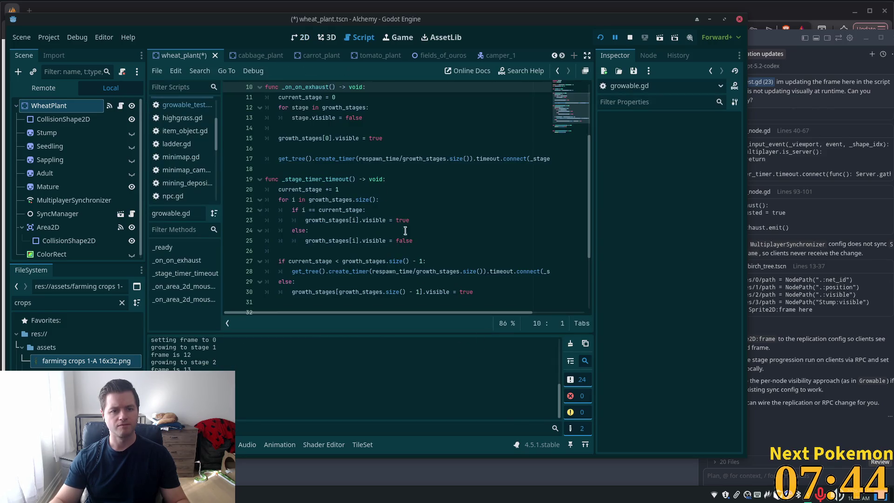
Save the wheat plant scene and check the WheatPlant root's properties.
{"action": "key", "text": "ctrl+s"}
{"action": "left_click", "coordinate": [93, 146]}
{"action": "left_click", "coordinate": [93, 106]}
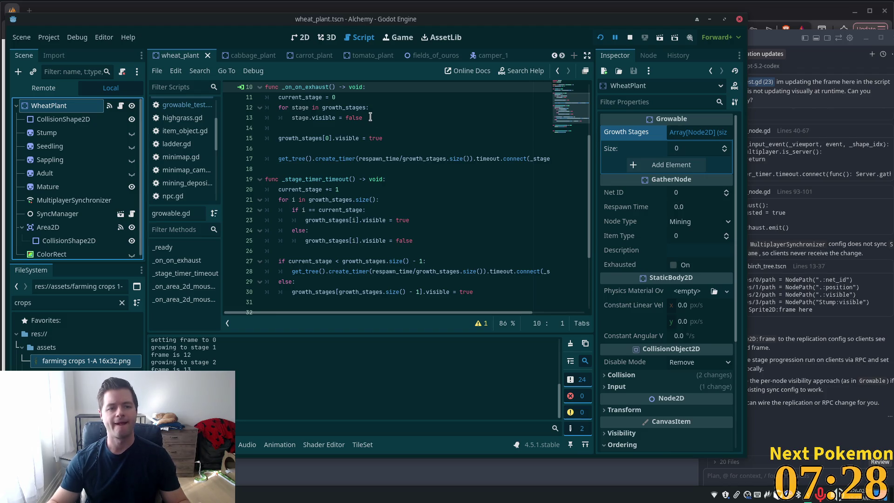
Filter FileSystem for 'whea' and delete the old wheat_plant.gd script from the project.
{"action": "double_click", "coordinate": [73, 304]}
{"action": "type", "text": "whea"}
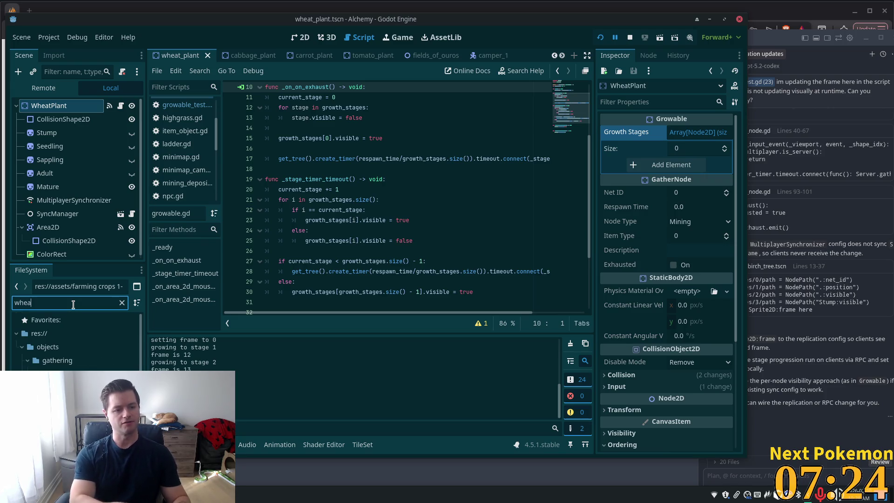
{"action": "left_click", "coordinate": [87, 373]}
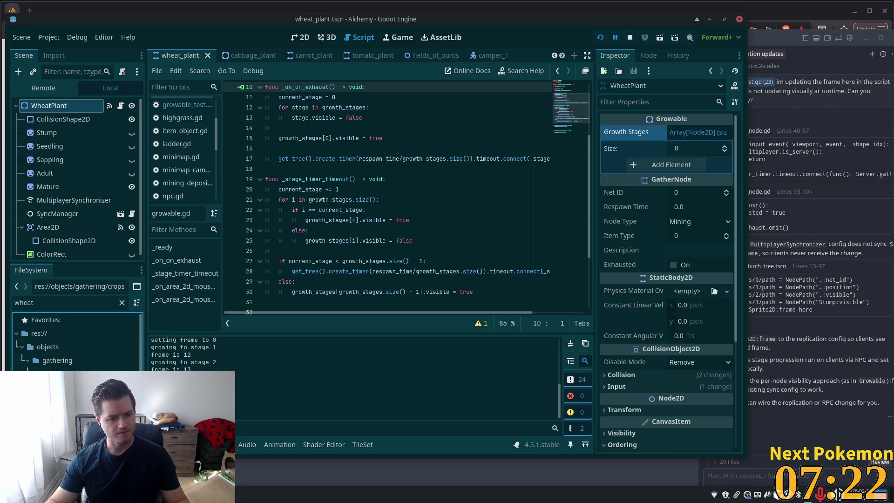
{"action": "right_click", "coordinate": [87, 374]}
{"action": "left_click", "coordinate": [121, 415]}
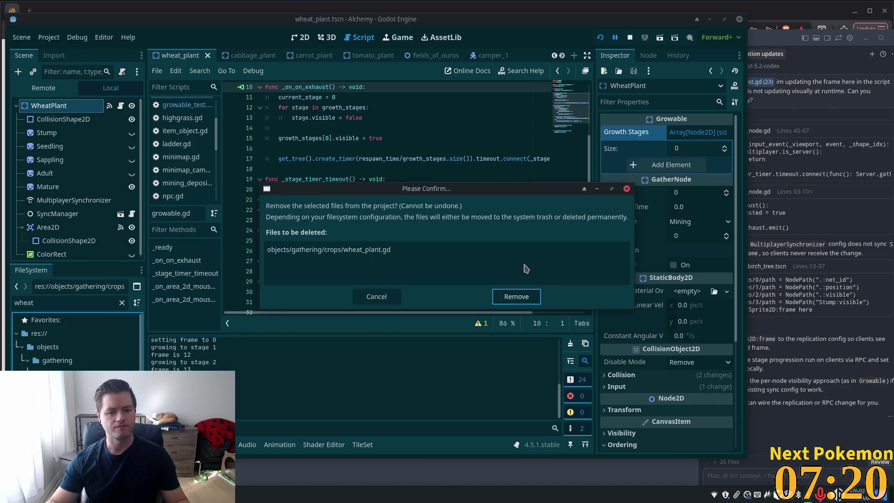
{"action": "left_click", "coordinate": [516, 298]}
{"action": "left_click", "coordinate": [49, 146]}
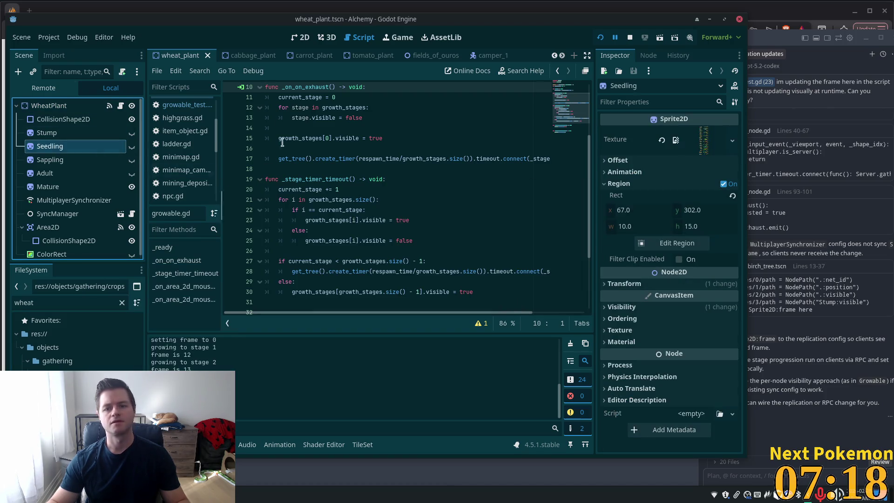
{"action": "left_click", "coordinate": [49, 105]}
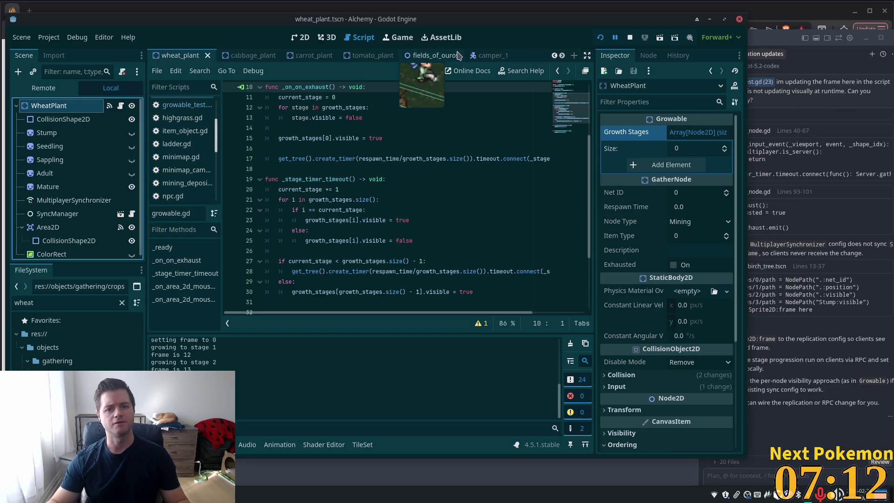
{"action": "scroll", "coordinate": [419, 55], "scroll_direction": "down", "scroll_amount": 4}
Open the yellow_birch_tree scene and select its five stage nodes, Stump through Mature.
{"action": "left_click", "coordinate": [450, 56]}
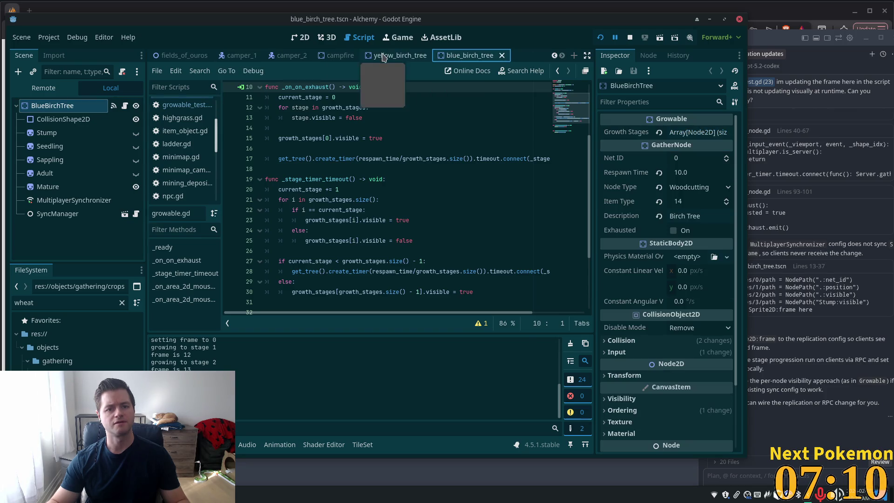
{"action": "left_click", "coordinate": [393, 56]}
{"action": "left_click", "coordinate": [76, 189]}
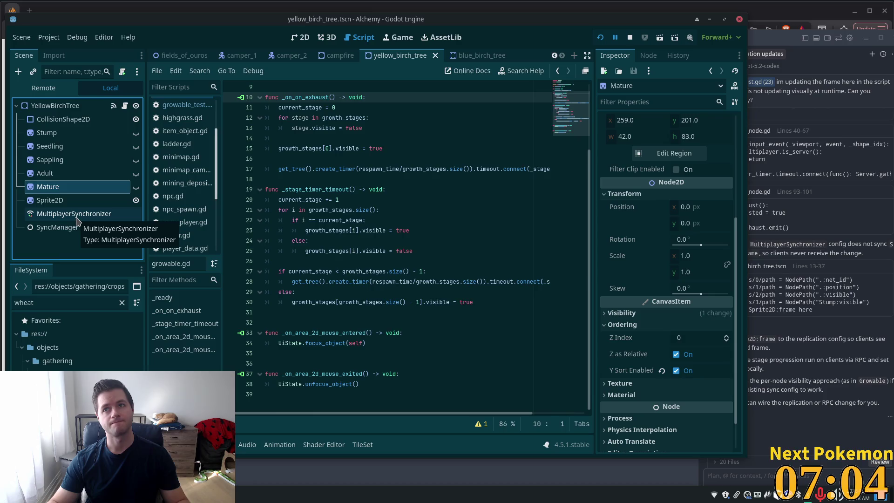
{"action": "left_click", "coordinate": [56, 134], "text": "shift"}
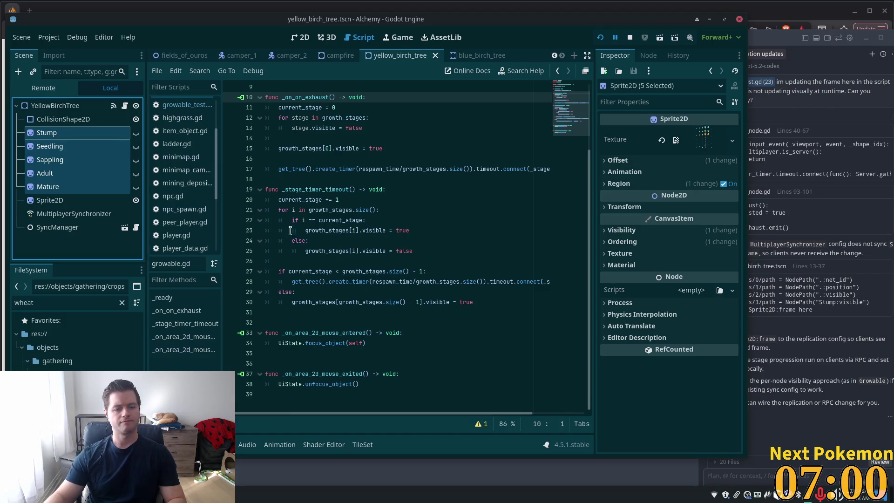
Delete the yellow birch tree's five growth-stage nodes and save the scene.
{"action": "key", "text": "Delete"}
{"action": "left_click", "coordinate": [475, 256]}
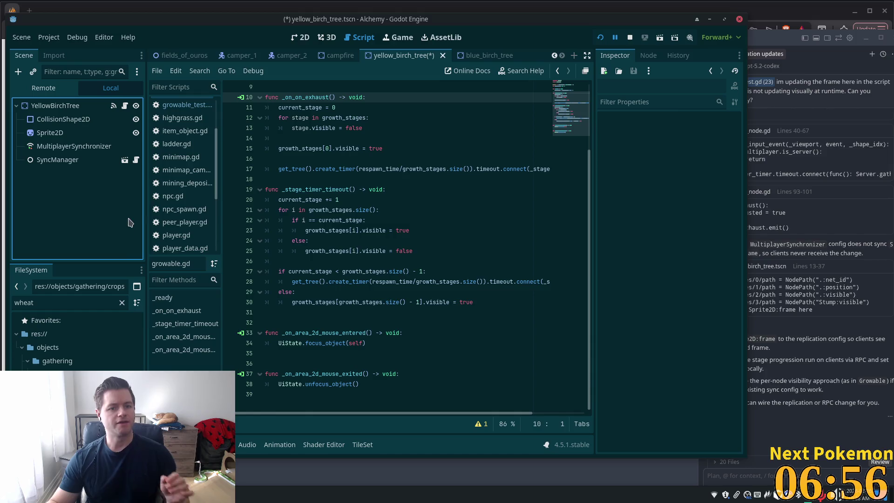
{"action": "key", "text": "ctrl+s"}
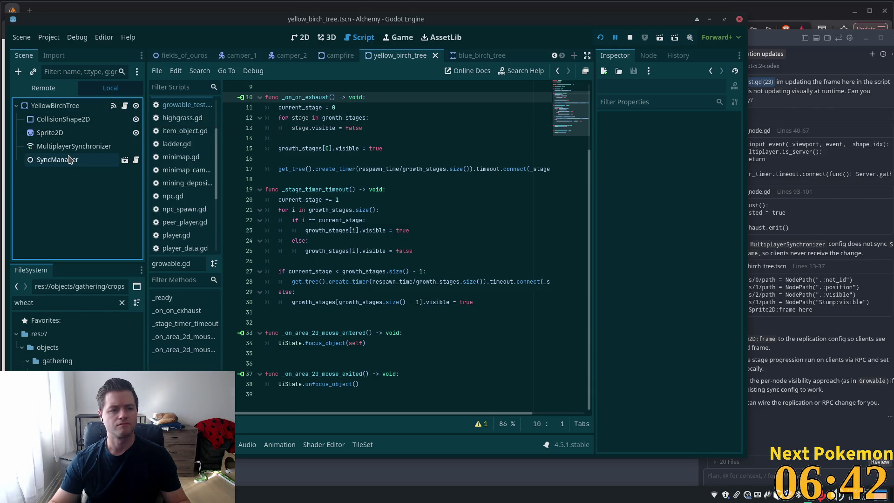
Copy the remaining Sprite2D node and select Stump in the blue_birch_tree scene.
{"action": "left_click", "coordinate": [51, 133]}
{"action": "right_click", "coordinate": [65, 136]}
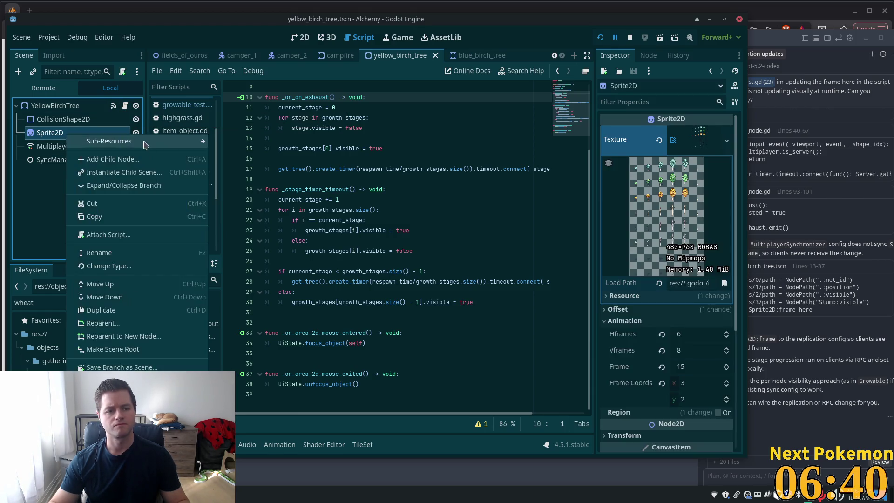
{"action": "left_click", "coordinate": [125, 215]}
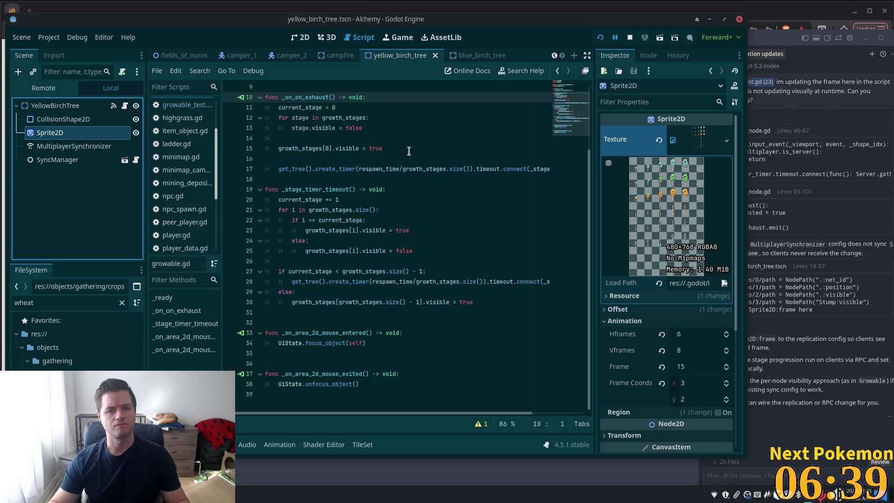
{"action": "left_click", "coordinate": [480, 56]}
{"action": "left_click", "coordinate": [74, 135]}
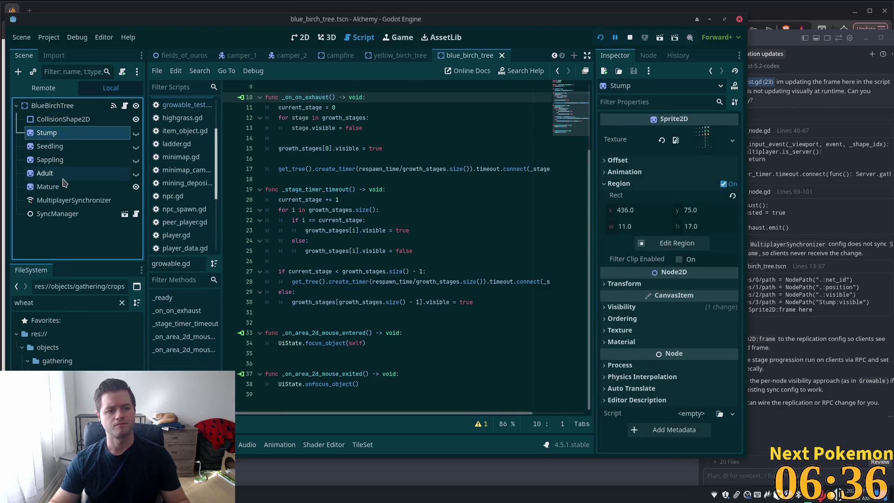
Delete the blue birch tree's five stage nodes and paste the copied Sprite2D under BlueBirchTree.
{"action": "left_click", "coordinate": [61, 189], "text": "shift"}
{"action": "key", "text": "Delete"}
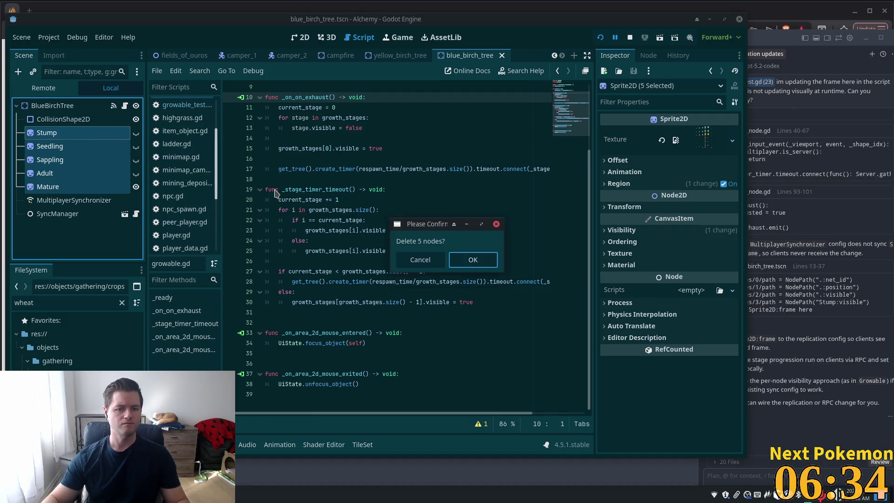
{"action": "left_click", "coordinate": [527, 260]}
{"action": "right_click", "coordinate": [48, 108]}
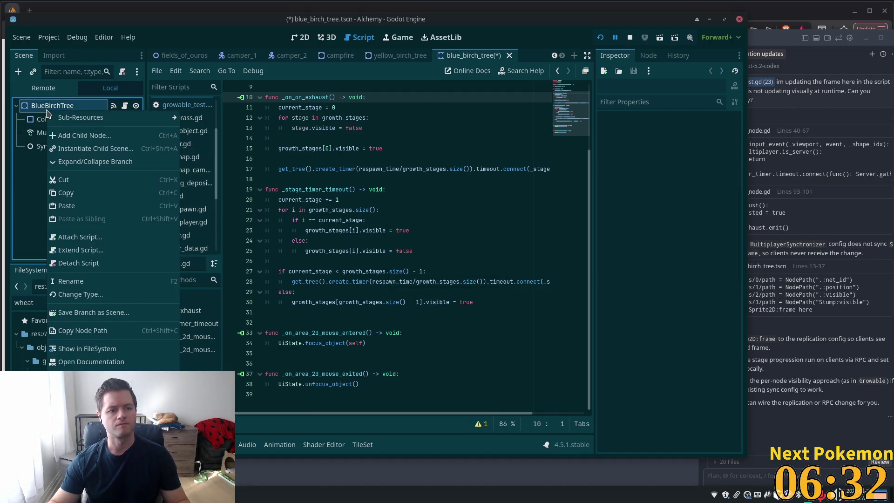
{"action": "left_click", "coordinate": [75, 205]}
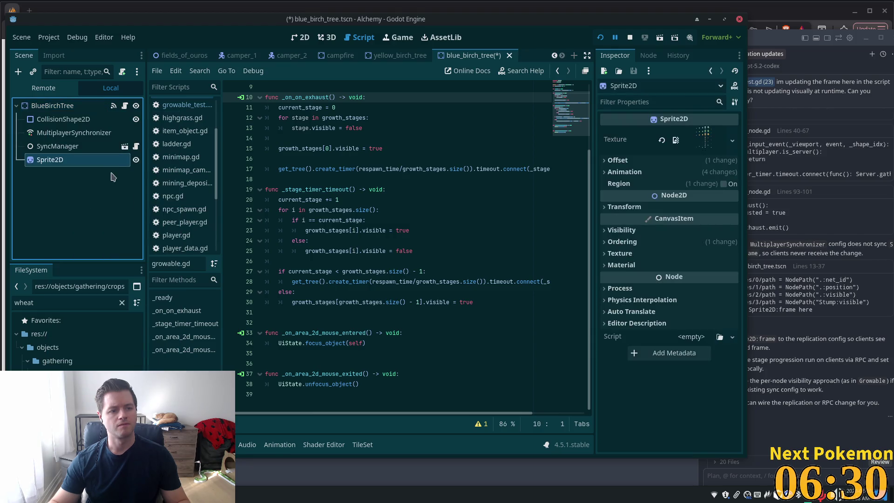
Set the Sprite2D's frame row to 1 for the green tree, and save the scene.
{"action": "left_click", "coordinate": [682, 173]}
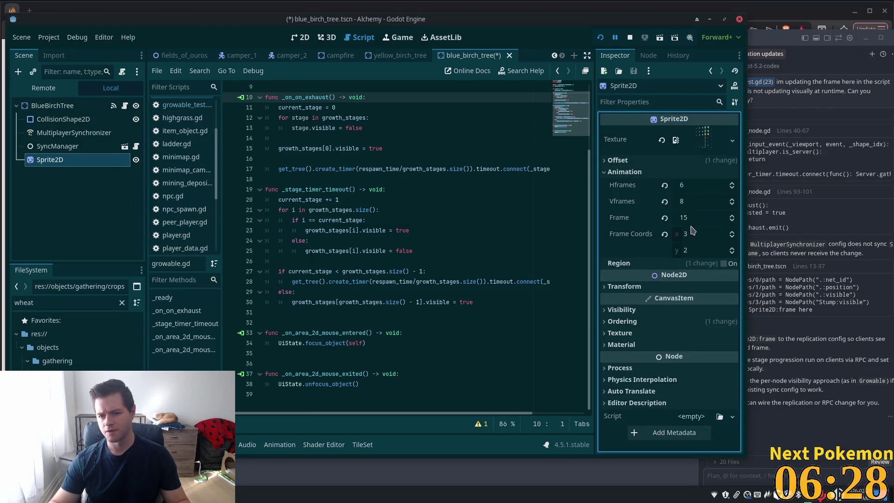
{"action": "right_click", "coordinate": [705, 144]}
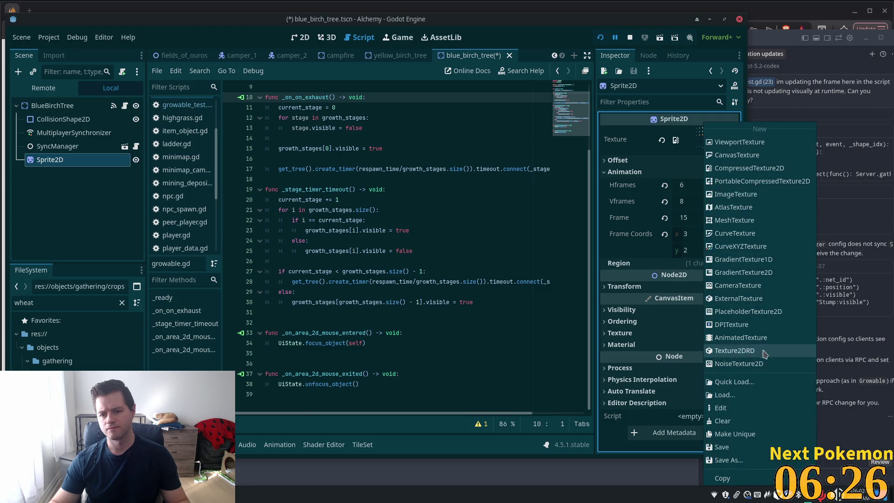
{"action": "key", "text": "Escape"}
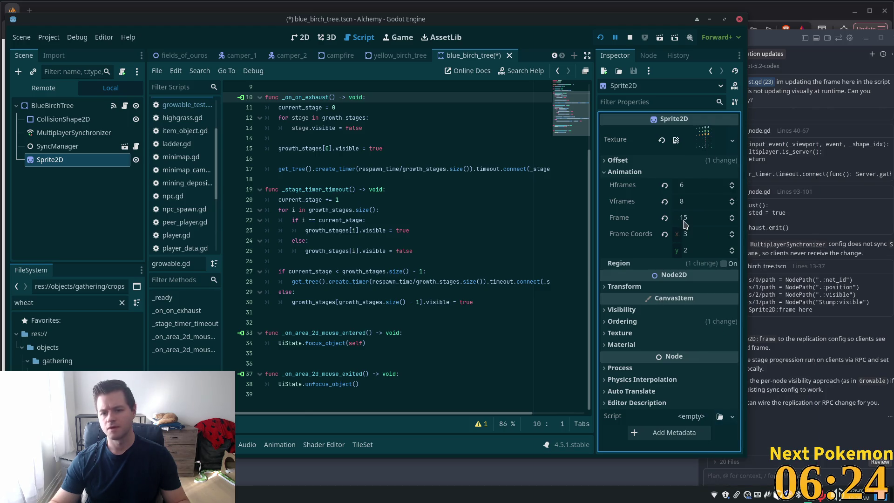
{"action": "left_click", "coordinate": [303, 37]}
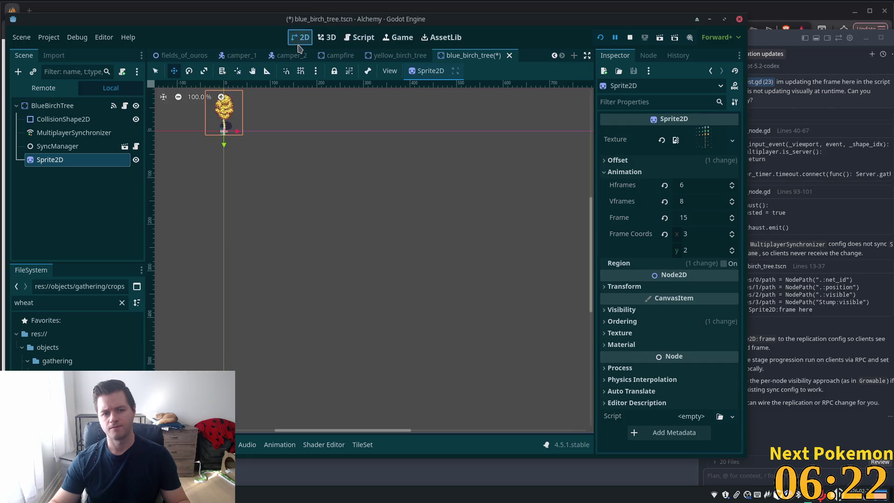
{"action": "left_click", "coordinate": [697, 250]}
{"action": "type", "text": "1"}
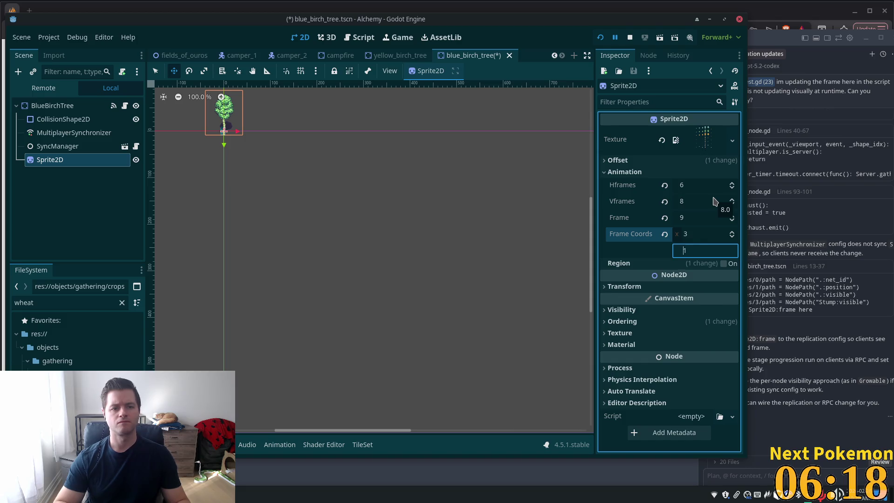
{"action": "key", "text": "Return"}
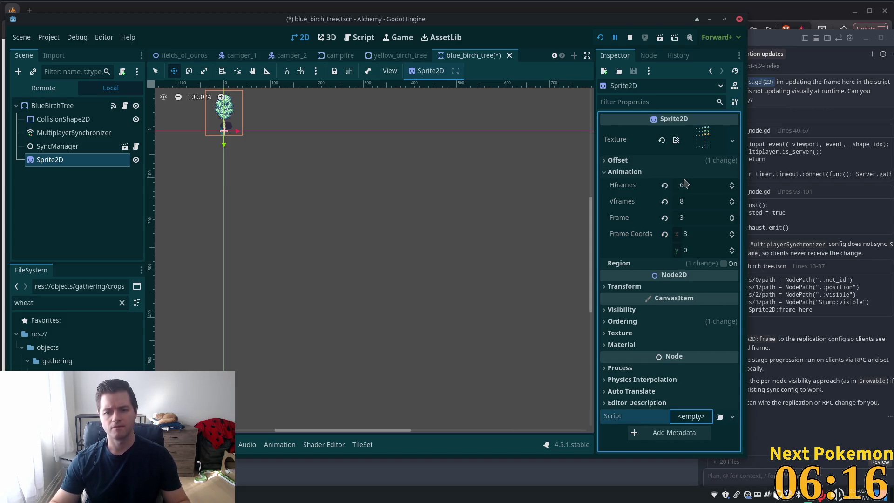
{"action": "key", "text": "ctrl+s"}
{"action": "scroll", "coordinate": [266, 160], "scroll_direction": "up", "scroll_amount": 4}
{"action": "mouse_move", "coordinate": [265, 160]}
{"action": "left_mouse_down"}
{"action": "mouse_move", "coordinate": [398, 371]}
{"action": "mouse_move", "coordinate": [389, 347]}
{"action": "left_mouse_up"}
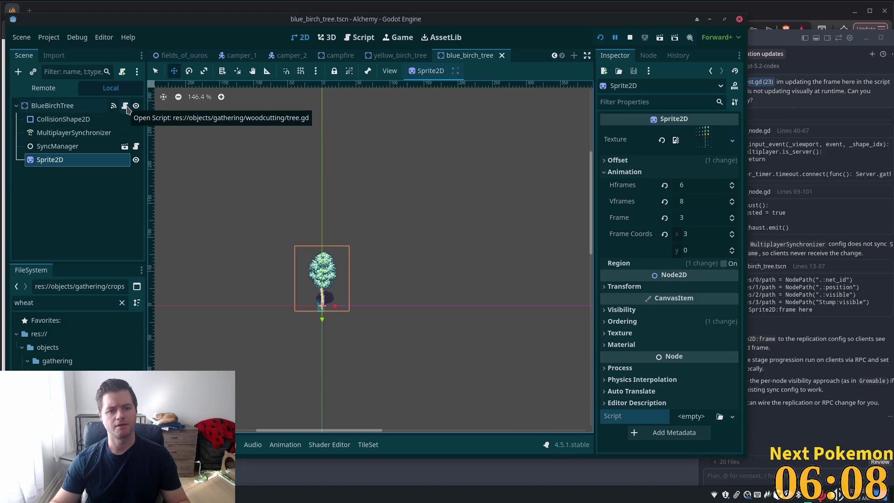
Detach the old tree.gd script from the BlueBirchTree root node.
{"action": "left_click", "coordinate": [94, 107]}
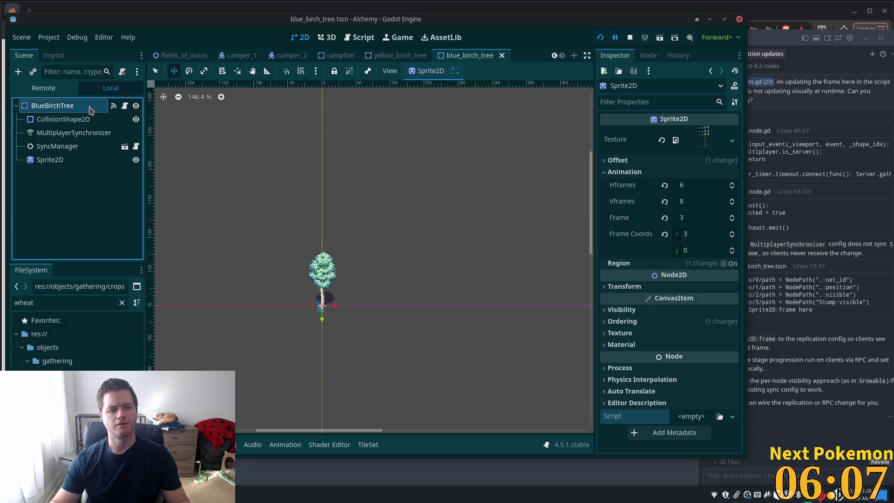
{"action": "left_click", "coordinate": [125, 108]}
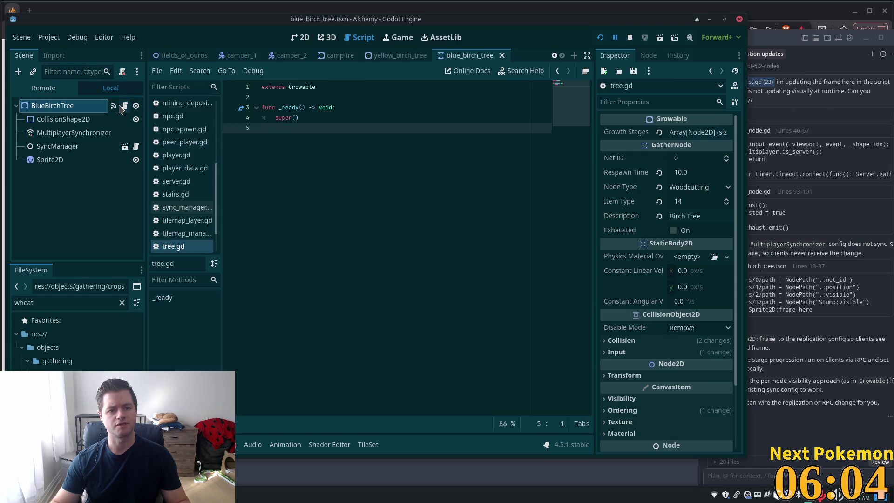
{"action": "left_click", "coordinate": [88, 109]}
{"action": "left_click", "coordinate": [122, 71]}
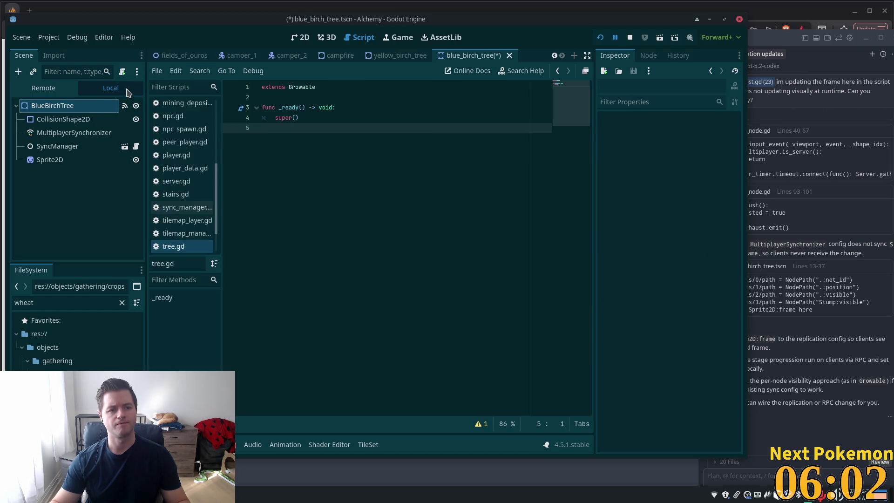
Attach the existing res://types/growable.gd script to BlueBirchTree.
{"action": "left_click", "coordinate": [122, 72]}
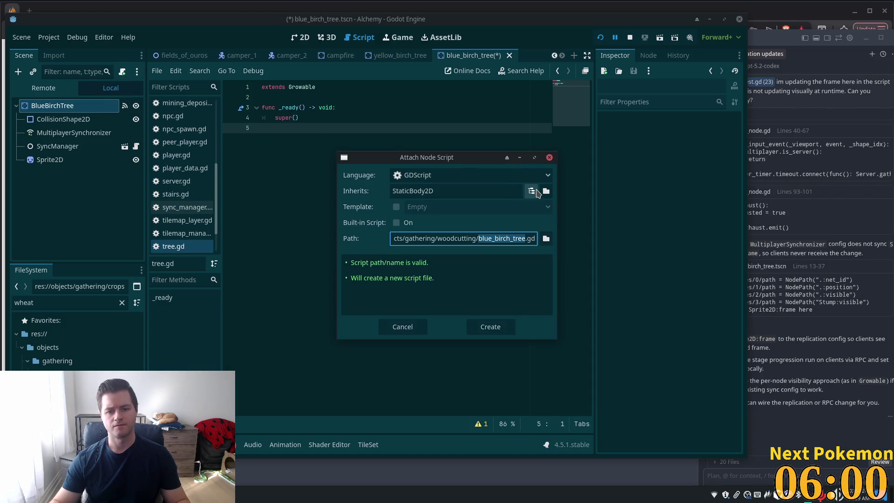
{"action": "left_click", "coordinate": [546, 239]}
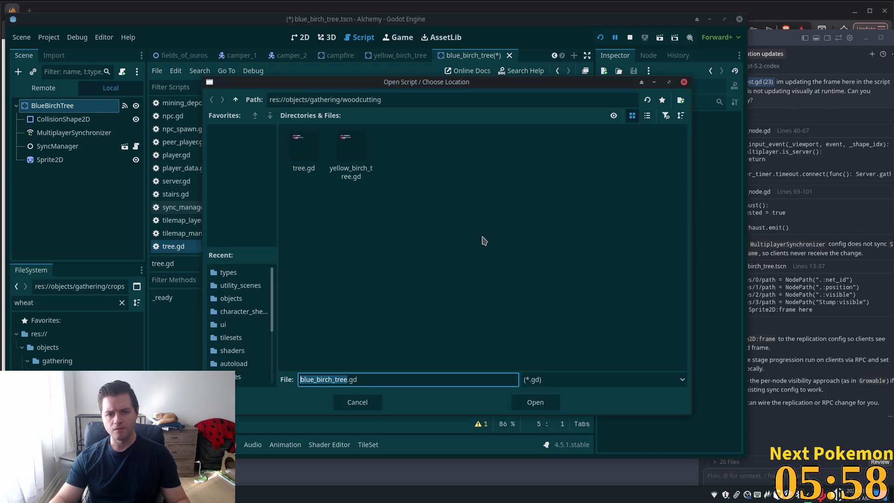
{"action": "left_click", "coordinate": [235, 99]}
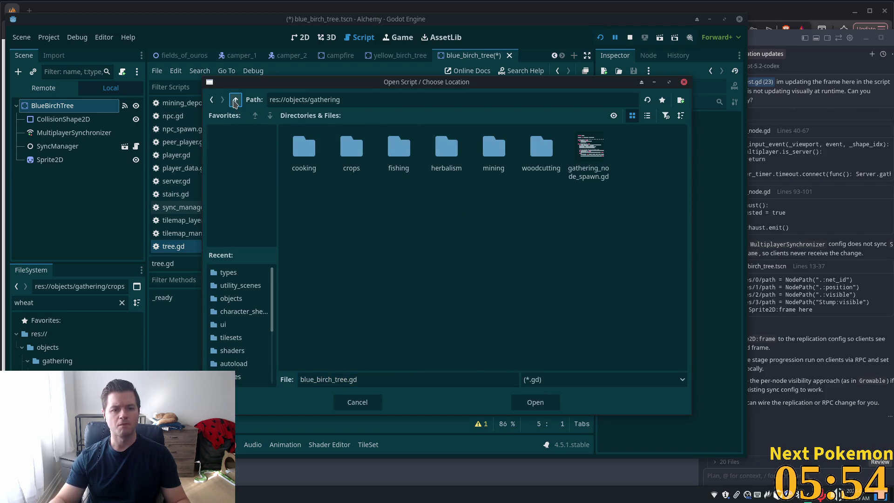
{"action": "left_click", "coordinate": [236, 99]}
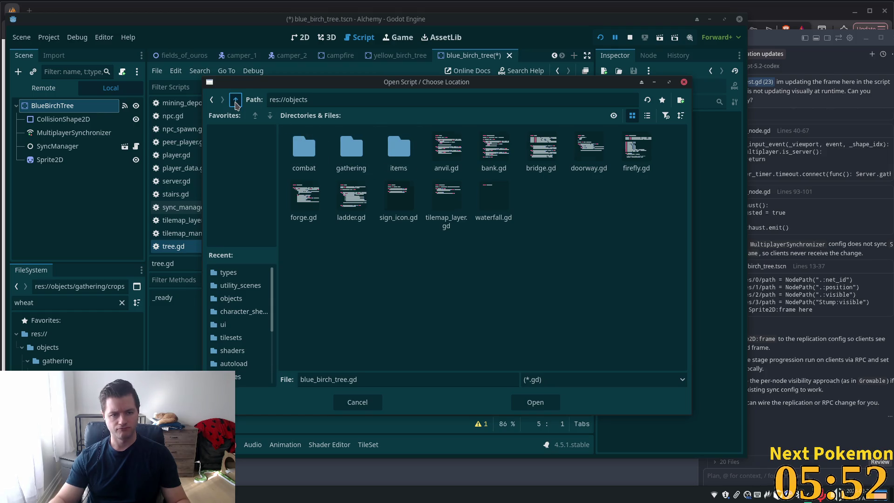
{"action": "left_click", "coordinate": [236, 100]}
{"action": "double_click", "coordinate": [365, 208]}
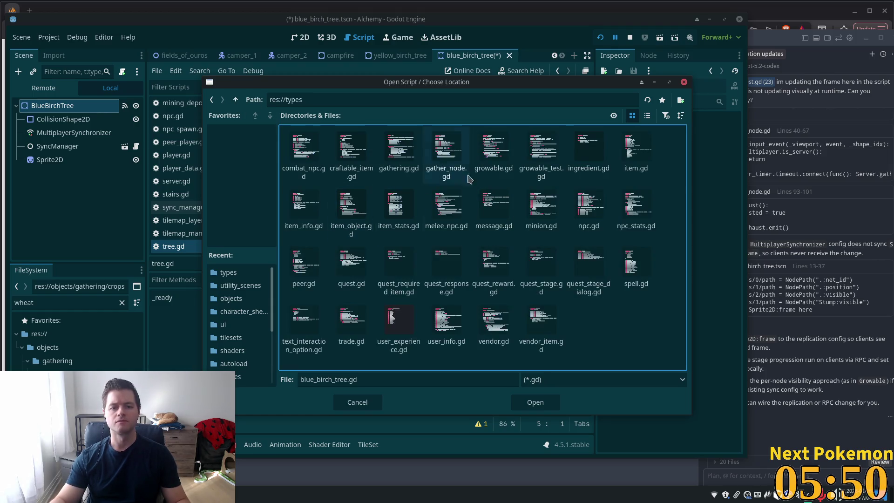
{"action": "key", "text": "Escape"}
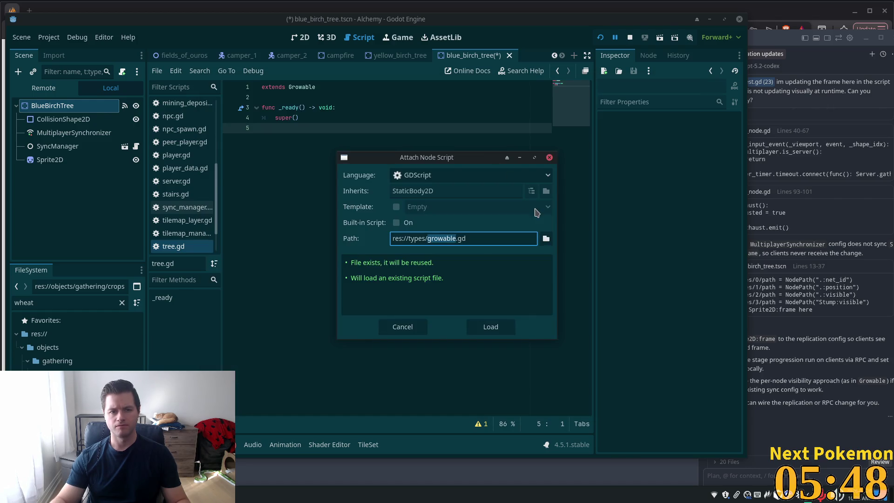
{"action": "left_click", "coordinate": [491, 326]}
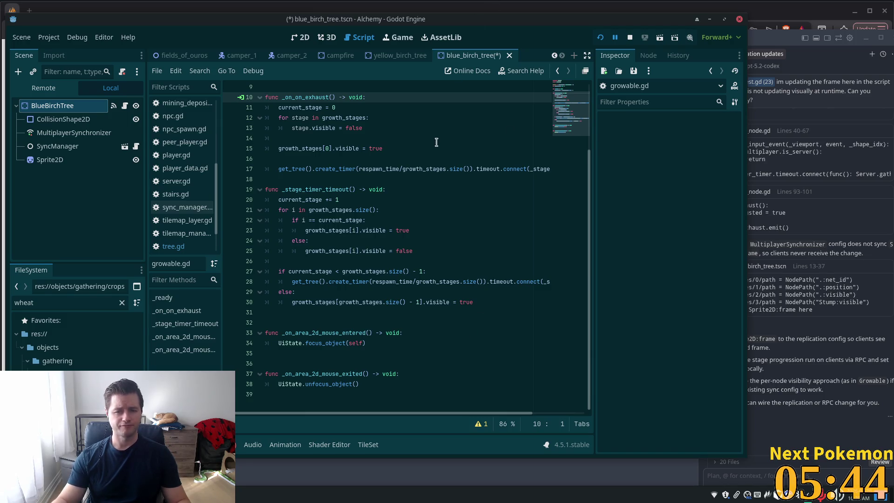
Save the blue birch tree scene and view its MultiplayerSynchronizer replication settings.
{"action": "key", "text": "ctrl+s"}
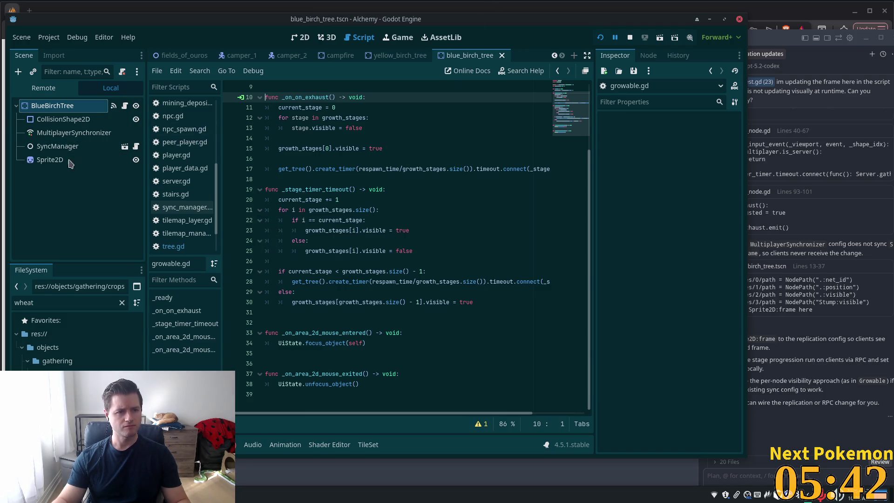
{"action": "left_click", "coordinate": [64, 119]}
{"action": "left_click", "coordinate": [74, 133]}
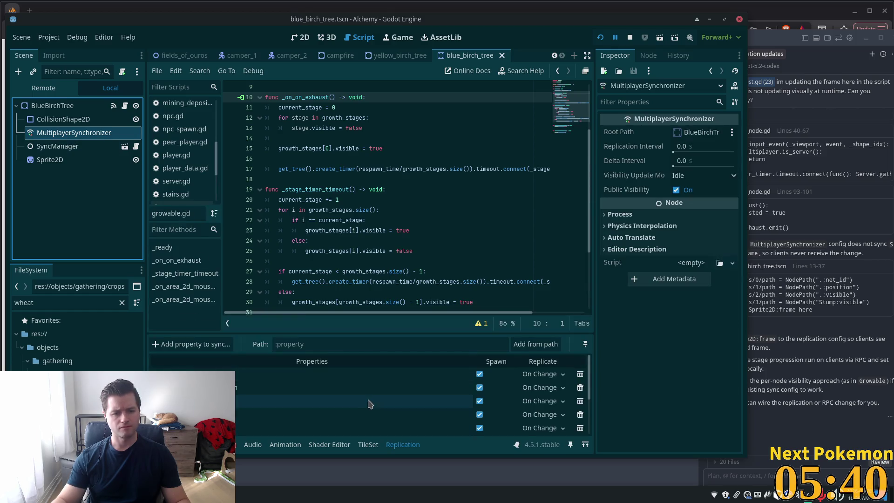
{"action": "scroll", "coordinate": [543, 422], "scroll_direction": "down", "scroll_amount": 1}
Set the yellow birch tree's last synced property to replicate On Change, then save.
{"action": "left_click", "coordinate": [391, 56]}
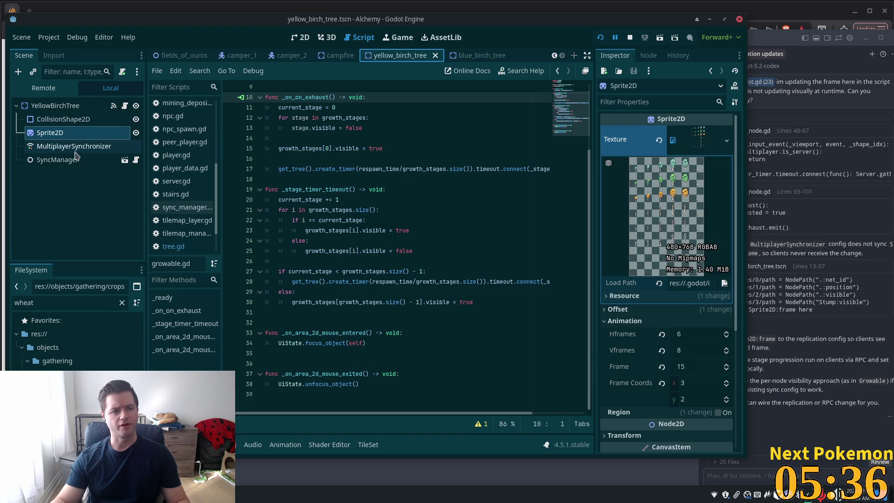
{"action": "left_click", "coordinate": [79, 146]}
{"action": "left_click", "coordinate": [562, 425]}
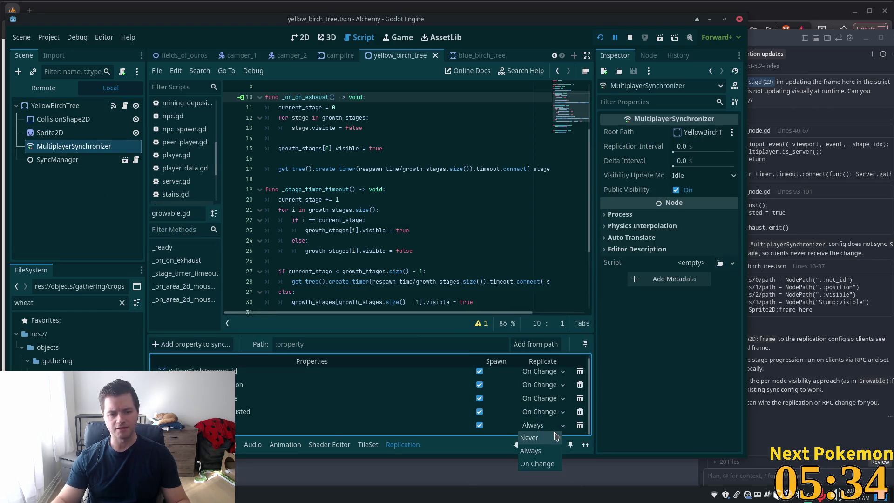
{"action": "left_click", "coordinate": [540, 464]}
{"action": "key", "text": "ctrl+s"}
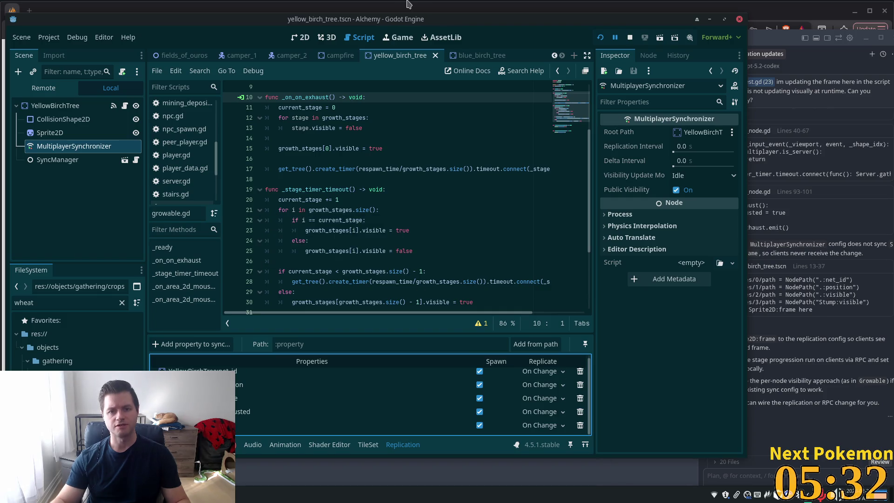
Return to the blue birch tree scene's replication config.
{"action": "left_click", "coordinate": [469, 56]}
{"action": "scroll", "coordinate": [260, 396], "scroll_direction": "up", "scroll_amount": 1}
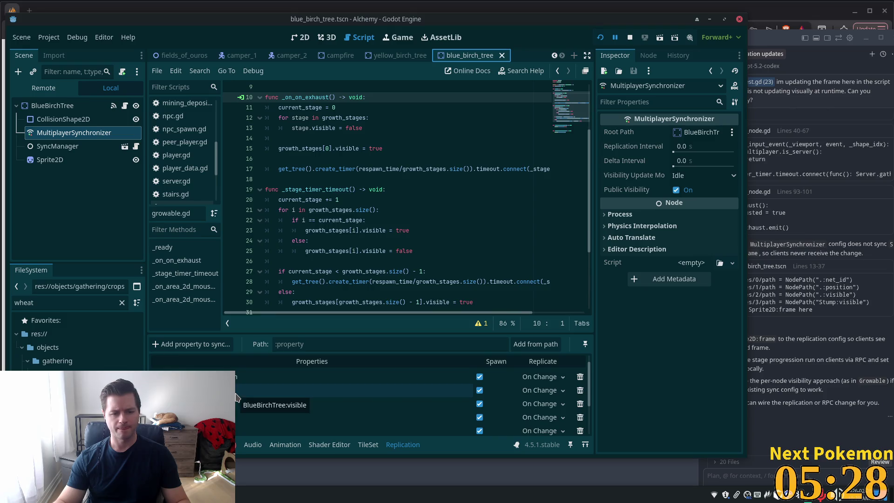
{"action": "scroll", "coordinate": [321, 391], "scroll_direction": "down", "scroll_amount": 1}
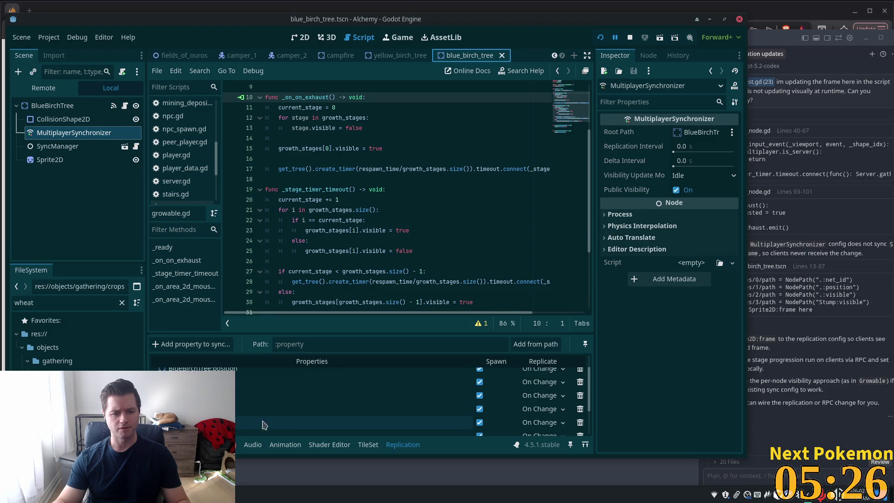
{"action": "scroll", "coordinate": [260, 396], "scroll_direction": "down", "scroll_amount": 1}
{"action": "left_click", "coordinate": [261, 396]}
{"action": "scroll", "coordinate": [244, 411], "scroll_direction": "up", "scroll_amount": 2}
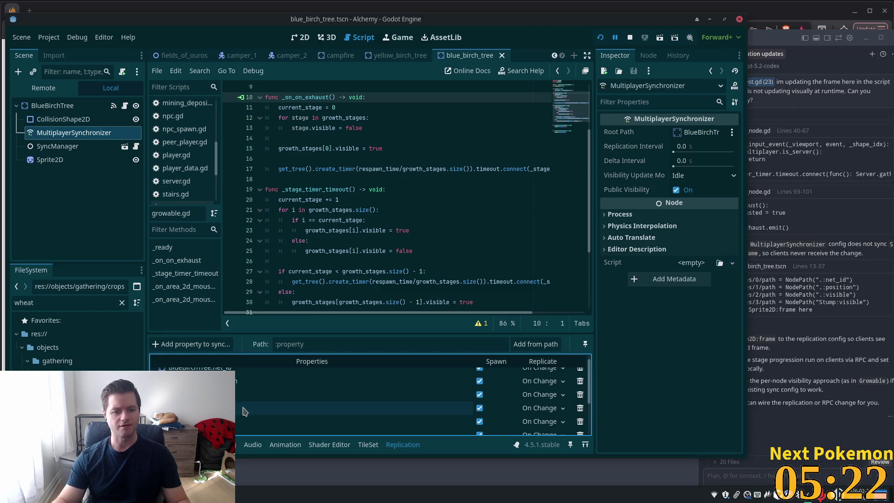
Remove the BlueBirchTree:visible entry from the replicated properties.
{"action": "left_click", "coordinate": [580, 399]}
{"action": "left_click", "coordinate": [471, 264]}
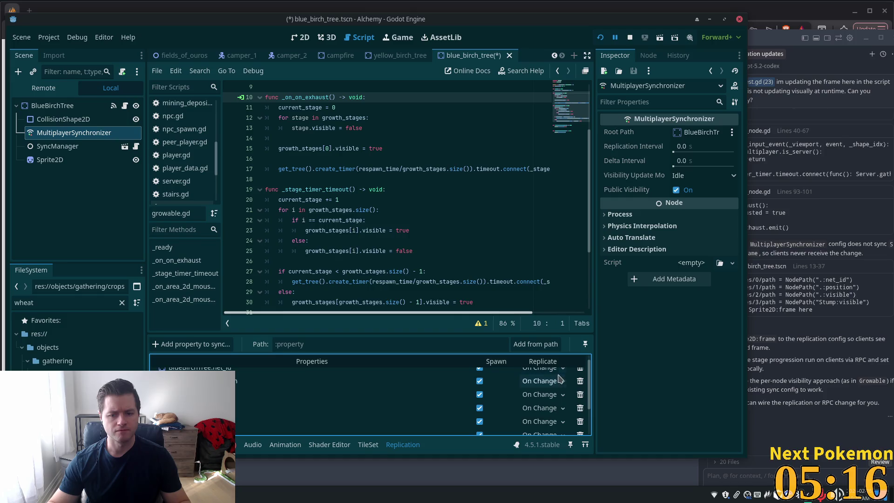
{"action": "left_click", "coordinate": [579, 395]}
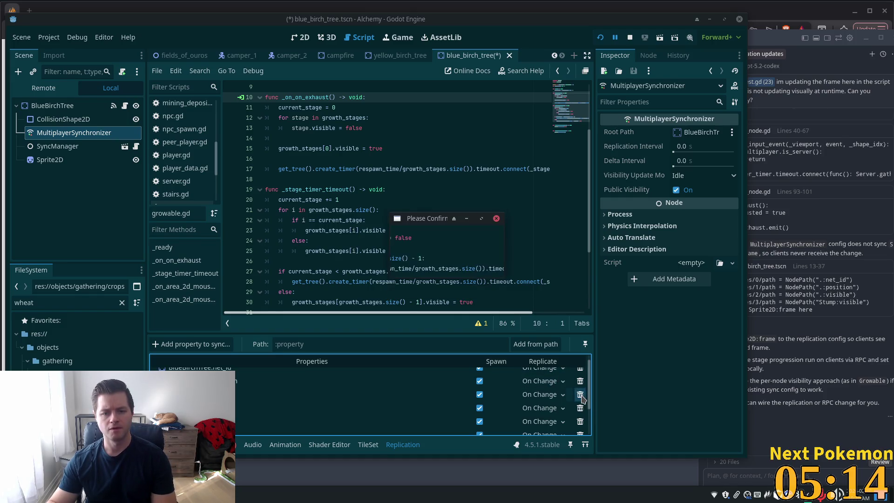
{"action": "left_click", "coordinate": [473, 265]}
{"action": "left_click", "coordinate": [581, 396]}
{"action": "key", "text": "Return"}
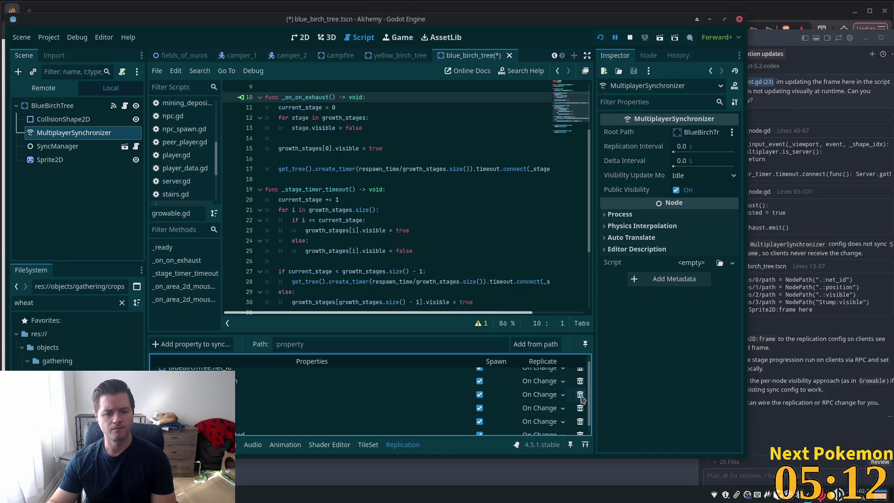
{"action": "left_click", "coordinate": [580, 395]}
{"action": "key", "text": "Return"}
{"action": "left_click", "coordinate": [580, 398]}
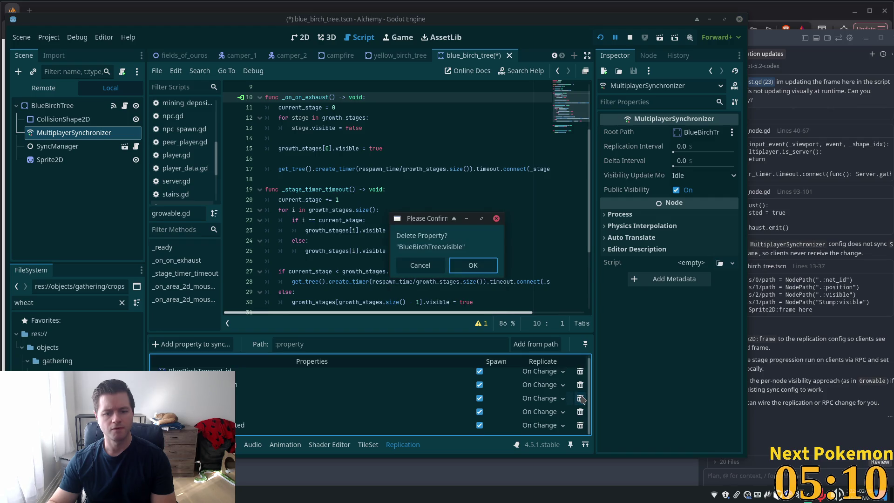
{"action": "key", "text": "Return"}
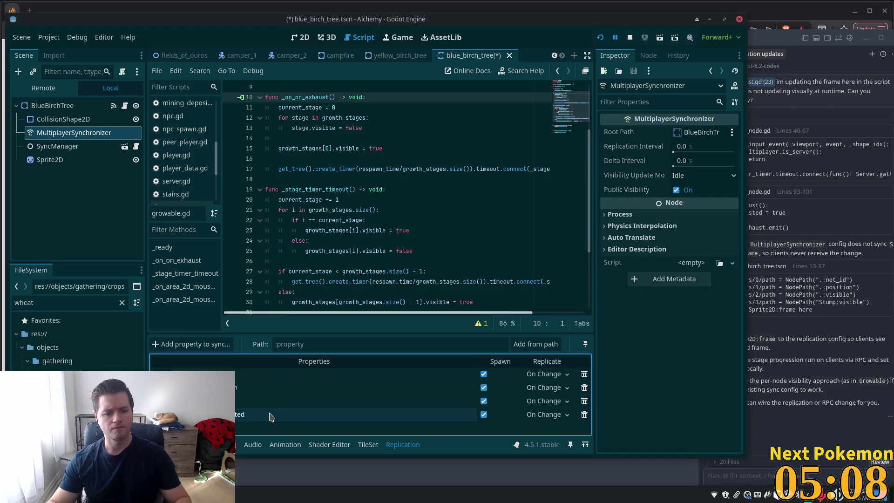
Add Sprite2D's frame property to the sync list and save the blue birch tree.
{"action": "left_click", "coordinate": [193, 344]}
{"action": "double_click", "coordinate": [413, 172]}
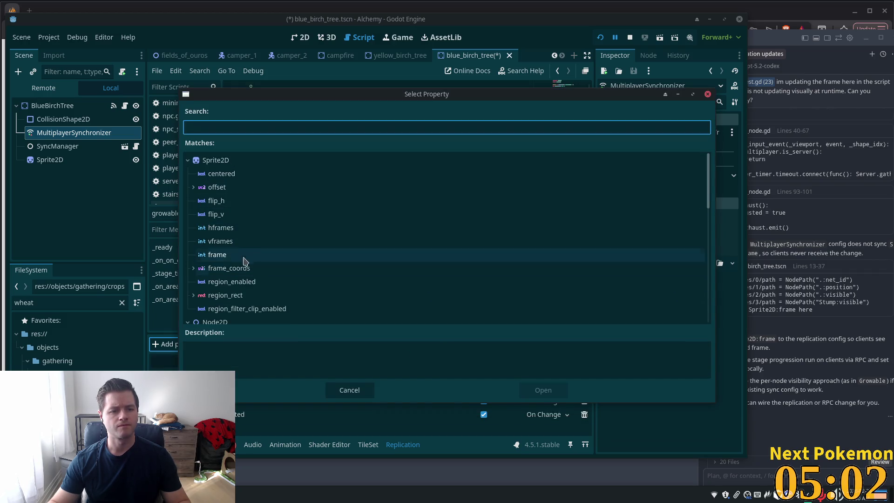
{"action": "left_click", "coordinate": [237, 254]}
{"action": "double_click", "coordinate": [237, 254]}
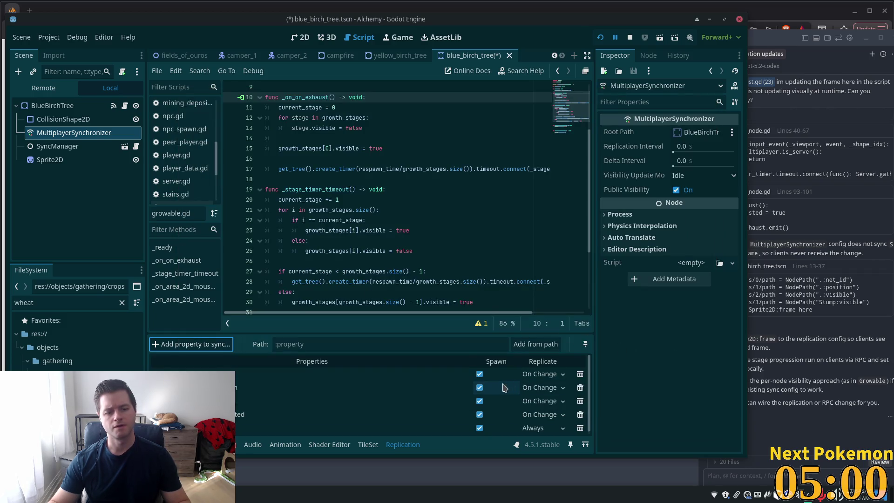
{"action": "key", "text": "ctrl+s"}
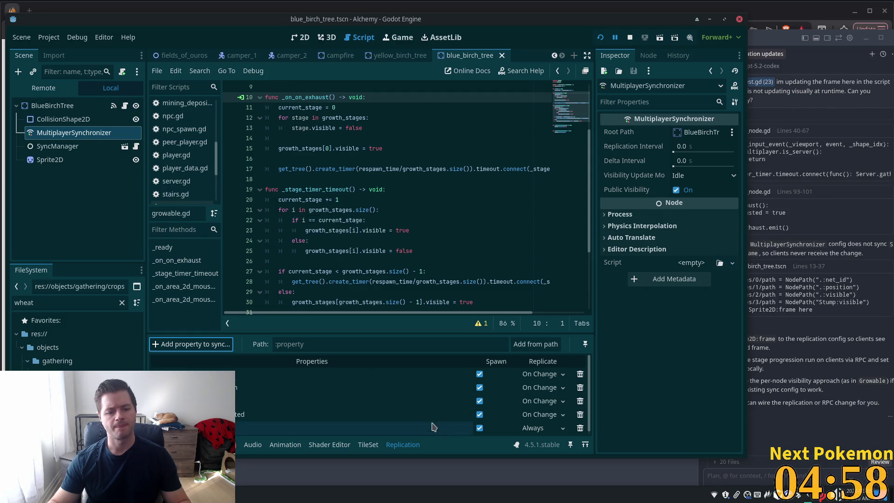
Close the birch tree scenes and all other open scene tabs.
{"action": "left_click", "coordinate": [421, 56]}
{"action": "left_click", "coordinate": [434, 56]}
{"action": "left_click", "coordinate": [484, 57]}
{"action": "middle_click", "coordinate": [487, 57]}
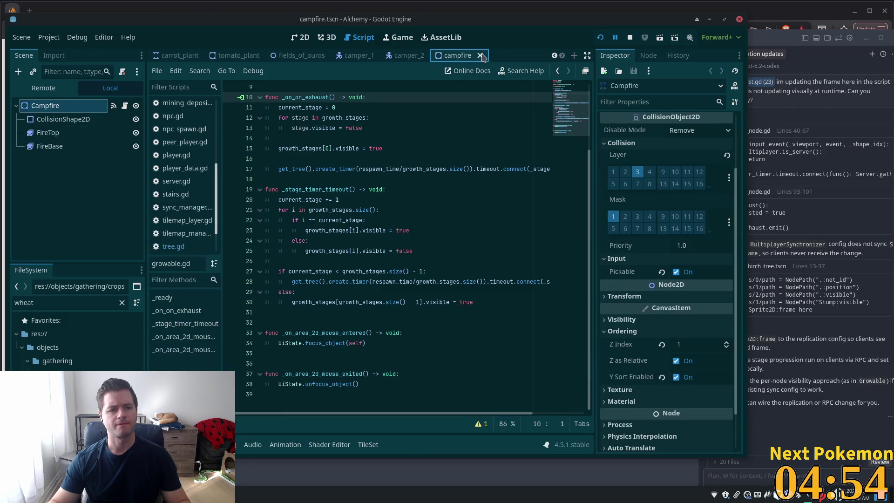
{"action": "right_click", "coordinate": [446, 55]}
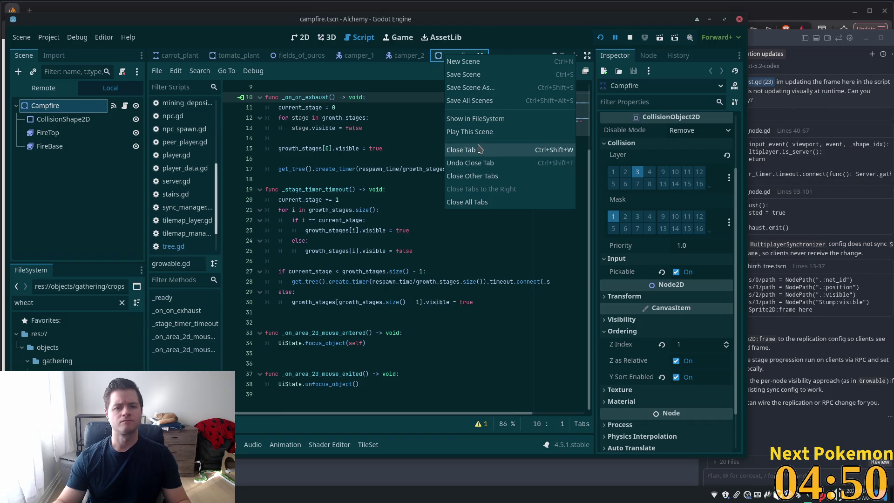
{"action": "left_click", "coordinate": [478, 201]}
Open wheat_plant.tscn via quick search and view it in 2D.
{"action": "key", "text": "alt+shift+o"}
{"action": "type", "text": "wheat_plant"}
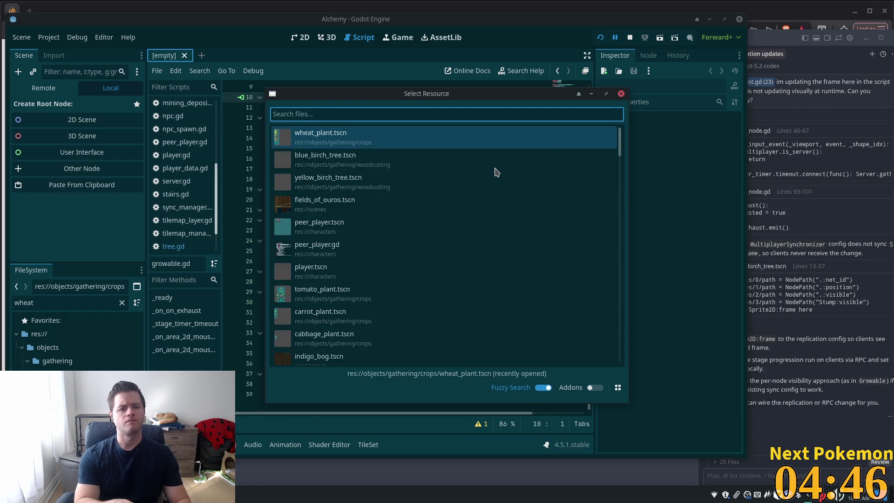
{"action": "key", "text": "Return"}
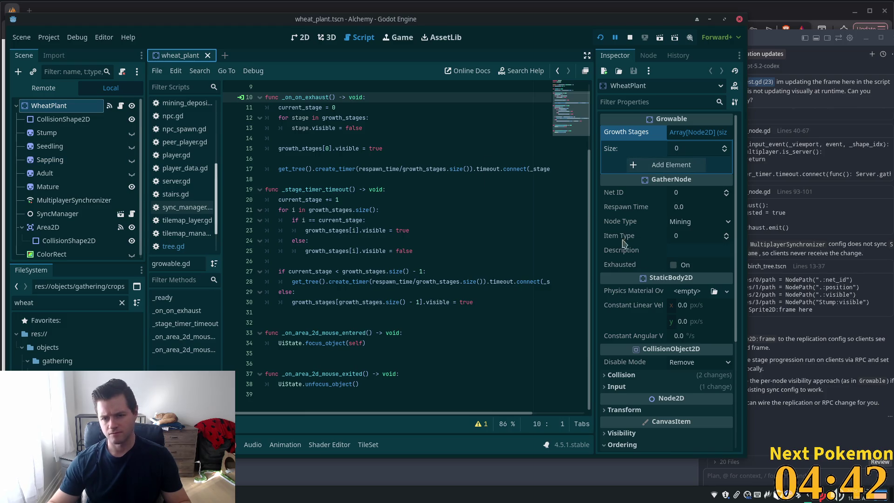
{"action": "left_click", "coordinate": [301, 38]}
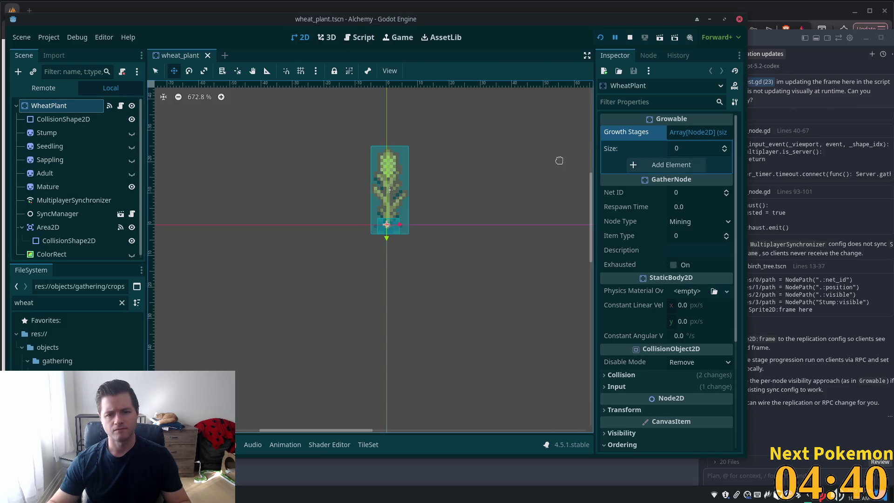
Delete the Stump through Adult growth-stage sprites, keeping Mature.
{"action": "left_click", "coordinate": [33, 134]}
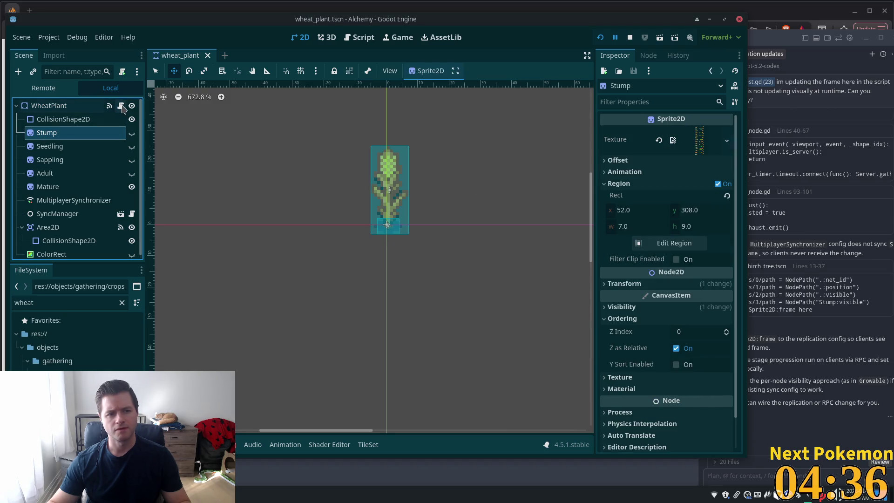
{"action": "left_click", "coordinate": [124, 185], "text": "shift"}
{"action": "key", "text": "Delete"}
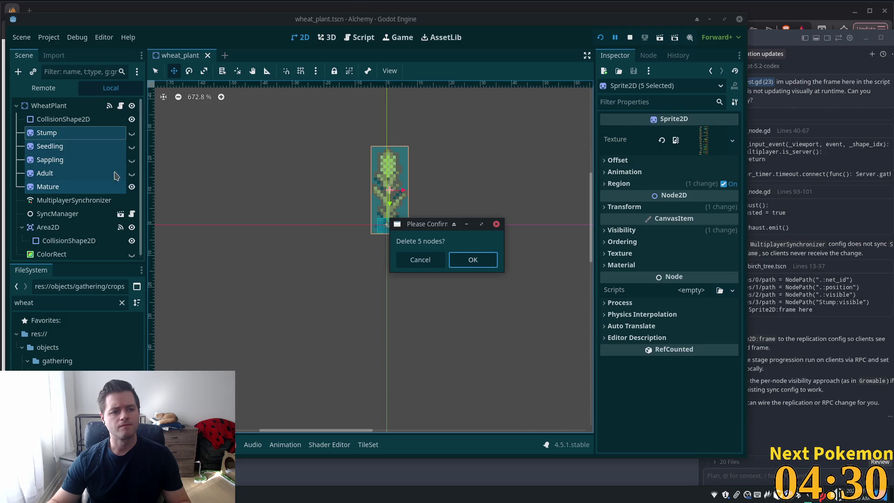
{"action": "left_click", "coordinate": [421, 260]}
{"action": "left_click", "coordinate": [44, 133]}
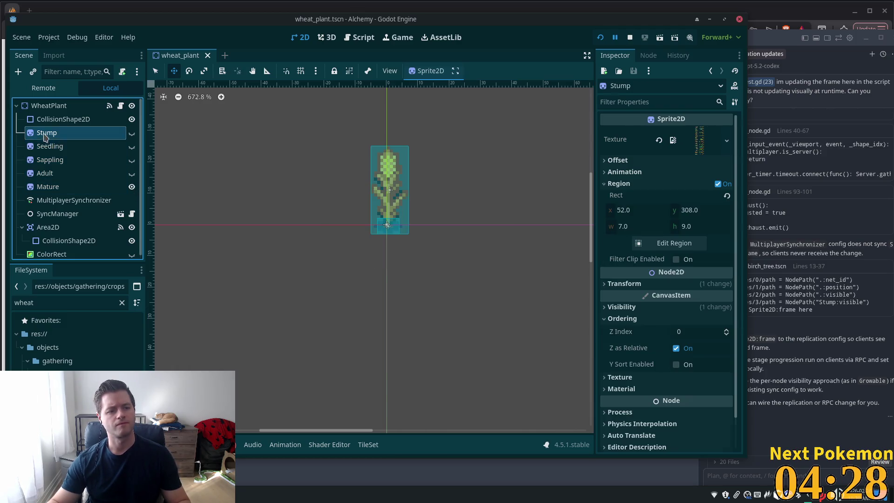
{"action": "left_click", "coordinate": [45, 174], "text": "shift"}
{"action": "key", "text": "Delete"}
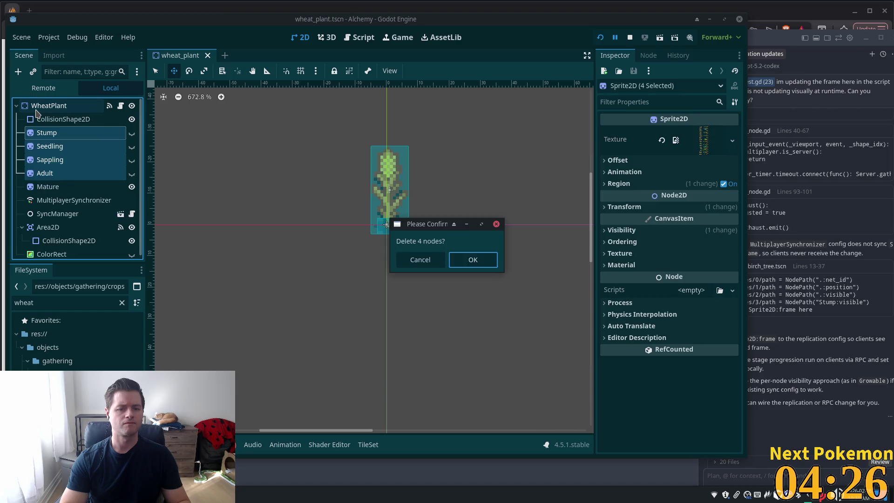
{"action": "key", "text": "Return"}
{"action": "left_click", "coordinate": [22, 173]}
Duplicate the Mature sprite and delete the original.
{"action": "left_click", "coordinate": [82, 132]}
{"action": "key", "text": "ctrl+d"}
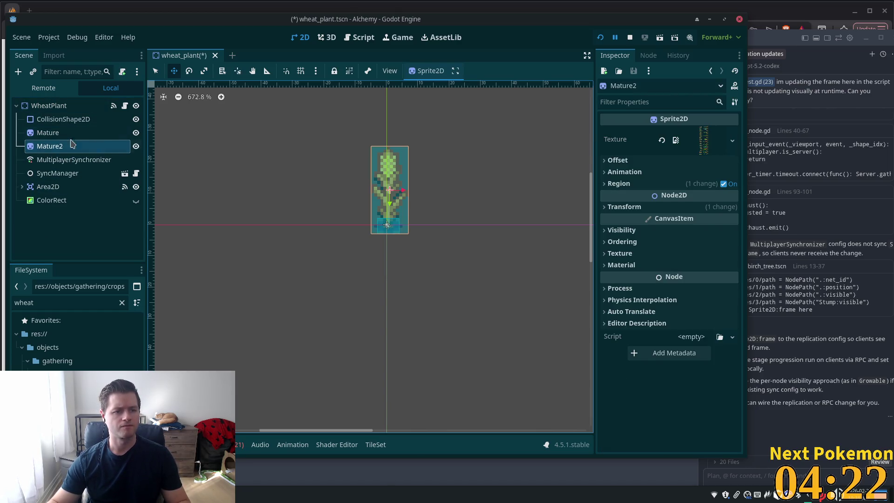
{"action": "left_click", "coordinate": [98, 133]}
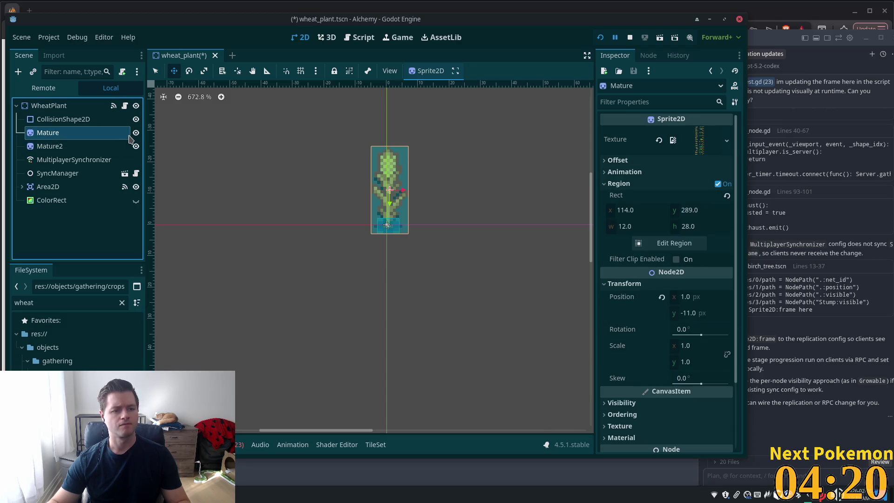
{"action": "key", "text": "Delete"}
{"action": "key", "text": "Return"}
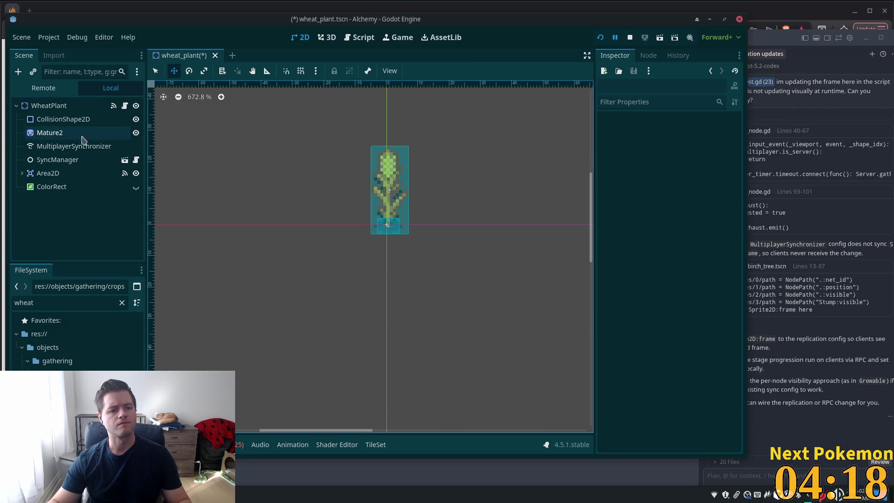
Rename Mature2 to 'Sprite2D'.
{"action": "left_click", "coordinate": [66, 133]}
{"action": "key", "text": "F2"}
{"action": "type", "text": "Spr"}
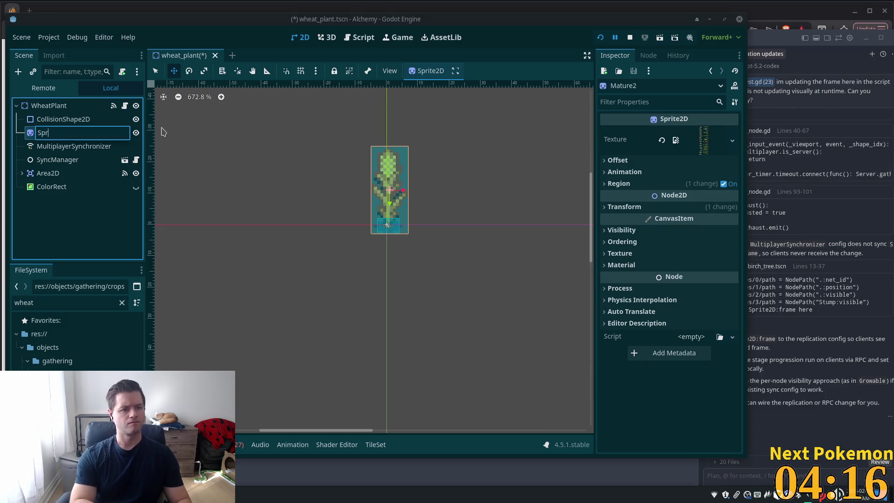
{"action": "type", "text": "ite2D"}
{"action": "key", "text": "Return"}
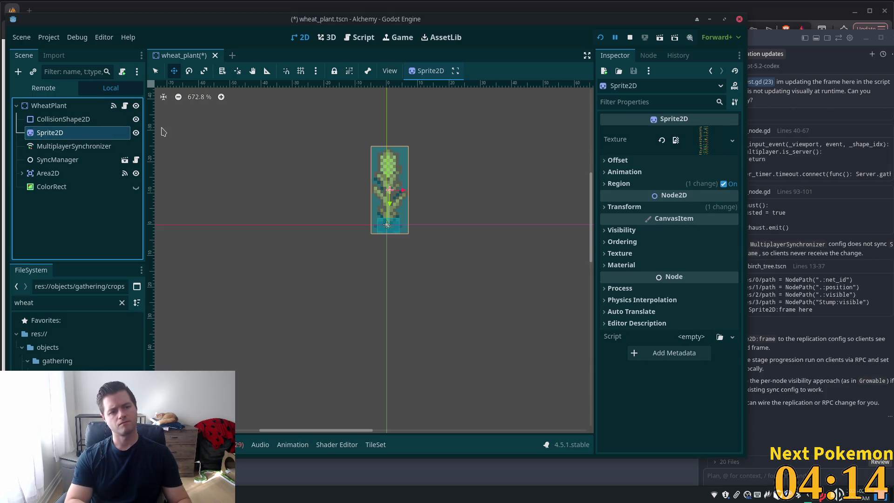
{"action": "left_click", "coordinate": [704, 139]}
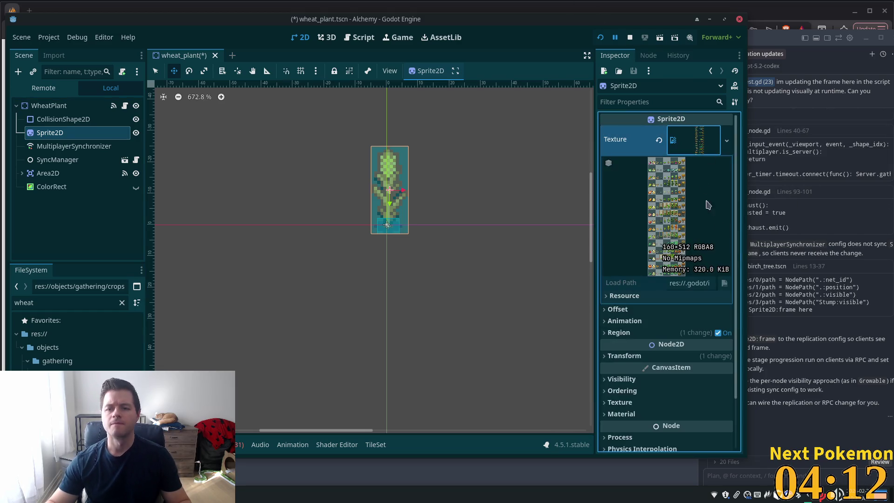
Turn off Region cropping so the whole sheet shows, and expand Animation settings.
{"action": "left_click", "coordinate": [657, 332]}
{"action": "scroll", "coordinate": [667, 321], "scroll_direction": "down", "scroll_amount": 3}
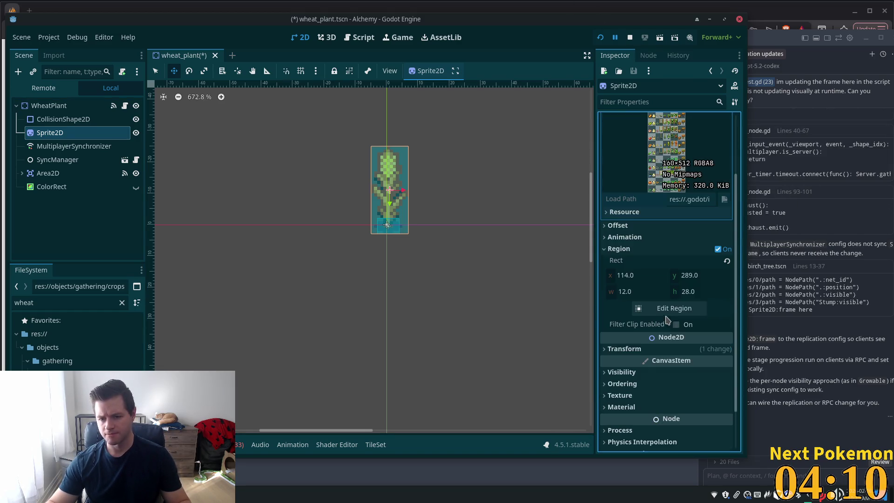
{"action": "left_click", "coordinate": [719, 250]}
{"action": "left_click", "coordinate": [625, 261]}
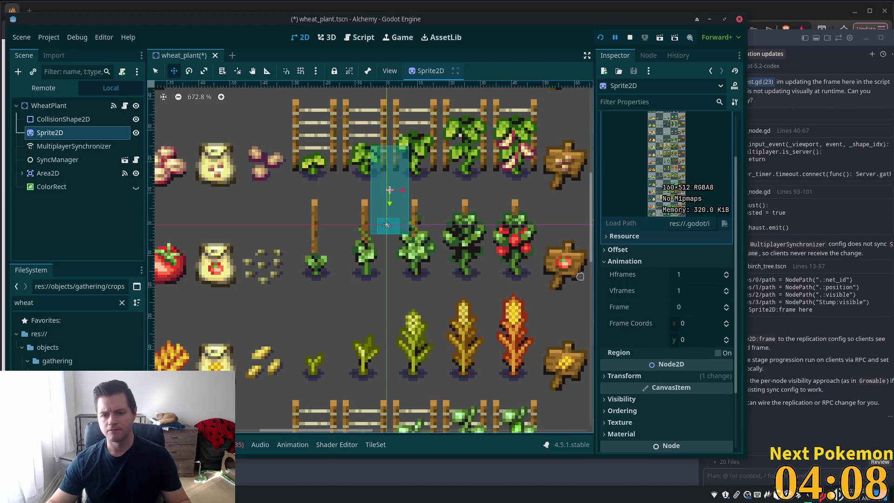
{"action": "scroll", "coordinate": [465, 281], "scroll_direction": "down", "scroll_amount": 3}
{"action": "scroll", "coordinate": [465, 282], "scroll_direction": "down", "scroll_amount": 5}
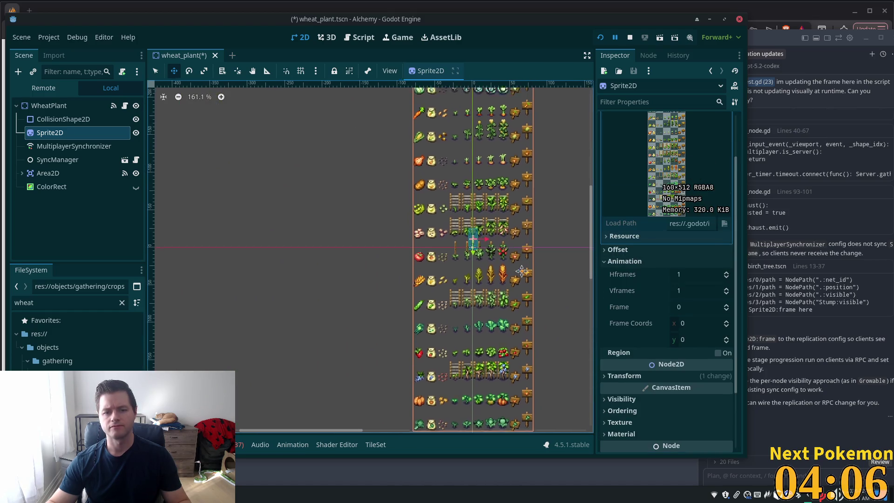
{"action": "left_click_drag", "start_coordinate": [519, 252], "coordinate": [515, 205]}
{"action": "scroll", "coordinate": [475, 246], "scroll_direction": "up", "scroll_amount": 3}
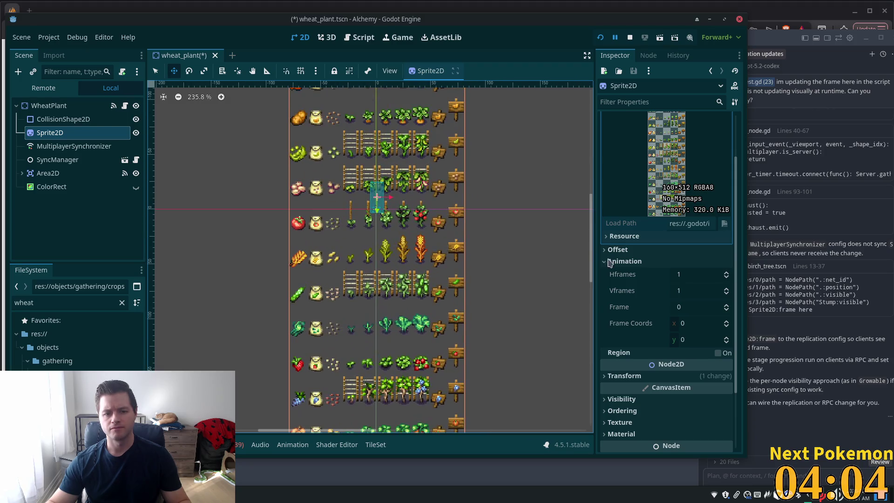
Raise the sprite's Hframes to 10.
{"action": "left_click", "coordinate": [727, 273]}
{"action": "left_click", "coordinate": [726, 274]}
{"action": "left_click", "coordinate": [727, 274]}
{"action": "left_click", "coordinate": [727, 273]}
{"action": "left_click", "coordinate": [726, 273]}
{"action": "left_click", "coordinate": [726, 274]}
{"action": "left_click", "coordinate": [727, 274]}
{"action": "left_click", "coordinate": [726, 273]}
{"action": "left_click", "coordinate": [726, 274]}
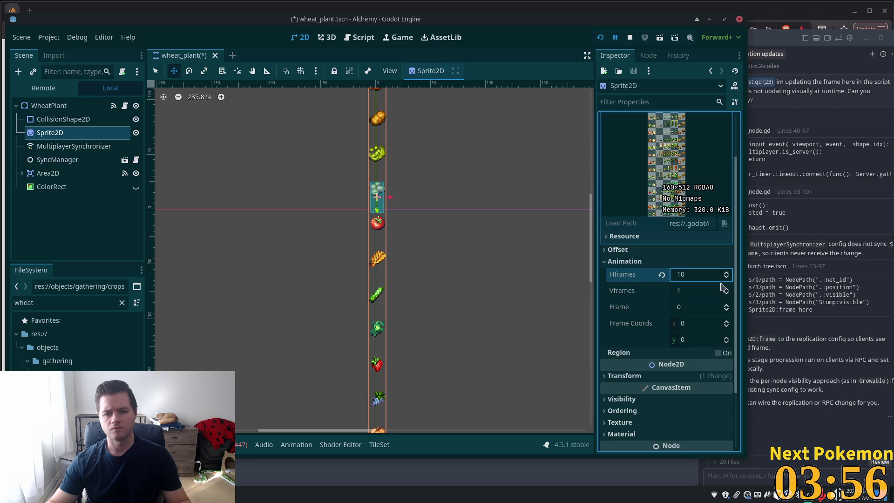
Raise Vframes to 16, then lower it to 15.
{"action": "left_click", "coordinate": [726, 290]}
{"action": "left_click", "coordinate": [726, 289]}
{"action": "left_click", "coordinate": [725, 289]}
{"action": "left_click", "coordinate": [726, 289]}
{"action": "left_click", "coordinate": [726, 289]}
{"action": "left_click", "coordinate": [726, 289]}
{"action": "left_click", "coordinate": [727, 290]}
{"action": "left_click", "coordinate": [726, 289]}
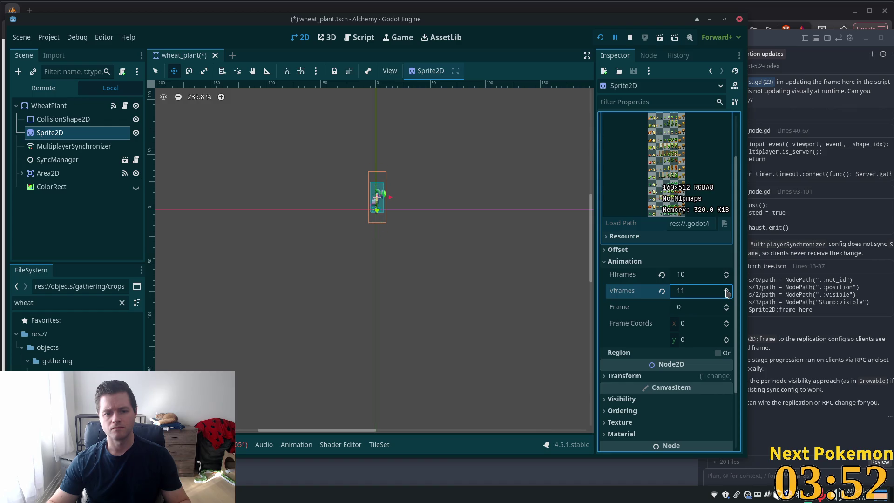
{"action": "left_click", "coordinate": [727, 289]}
{"action": "left_click", "coordinate": [726, 289]}
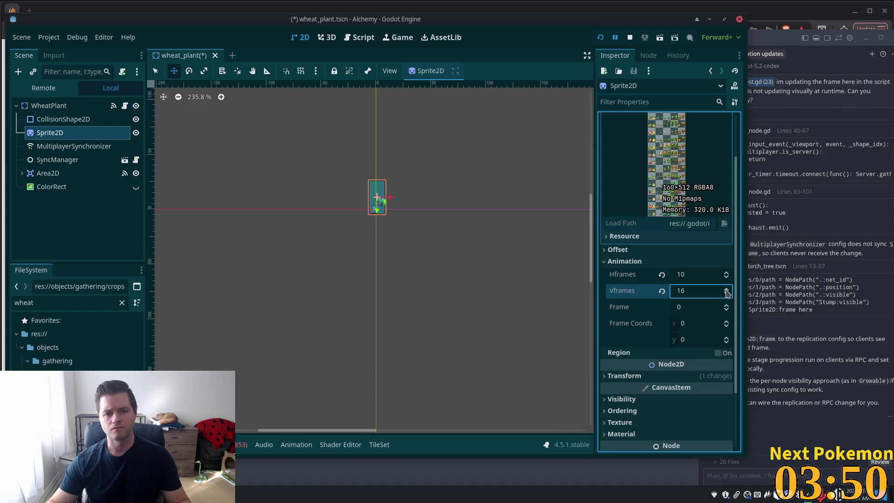
{"action": "left_click", "coordinate": [726, 289]}
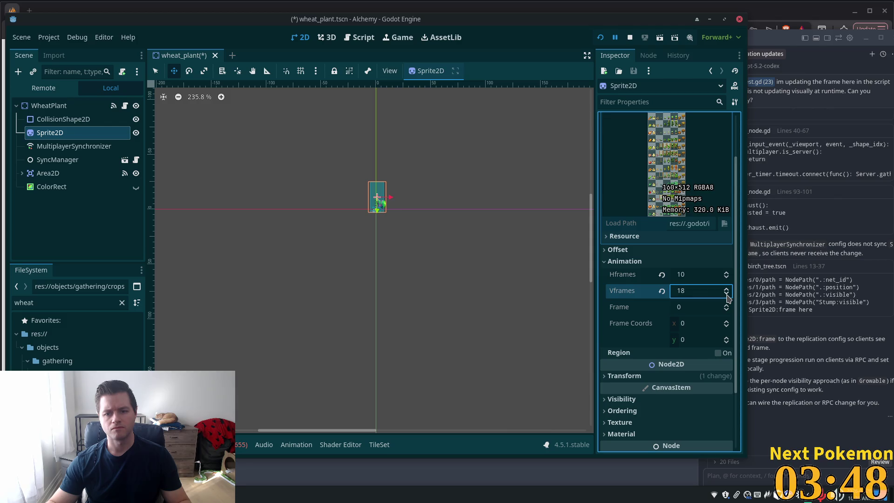
{"action": "left_click", "coordinate": [726, 293]}
{"action": "scroll", "coordinate": [417, 208], "scroll_direction": "up", "scroll_amount": 8}
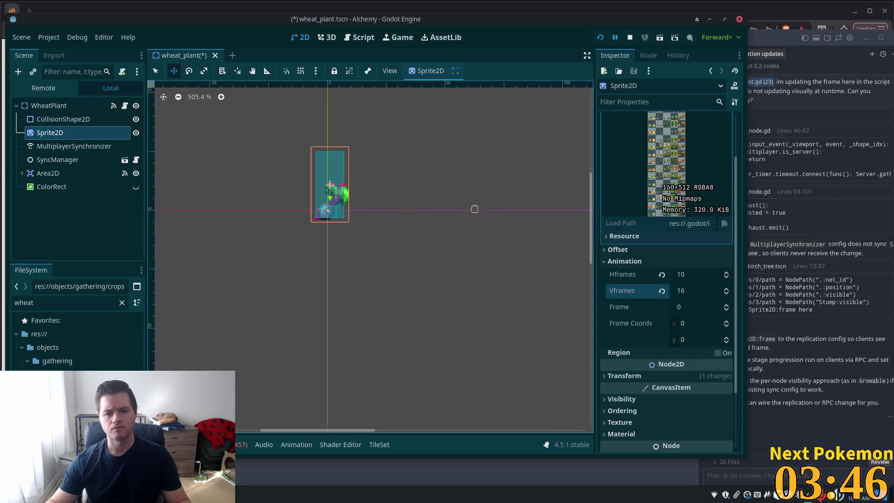
{"action": "left_click", "coordinate": [726, 294]}
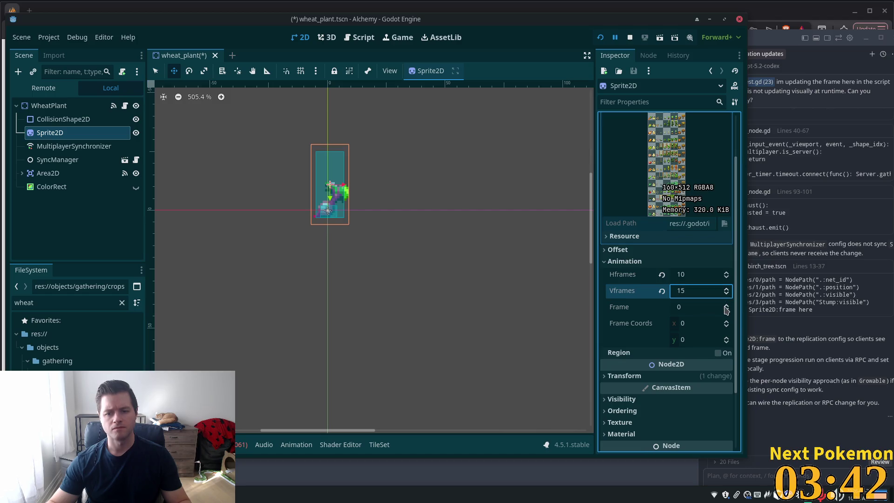
Step through a couple of frames, then set Hframes to 3.
{"action": "left_click", "coordinate": [726, 306]}
{"action": "left_click", "coordinate": [726, 305]}
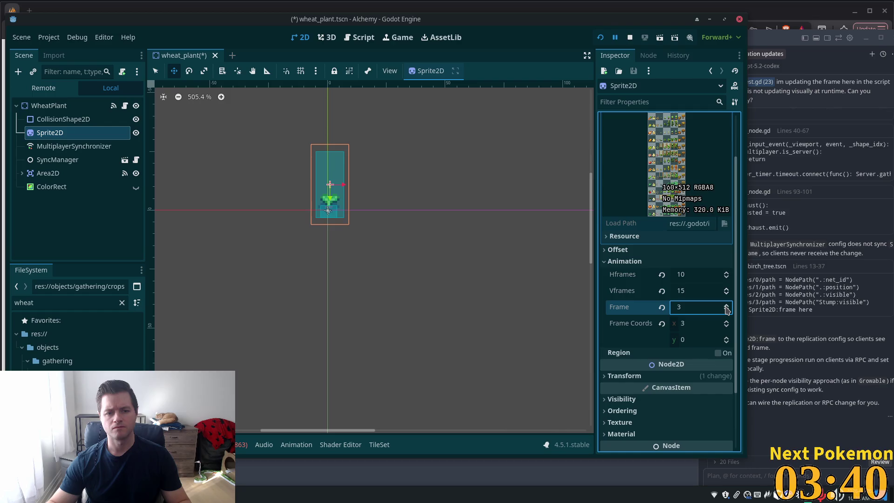
{"action": "left_click_drag", "start_coordinate": [728, 280], "coordinate": [729, 280]}
{"action": "double_click", "coordinate": [727, 275]}
{"action": "type", "text": "3"}
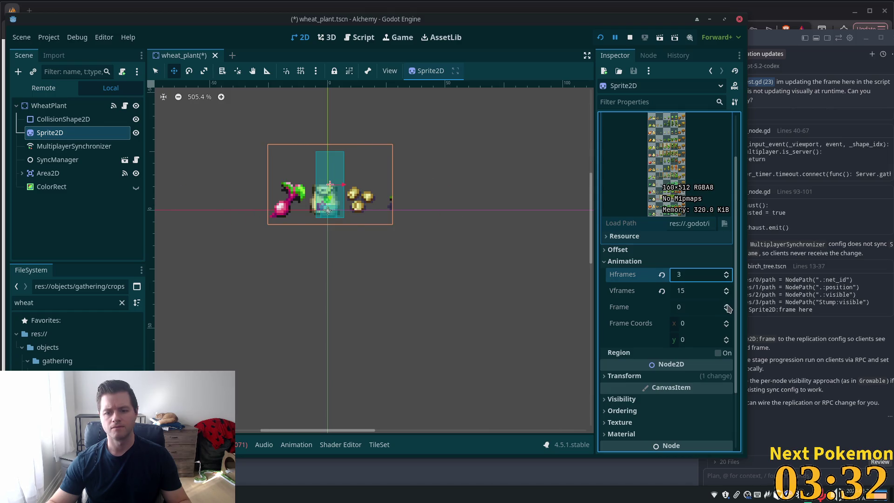
Step the Frame value forward toward the wheat frames.
{"action": "left_click", "coordinate": [727, 309]}
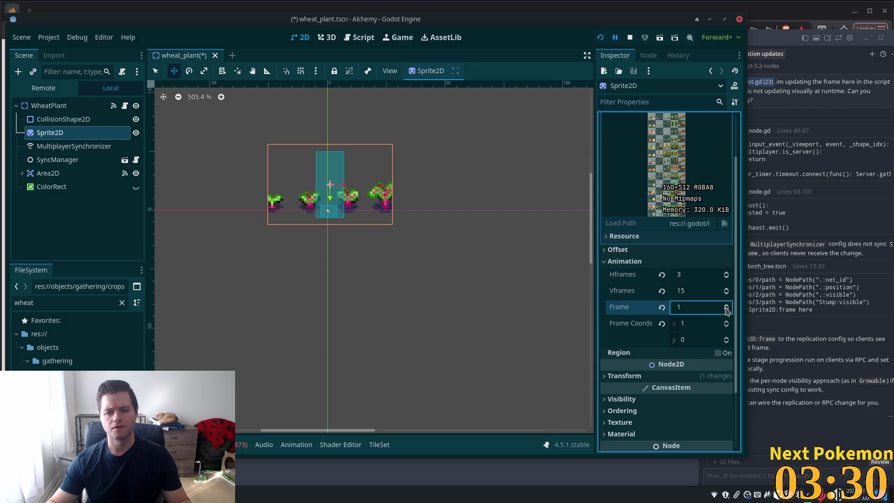
{"action": "left_click", "coordinate": [726, 309]}
{"action": "left_click", "coordinate": [726, 309]}
{"action": "left_click", "coordinate": [727, 310]}
{"action": "left_click", "coordinate": [726, 309]}
{"action": "left_click", "coordinate": [726, 309]}
{"action": "left_click", "coordinate": [728, 308]}
{"action": "left_click", "coordinate": [728, 308]}
{"action": "left_click", "coordinate": [727, 308]}
{"action": "left_click", "coordinate": [728, 309]}
{"action": "left_click", "coordinate": [727, 308]}
{"action": "left_click", "coordinate": [727, 309]}
{"action": "left_click", "coordinate": [726, 308]}
{"action": "left_click", "coordinate": [727, 307]}
{"action": "left_click", "coordinate": [727, 307]}
{"action": "left_click", "coordinate": [727, 307]}
{"action": "left_click", "coordinate": [728, 307]}
{"action": "left_click", "coordinate": [728, 308]}
{"action": "left_click", "coordinate": [727, 308]}
{"action": "left_click", "coordinate": [727, 307]}
{"action": "left_click", "coordinate": [727, 307]}
{"action": "left_click", "coordinate": [728, 307]}
{"action": "left_click", "coordinate": [727, 307]}
{"action": "left_click", "coordinate": [728, 307]}
{"action": "left_click", "coordinate": [728, 308]}
{"action": "left_click", "coordinate": [728, 307]}
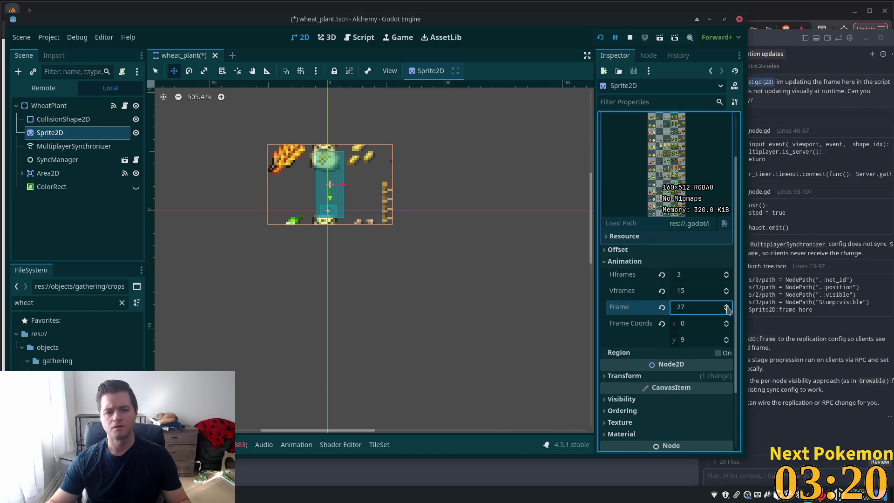
Reset Hframes to 1, then raise it to 10 columns.
{"action": "left_click", "coordinate": [727, 279]}
{"action": "left_click", "coordinate": [727, 278]}
{"action": "left_click", "coordinate": [727, 275]}
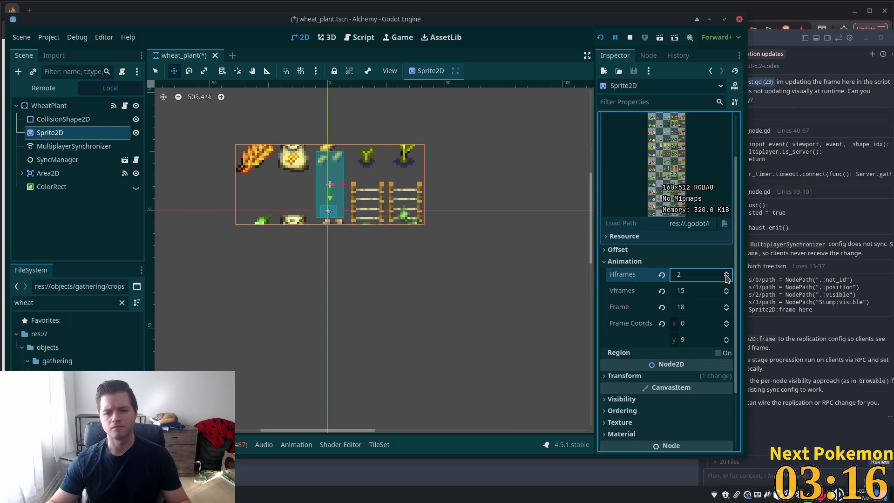
{"action": "left_click", "coordinate": [727, 276]}
{"action": "left_click", "coordinate": [727, 276]}
{"action": "left_click", "coordinate": [727, 275]}
{"action": "left_click", "coordinate": [727, 275]}
{"action": "left_click", "coordinate": [727, 276]}
{"action": "left_click", "coordinate": [727, 275]}
{"action": "left_click", "coordinate": [727, 276]}
{"action": "left_click", "coordinate": [727, 276]}
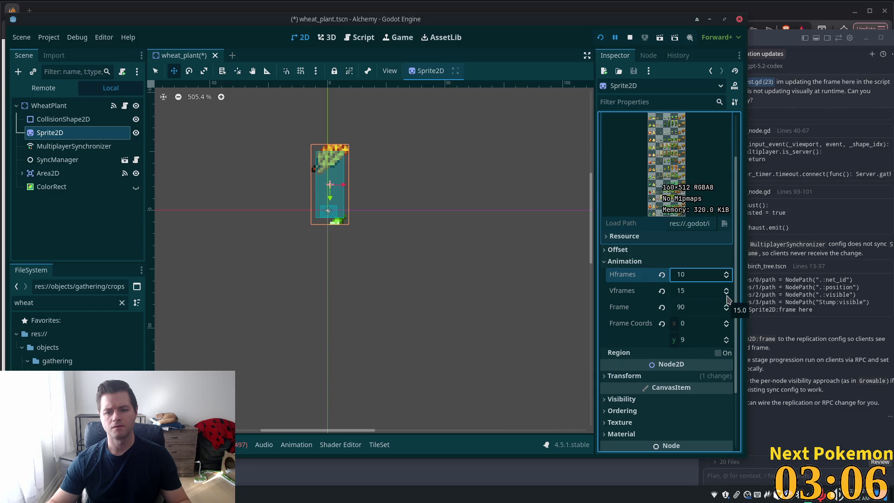
Adjust Vframes to 16 rows so frame 90 shows a wheat crop.
{"action": "left_click", "coordinate": [727, 293]}
{"action": "scroll", "coordinate": [728, 293], "scroll_direction": "up", "scroll_amount": 2}
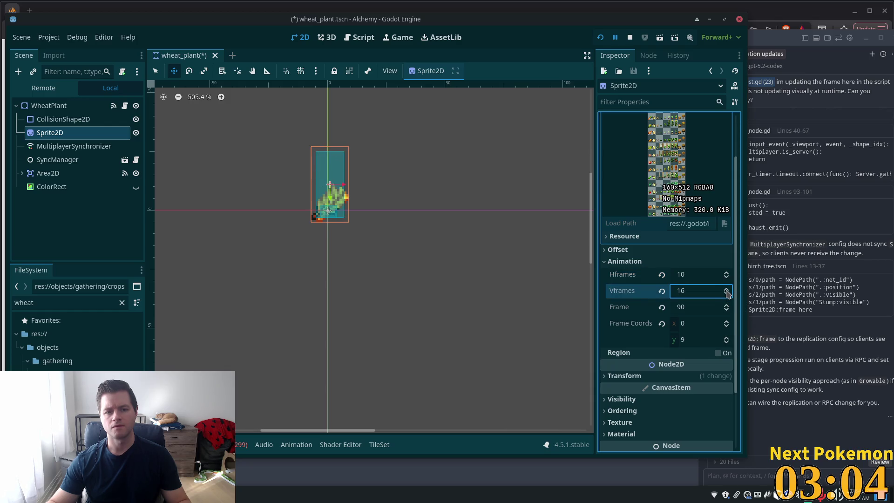
{"action": "left_click", "coordinate": [728, 296]}
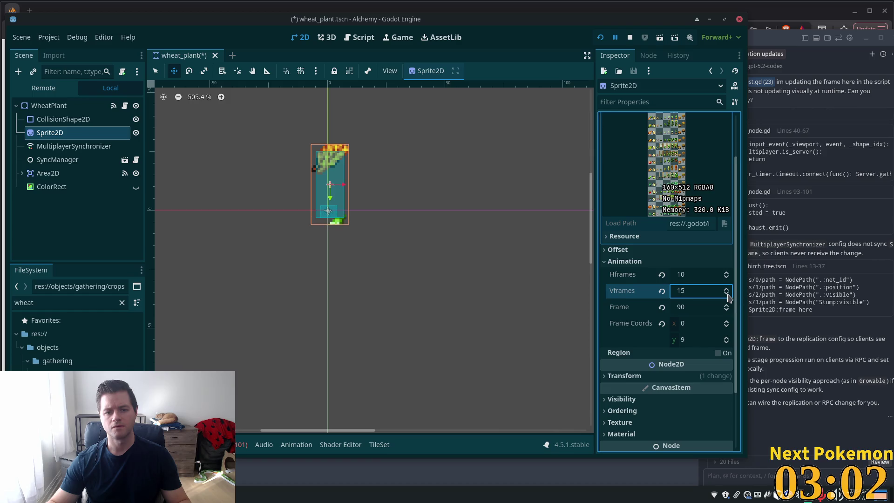
{"action": "left_click", "coordinate": [727, 296]}
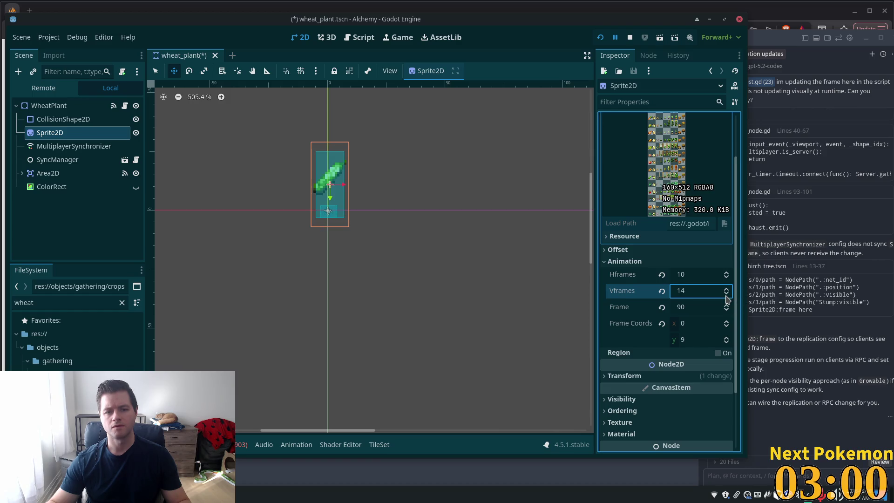
{"action": "left_click", "coordinate": [727, 296]}
{"action": "scroll", "coordinate": [726, 296], "scroll_direction": "up", "scroll_amount": 3}
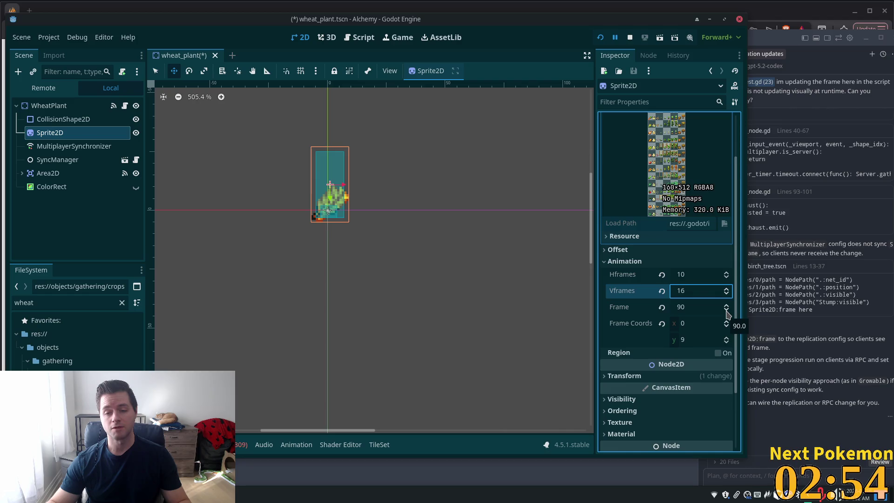
Reset the Sprite2D's Frame Coords, then raise the row toward the wheat row (y 9).
{"action": "left_click", "coordinate": [704, 337]}
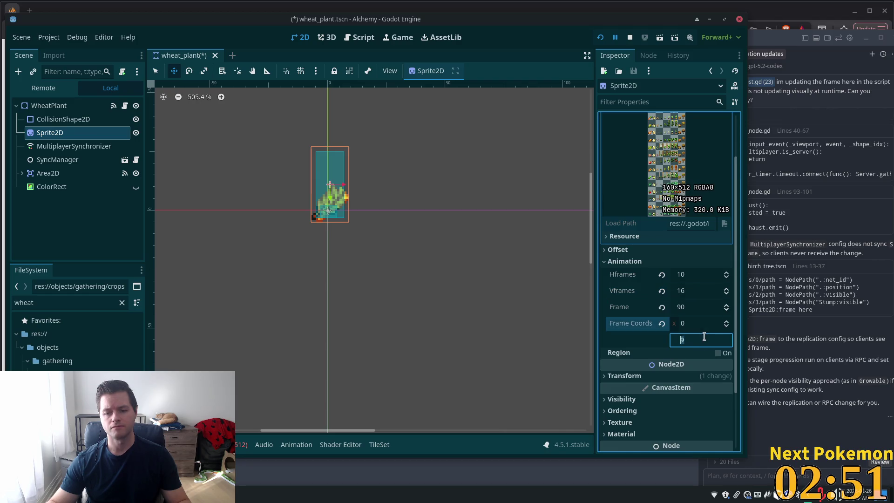
{"action": "left_click", "coordinate": [661, 324]}
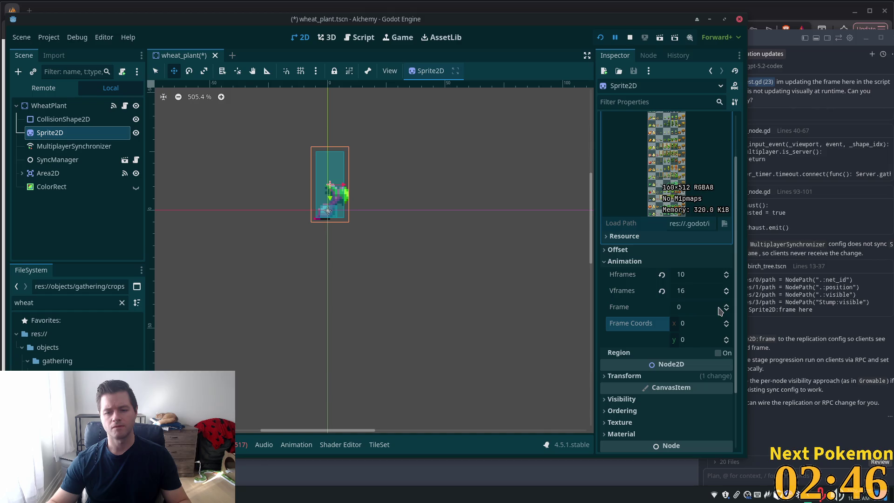
{"action": "left_click", "coordinate": [697, 344]}
{"action": "key", "text": "Up"}
{"action": "key", "text": "Up"}
{"action": "key", "text": "Up"}
{"action": "key", "text": "Up"}
{"action": "key", "text": "Up"}
{"action": "key", "text": "Up"}
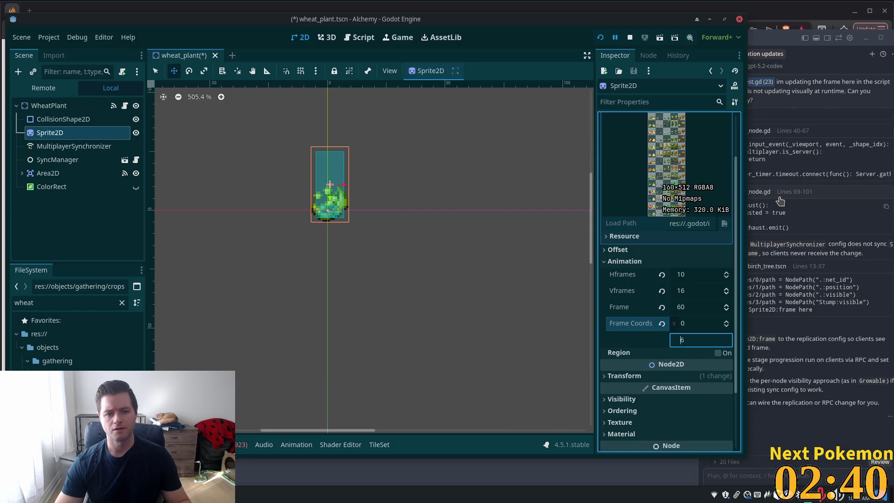
{"action": "key", "text": "Up"}
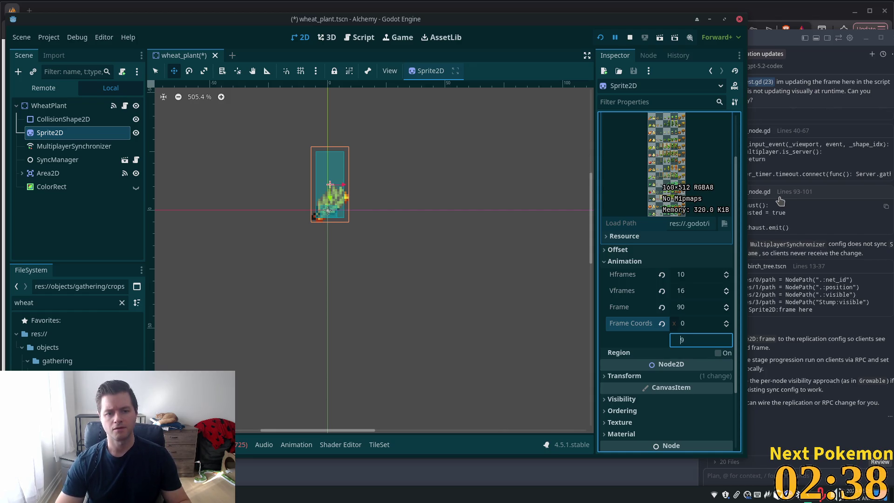
Step the Frame value through 91–98 to compare the wheat growth stages.
{"action": "left_click", "coordinate": [727, 306]}
{"action": "left_click", "coordinate": [727, 306]}
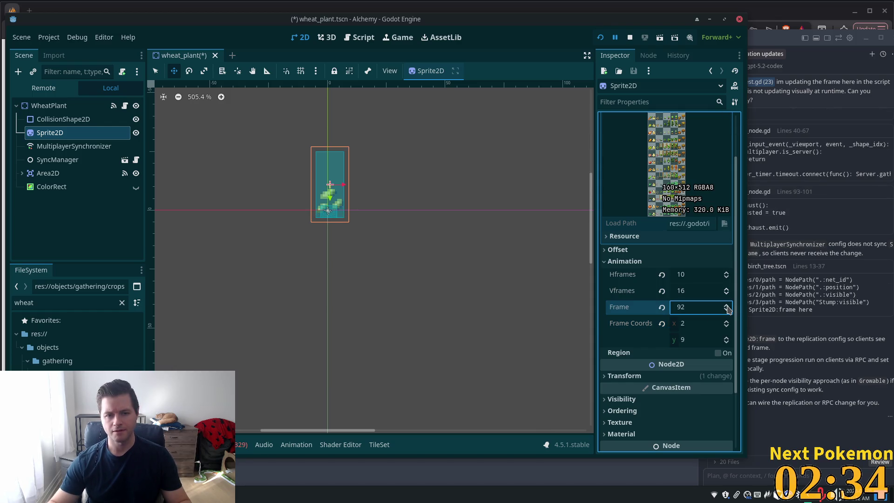
{"action": "left_click", "coordinate": [727, 306]}
{"action": "left_click", "coordinate": [727, 306]}
{"action": "left_click", "coordinate": [727, 306]}
{"action": "left_click", "coordinate": [727, 306]}
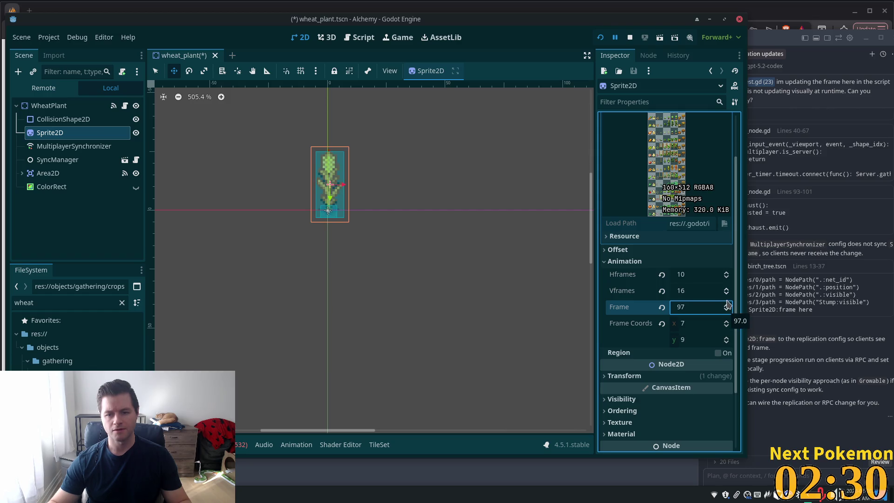
{"action": "left_click", "coordinate": [727, 306]}
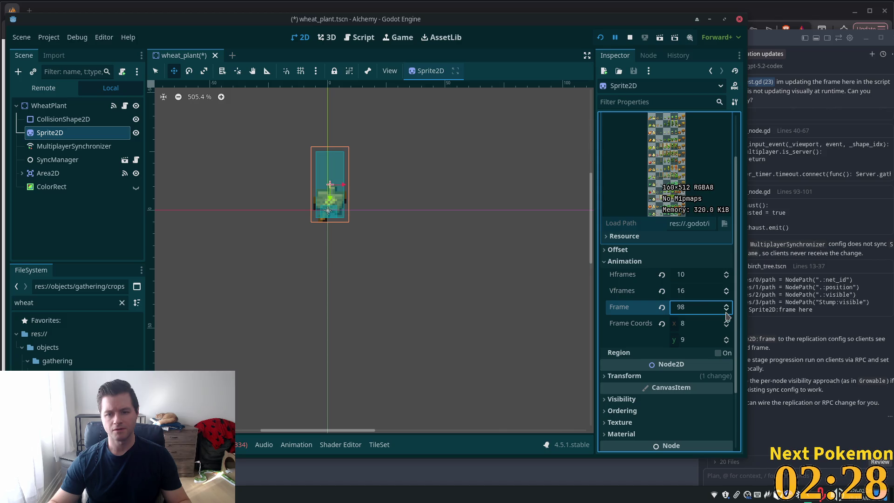
{"action": "scroll", "coordinate": [728, 312], "scroll_direction": "down", "scroll_amount": 5}
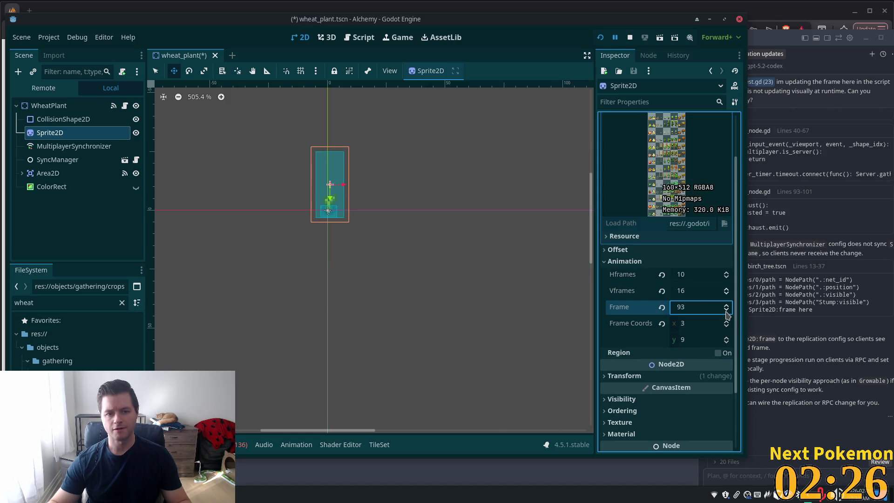
{"action": "left_click", "coordinate": [728, 306]}
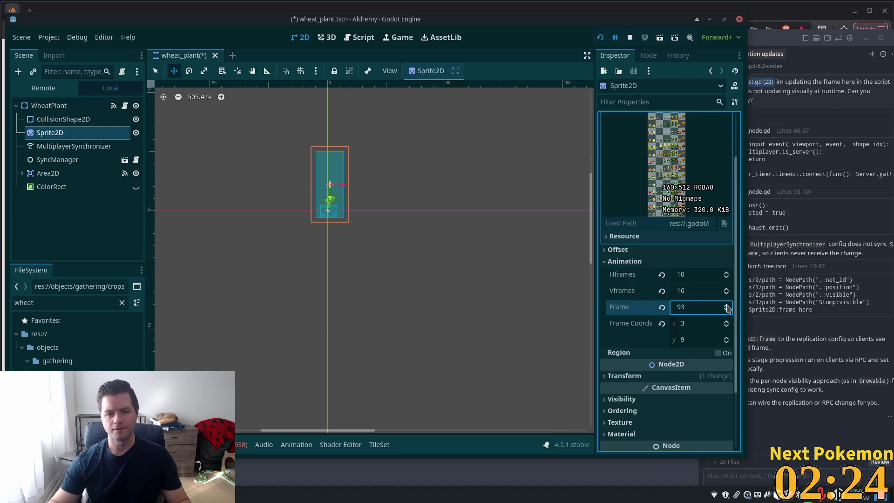
{"action": "scroll", "coordinate": [728, 309], "scroll_direction": "up", "scroll_amount": 2}
{"action": "scroll", "coordinate": [727, 308], "scroll_direction": "up", "scroll_amount": 1}
{"action": "scroll", "coordinate": [728, 313], "scroll_direction": "down", "scroll_amount": 1}
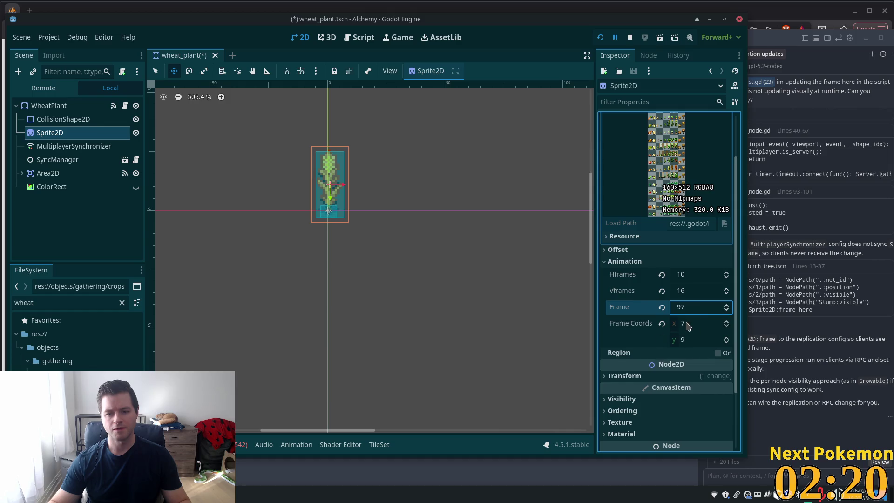
Try frame columns 5–7, then settle the Sprite2D Frame on 97, the tall wheat stalk.
{"action": "double_click", "coordinate": [691, 307]}
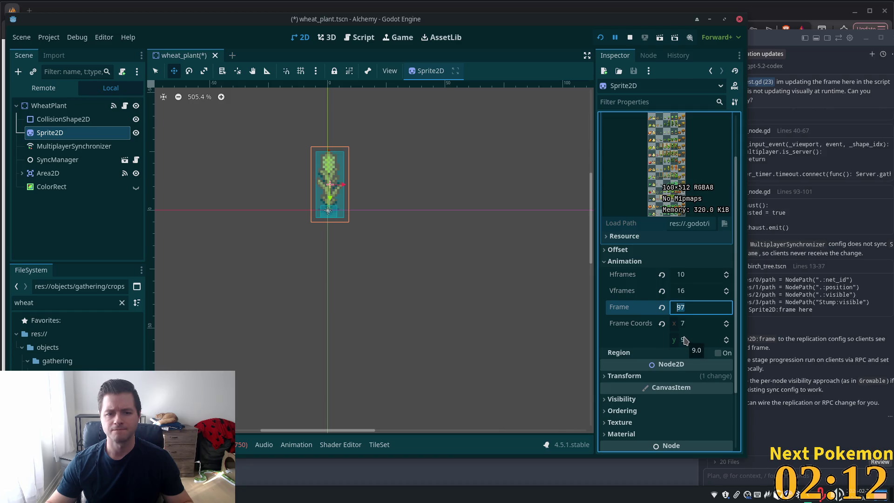
{"action": "left_click", "coordinate": [727, 329]}
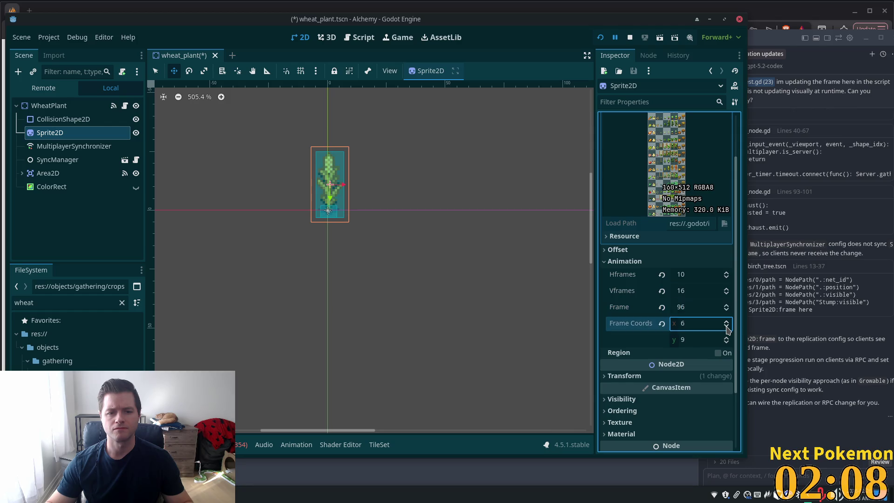
{"action": "left_click", "coordinate": [727, 321]}
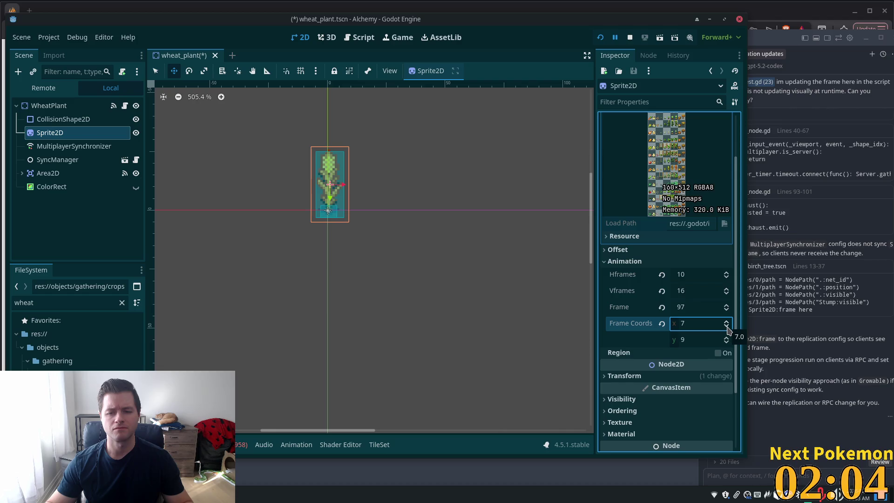
{"action": "left_click", "coordinate": [730, 329]}
{"action": "left_click", "coordinate": [729, 330]}
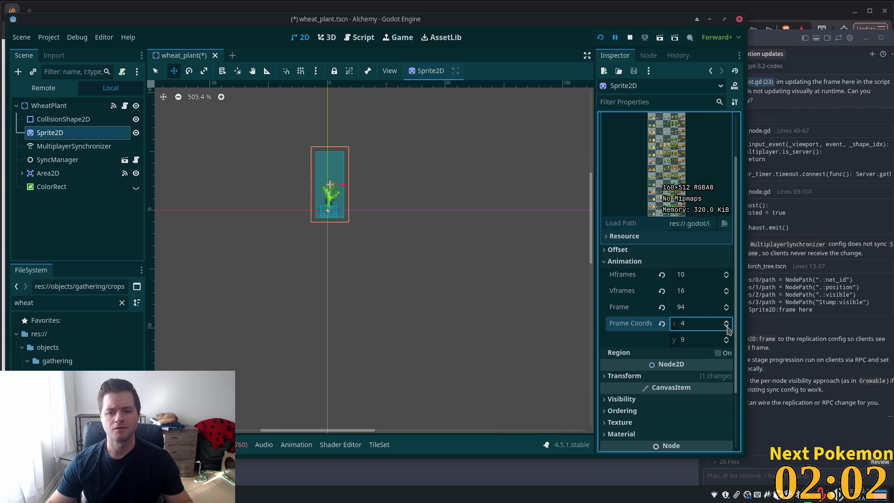
{"action": "left_click", "coordinate": [730, 330]}
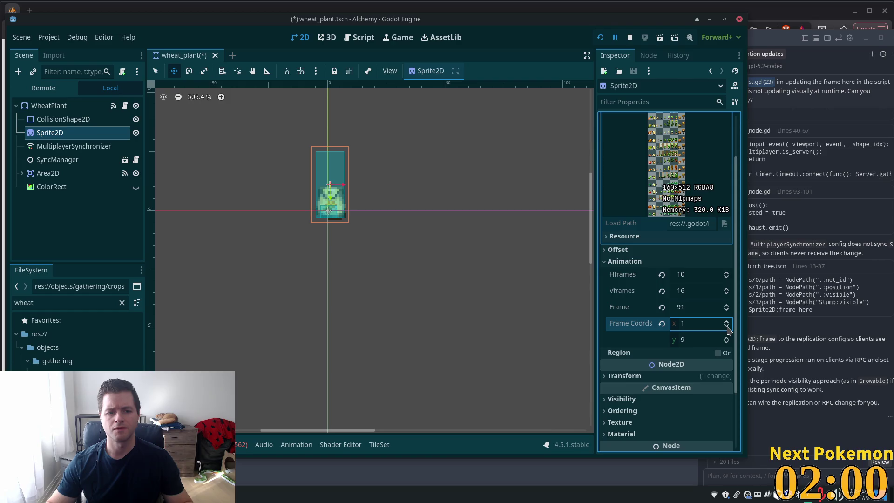
{"action": "left_click", "coordinate": [728, 327]}
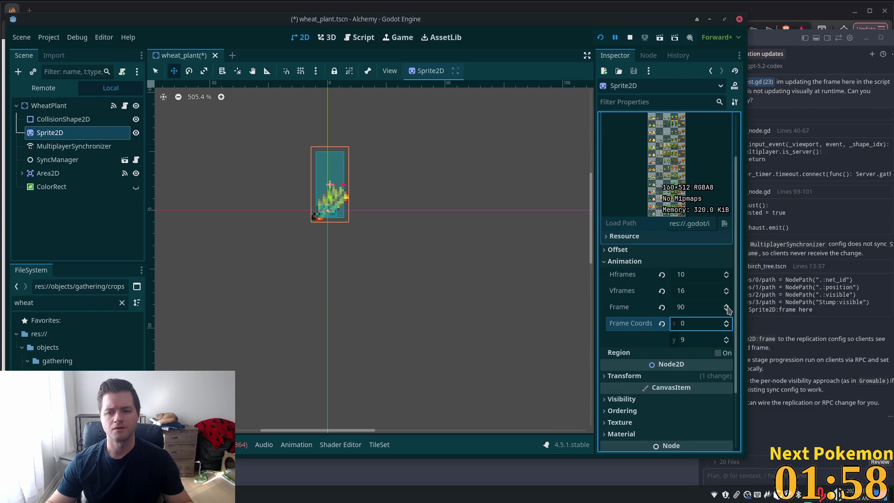
{"action": "left_click", "coordinate": [728, 307]}
{"action": "left_click", "coordinate": [728, 307]}
{"action": "left_click", "coordinate": [727, 306]}
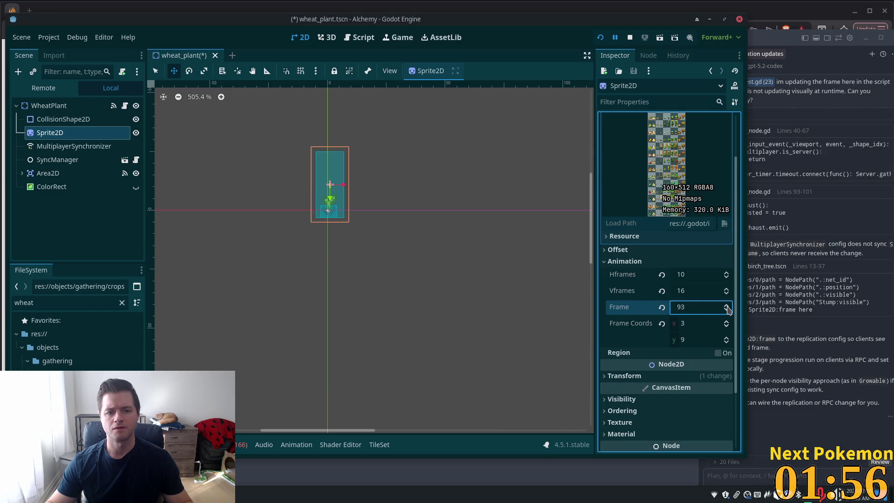
{"action": "left_click", "coordinate": [727, 307]}
{"action": "left_click", "coordinate": [728, 306]}
{"action": "left_click", "coordinate": [727, 307]}
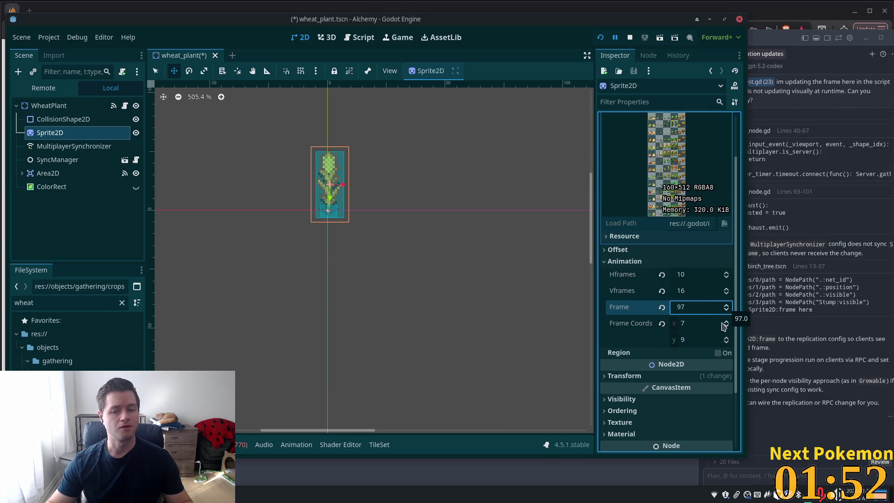
{"action": "left_click", "coordinate": [433, 235]}
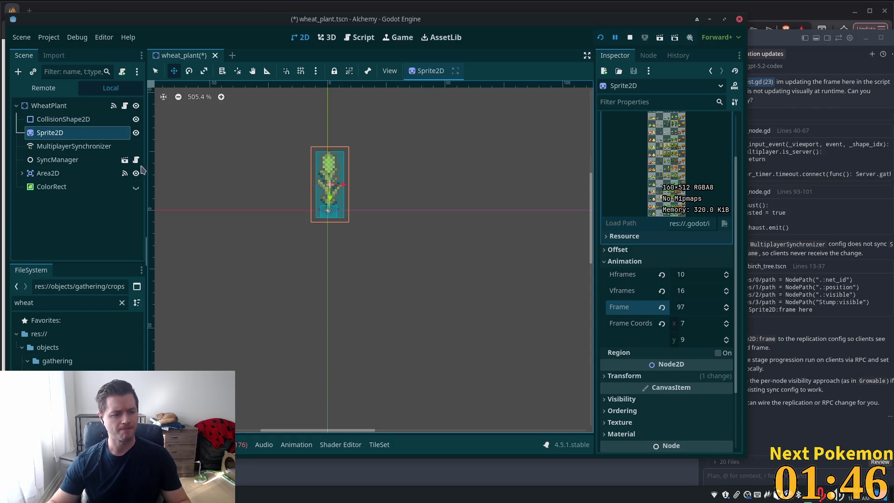
{"action": "left_click", "coordinate": [65, 106]}
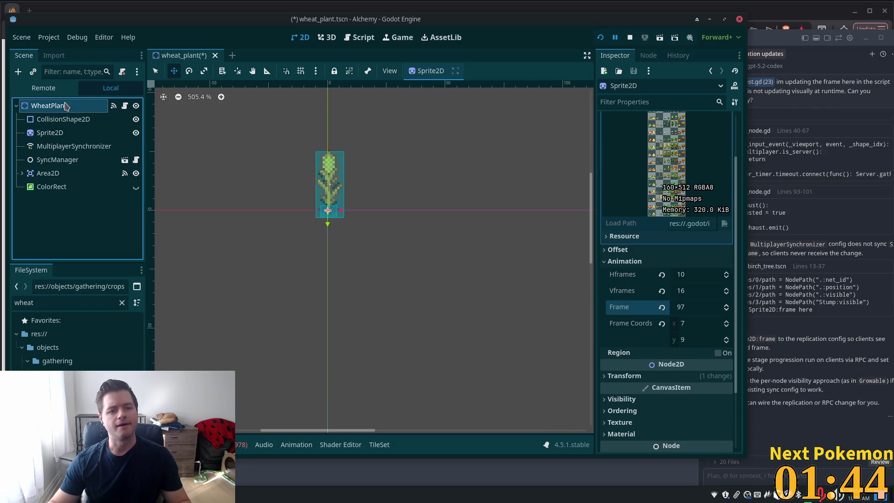
Add two unassigned elements to WheatPlant's Growth Stages array, dismissing the node picker.
{"action": "left_click", "coordinate": [670, 165]}
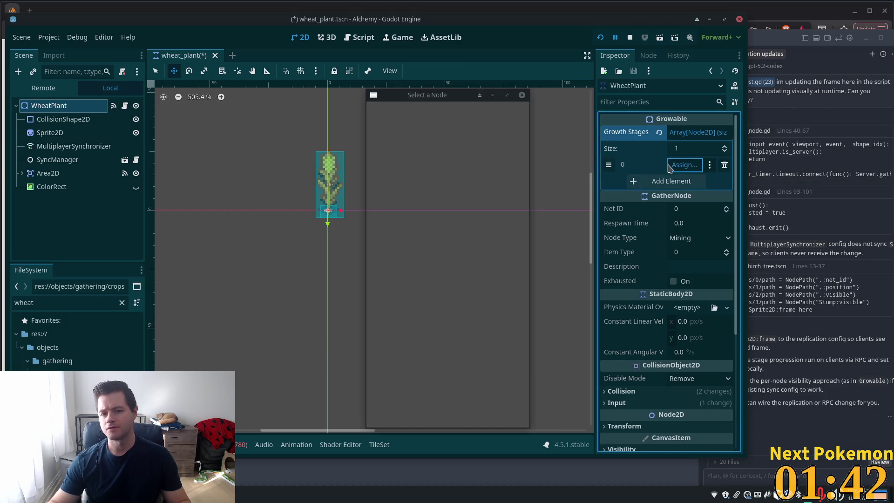
{"action": "key", "text": "Escape"}
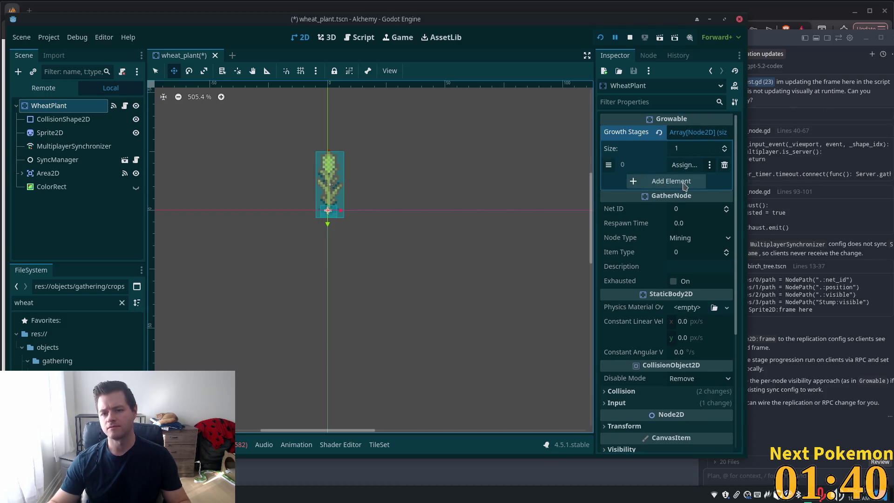
{"action": "left_click", "coordinate": [670, 181]}
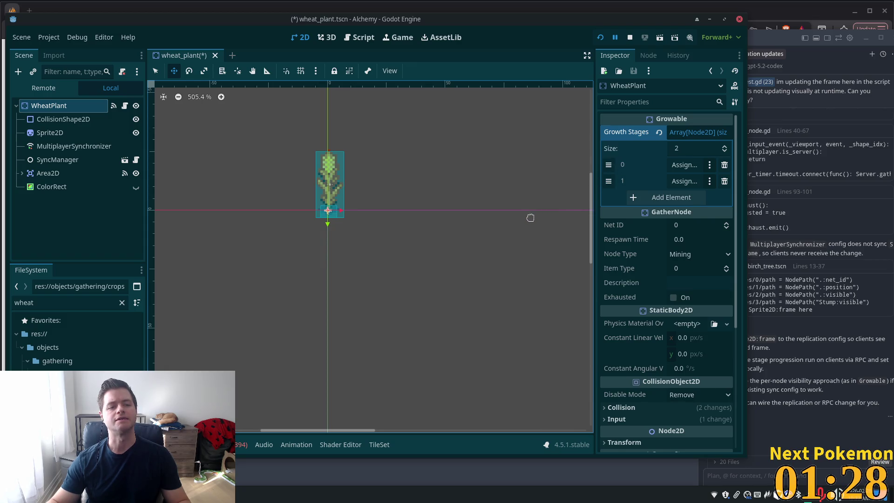
{"action": "key", "text": "alt+Tab"}
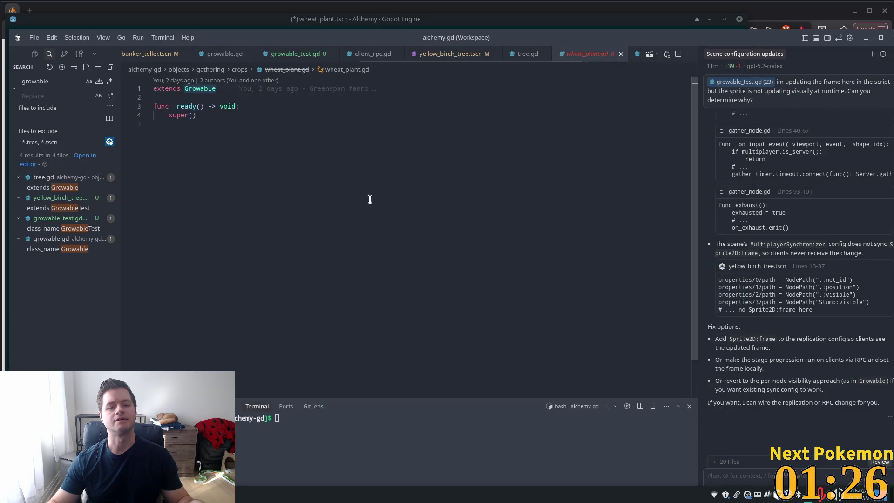
Copy growable_test.gd's whole script and paste it over all of growable.gd.
{"action": "left_click", "coordinate": [291, 58]}
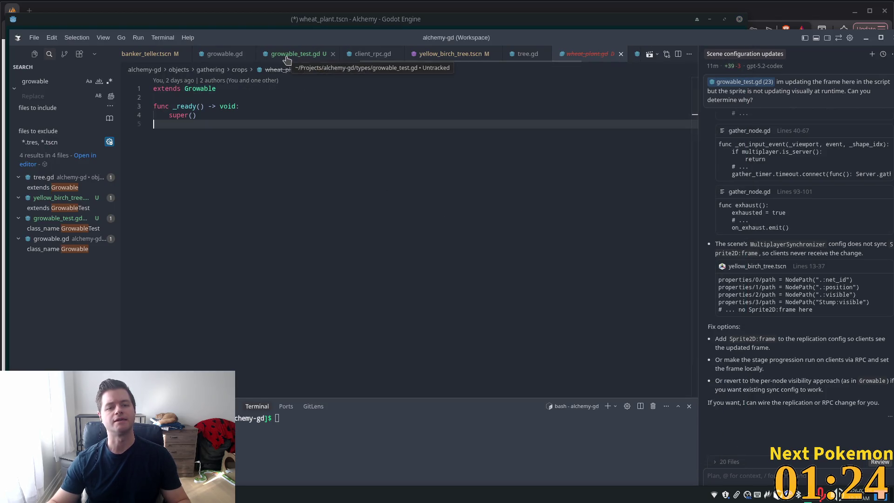
{"action": "key", "text": "ctrl+a"}
{"action": "key", "text": "ctrl+c"}
{"action": "left_click", "coordinate": [200, 55]}
{"action": "key", "text": "alt+Tab"}
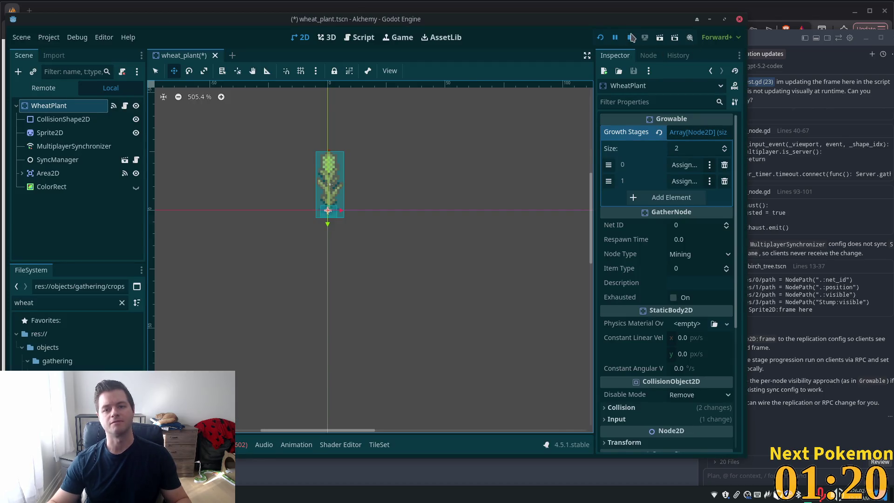
{"action": "key", "text": "alt+Tab"}
{"action": "left_click", "coordinate": [399, 101]}
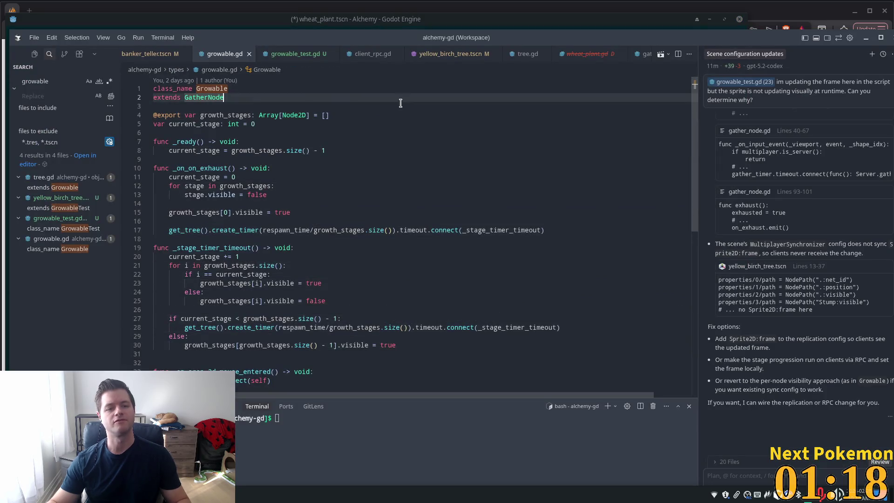
{"action": "key", "text": "ctrl+a"}
{"action": "key", "text": "ctrl+v"}
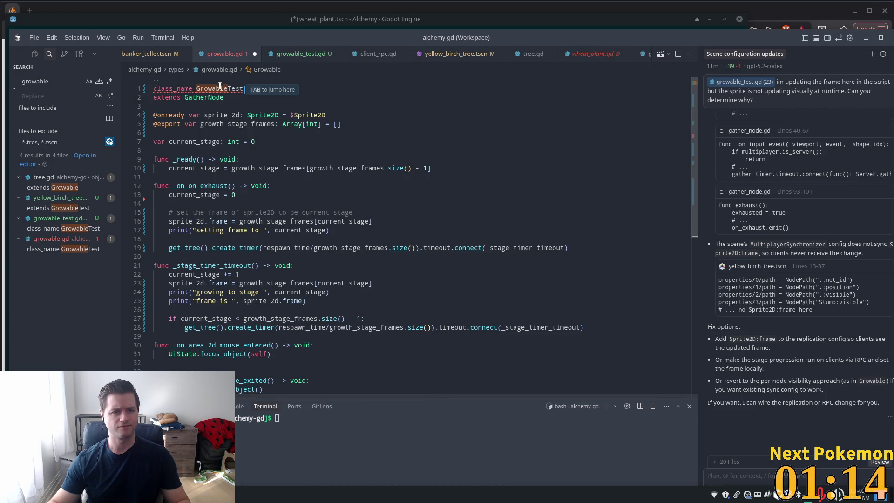
Rename the class back to Growable and add a first Growth Stage Frames element in Godot.
{"action": "key", "text": "Tab"}
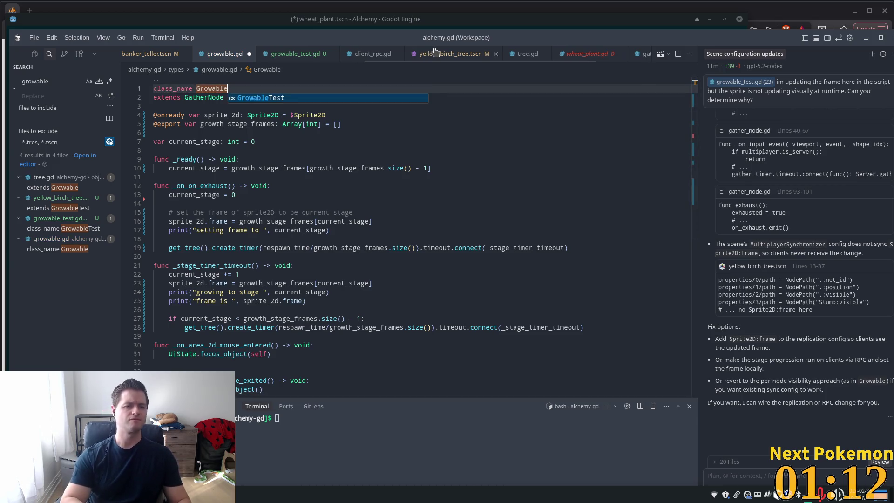
{"action": "key", "text": "alt+Tab"}
{"action": "left_click", "coordinate": [702, 132]}
{"action": "left_click", "coordinate": [671, 165]}
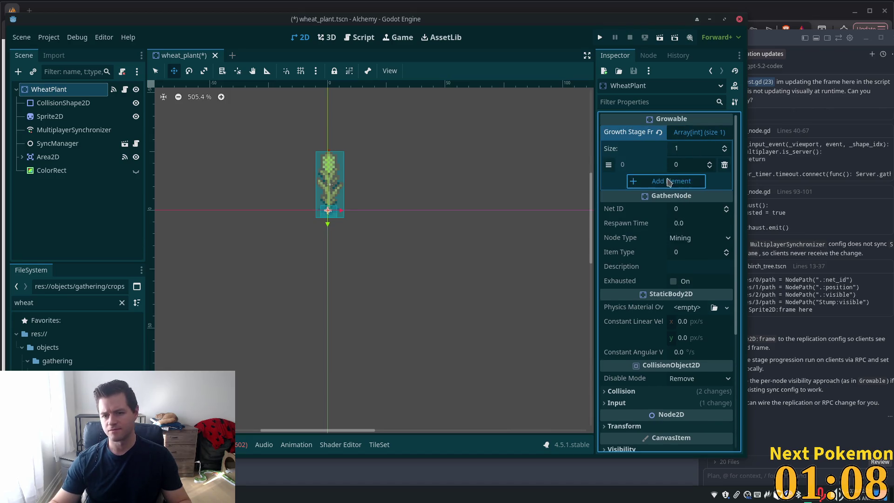
Add elements until Growth Stage Frames has five entries.
{"action": "left_click", "coordinate": [670, 182]}
{"action": "left_click", "coordinate": [670, 198]}
{"action": "left_click", "coordinate": [671, 213]}
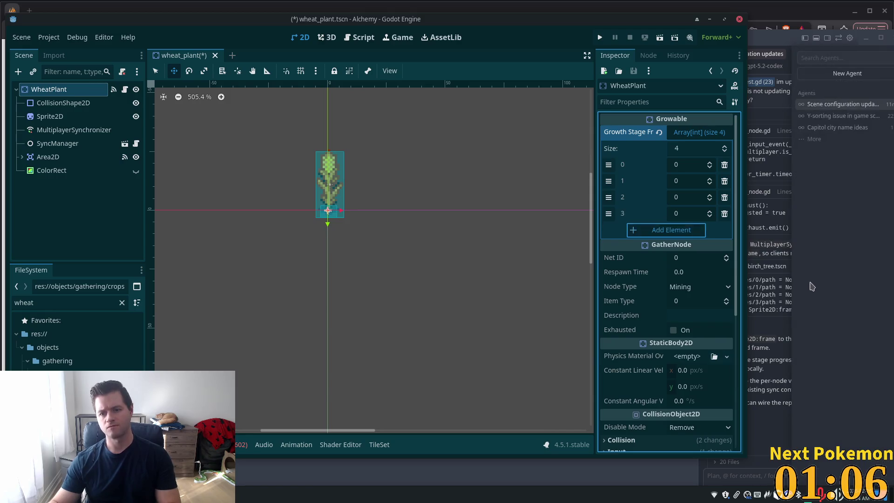
{"action": "left_click", "coordinate": [671, 230]}
Fill Growth Stage Frames elements 0–4 with frames 93, 94, 95, 96, 97.
{"action": "left_click", "coordinate": [680, 169]}
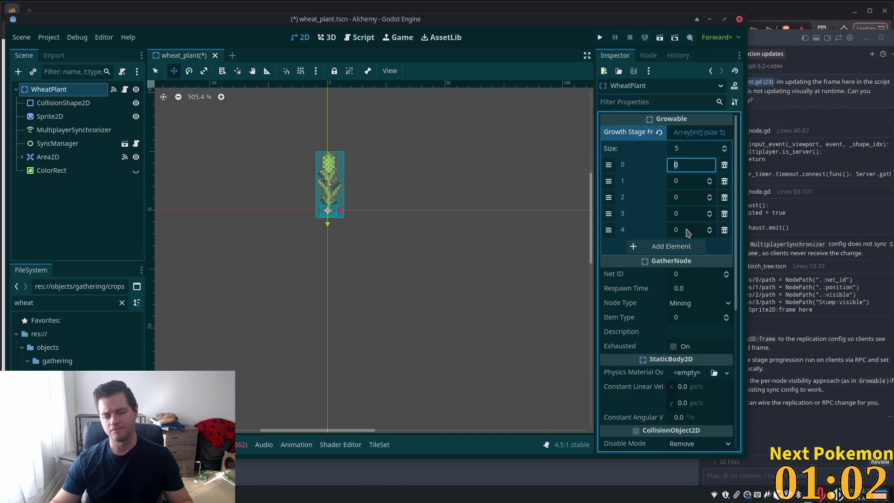
{"action": "left_click", "coordinate": [685, 235]}
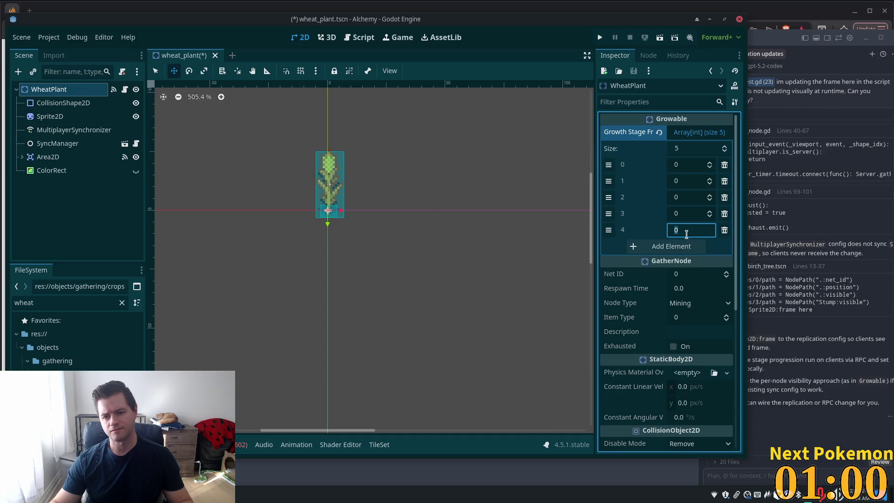
{"action": "key", "text": "ctrl+v"}
{"action": "key", "text": "ctrl+z"}
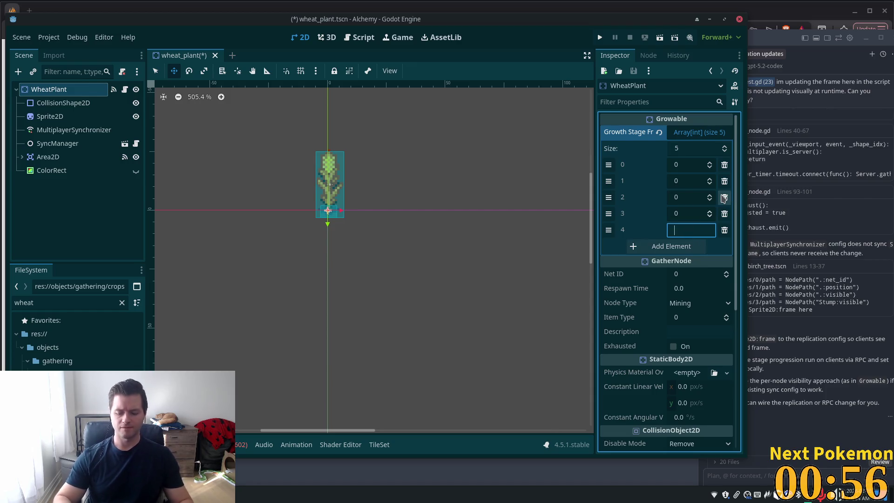
{"action": "type", "text": "97"}
{"action": "left_click", "coordinate": [684, 215]}
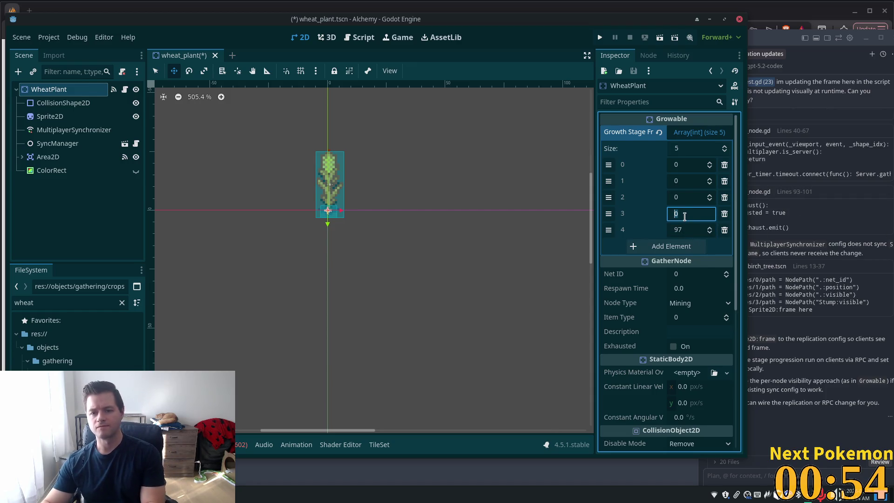
{"action": "type", "text": "96"}
{"action": "left_click", "coordinate": [683, 199]}
{"action": "left_click", "coordinate": [682, 183]}
{"action": "type", "text": "94"}
{"action": "left_click", "coordinate": [681, 167]}
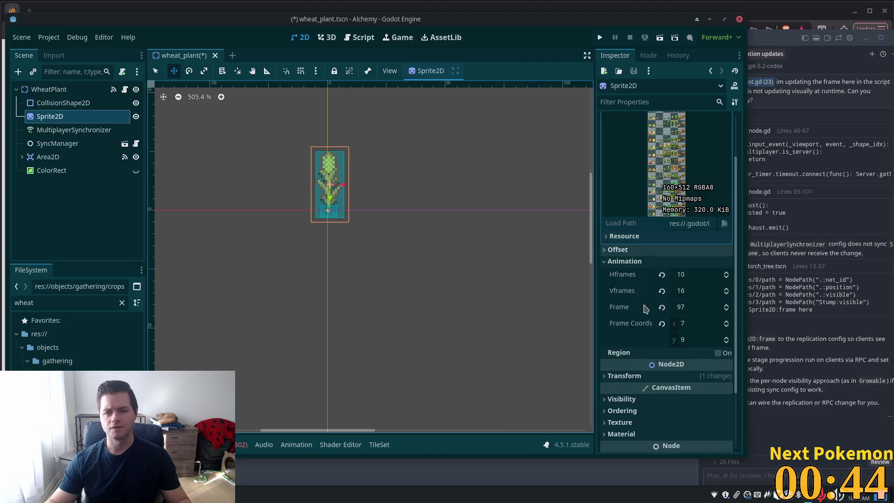
Preview frame 93, set the Sprite2D Frame to 97, and save wheat_plant.tscn.
{"action": "left_click", "coordinate": [684, 308]}
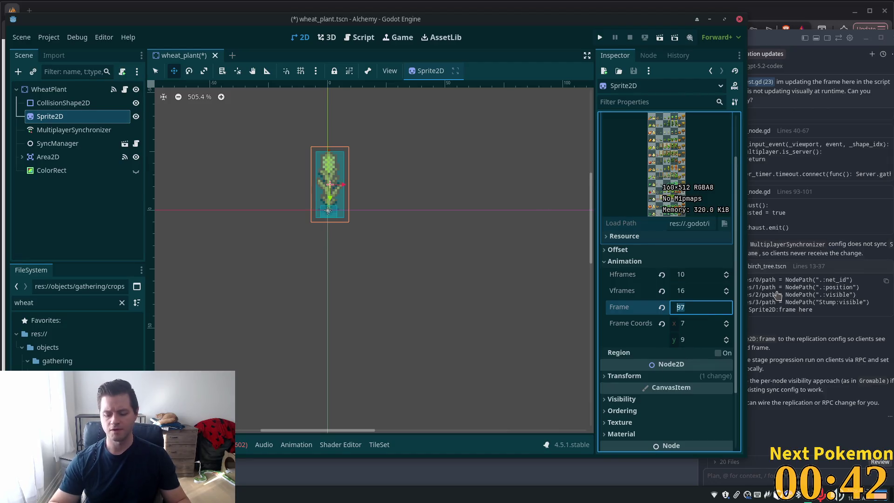
{"action": "key", "text": "Tab"}
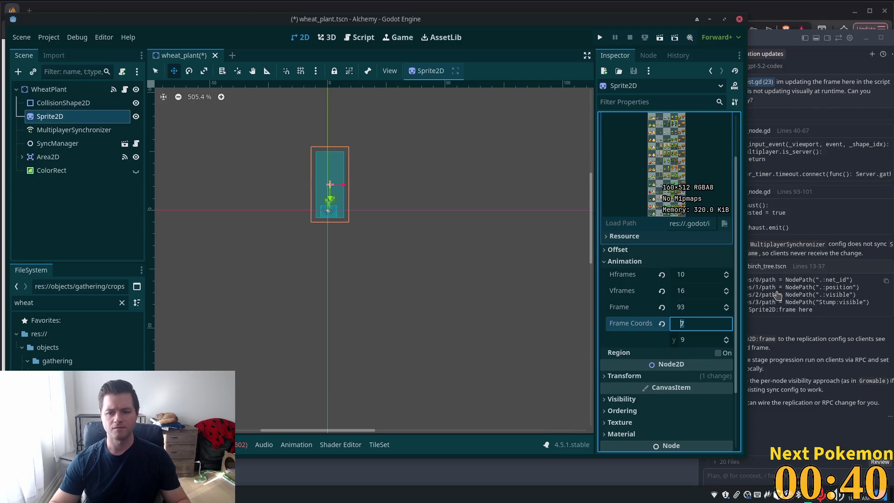
{"action": "key", "text": "shift+Tab"}
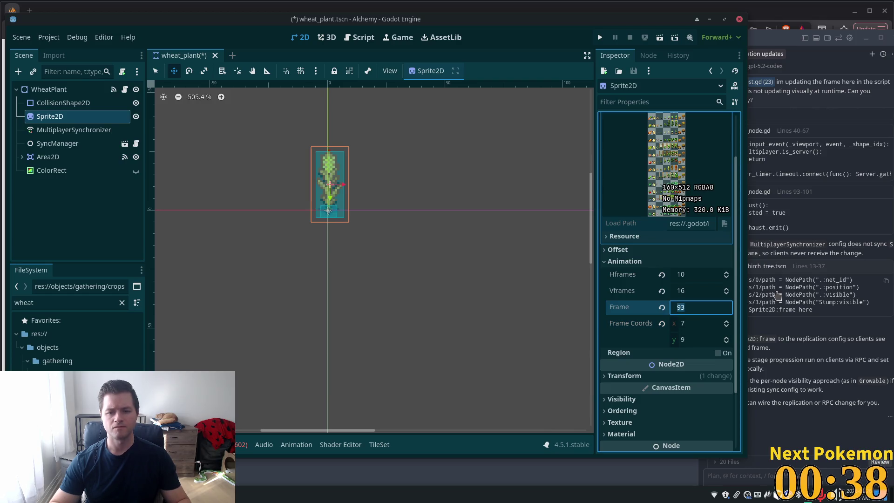
{"action": "type", "text": "97"}
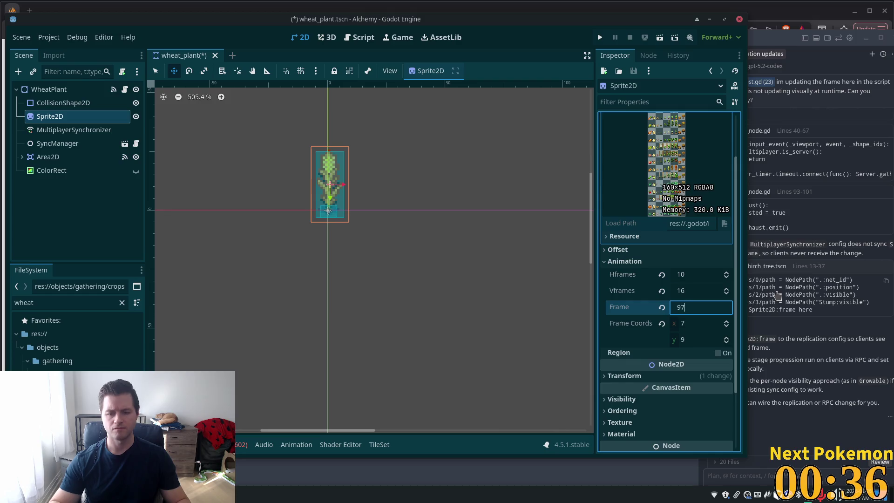
{"action": "key", "text": "Tab"}
{"action": "key", "text": "ctrl+s"}
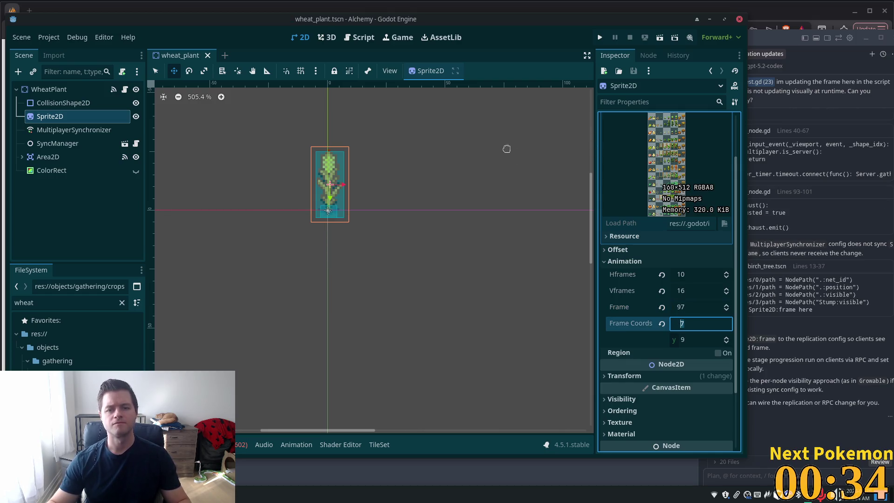
{"action": "left_click", "coordinate": [88, 90]}
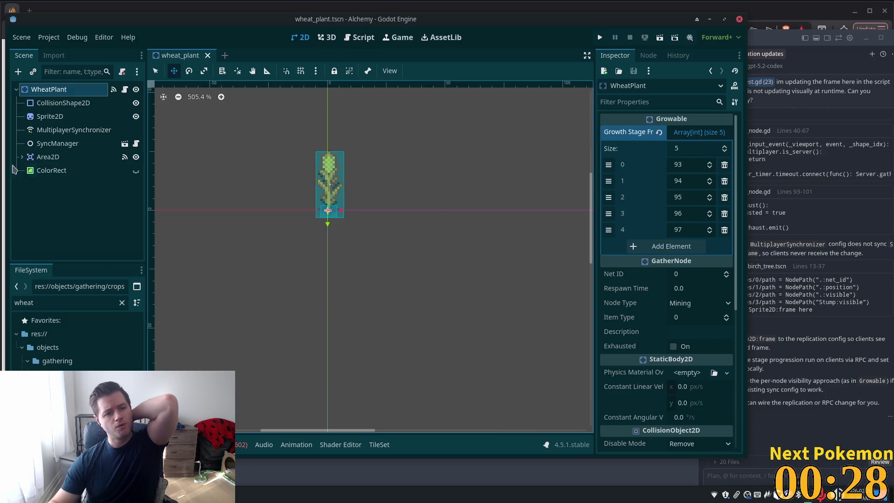
{"action": "left_click", "coordinate": [56, 131]}
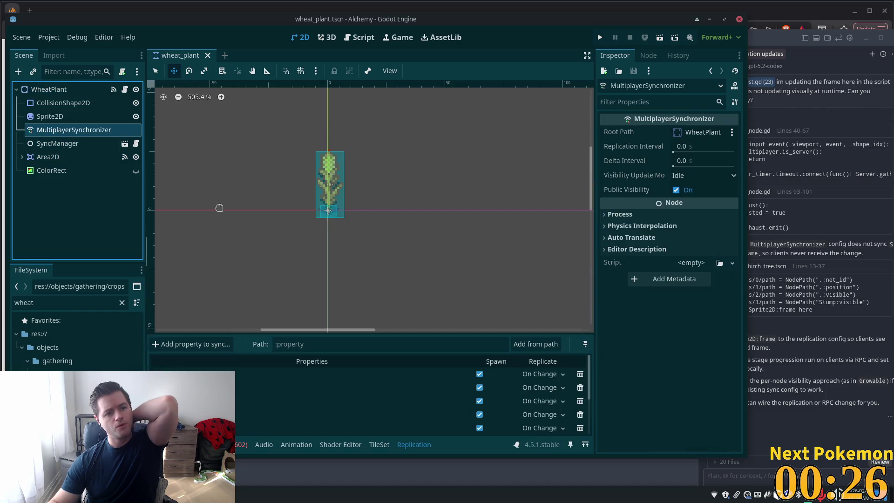
Quick-open the blue_birch_tree scene via resource search.
{"action": "scroll", "coordinate": [379, 415], "scroll_direction": "down", "scroll_amount": 1}
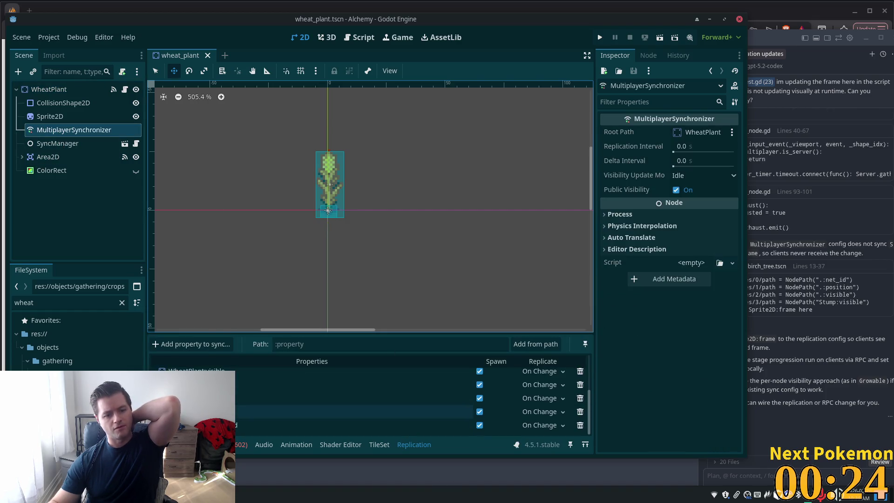
{"action": "scroll", "coordinate": [354, 400], "scroll_direction": "down", "scroll_amount": 1}
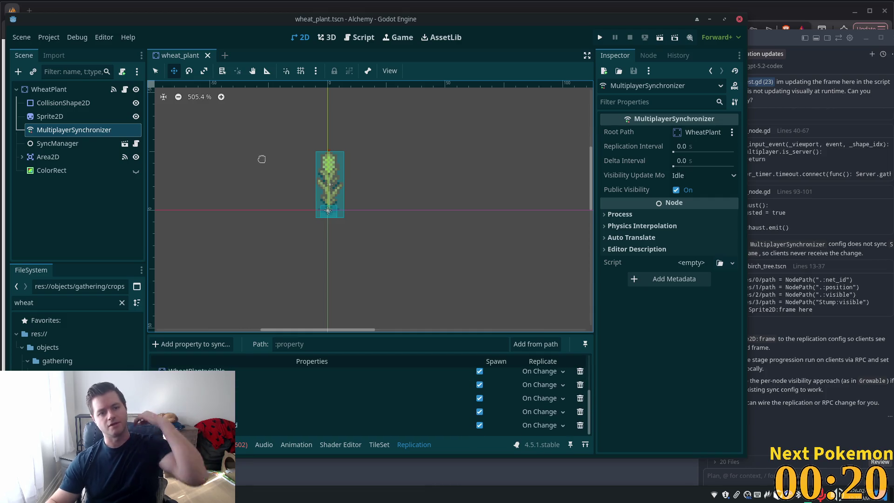
{"action": "key", "text": "shift+alt+o"}
{"action": "type", "text": "bnl"}
{"action": "key", "text": "BackSpace"}
{"action": "key", "text": "BackSpace"}
{"action": "key", "text": "BackSpace"}
{"action": "type", "text": "blue+"}
{"action": "key", "text": "BackSpace"}
{"action": "type", "text": "_bi"}
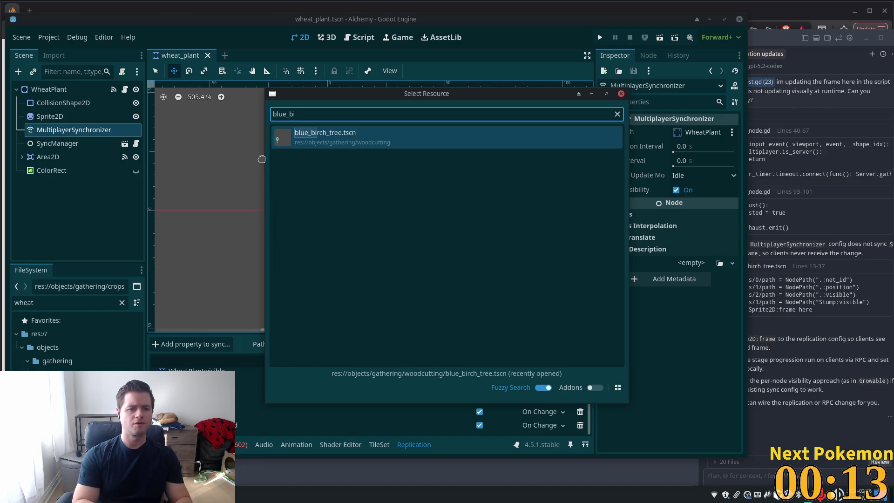
{"action": "key", "text": "Return"}
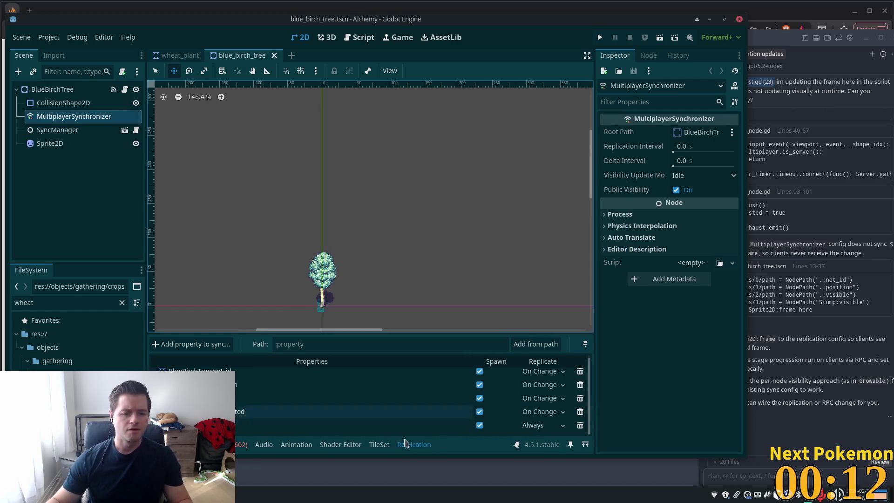
Set the last replicated property to On Change, save, and close the scene tab.
{"action": "left_click", "coordinate": [543, 426]}
{"action": "left_click", "coordinate": [539, 464]}
{"action": "key", "text": "ctrl+s"}
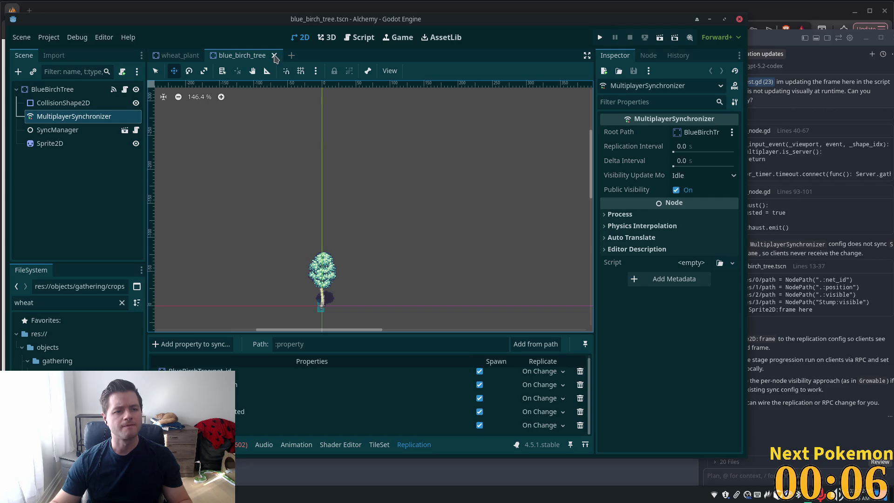
{"action": "left_click", "coordinate": [275, 56]}
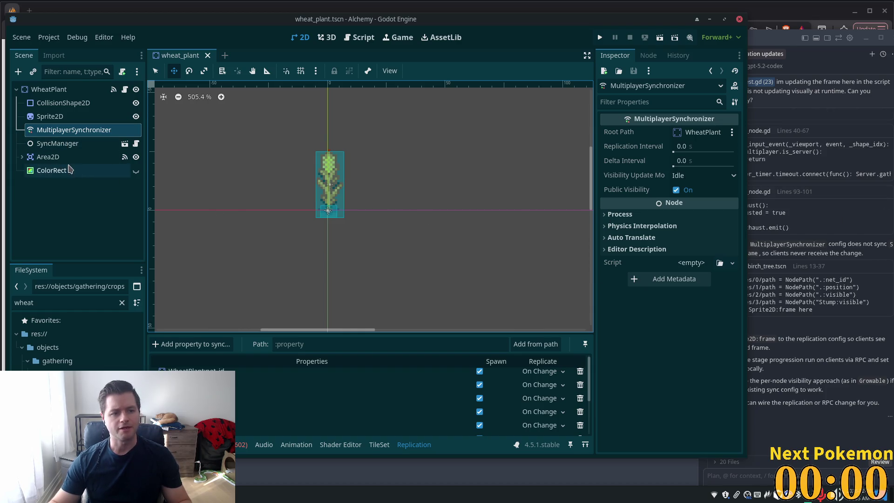
Delete a property from the wheat plant synchronizer's Replication list, confirming the prompt.
{"action": "left_click", "coordinate": [58, 143]}
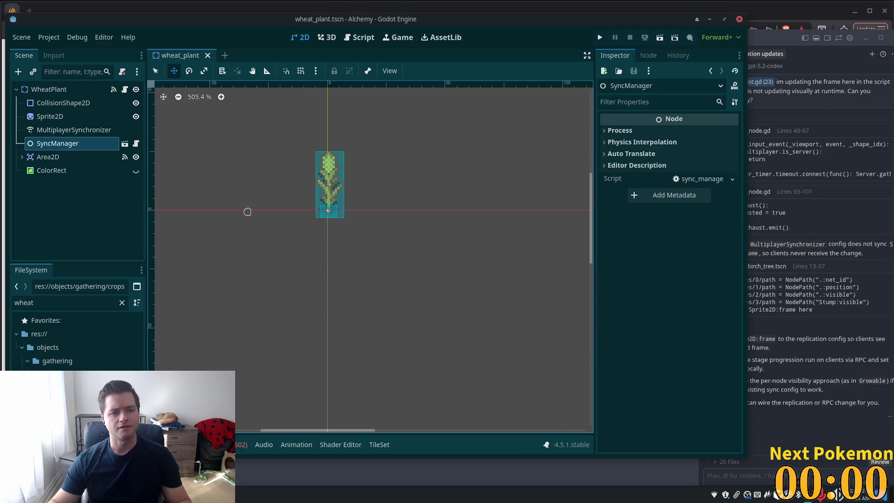
{"action": "left_click", "coordinate": [77, 130]}
{"action": "scroll", "coordinate": [400, 368], "scroll_direction": "down", "scroll_amount": 1}
{"action": "scroll", "coordinate": [400, 368], "scroll_direction": "up", "scroll_amount": 2}
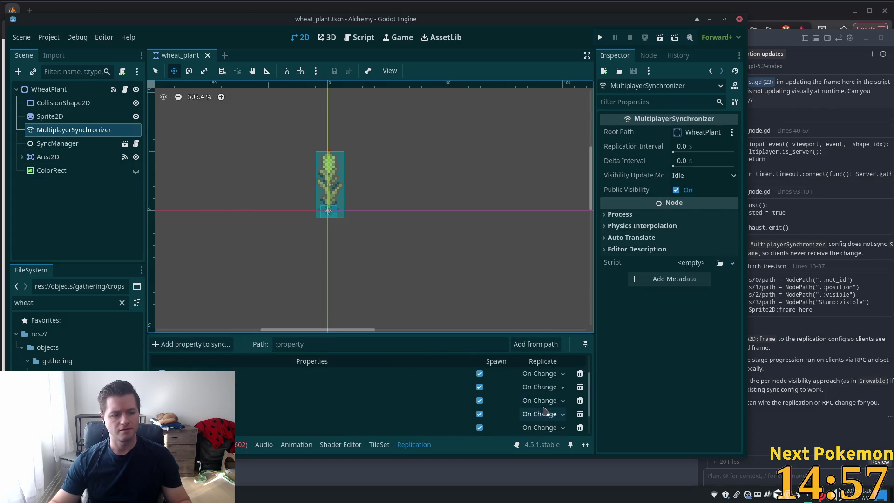
{"action": "left_click", "coordinate": [284, 403]}
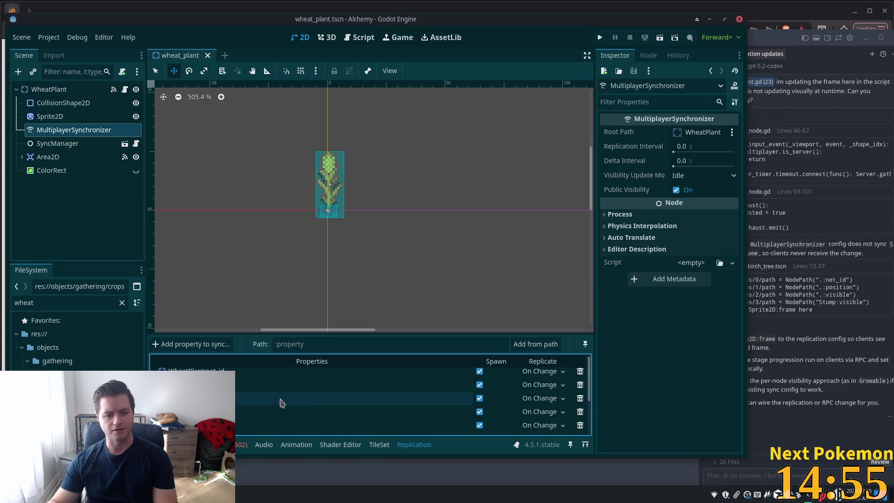
{"action": "scroll", "coordinate": [559, 391], "scroll_direction": "up", "scroll_amount": 1}
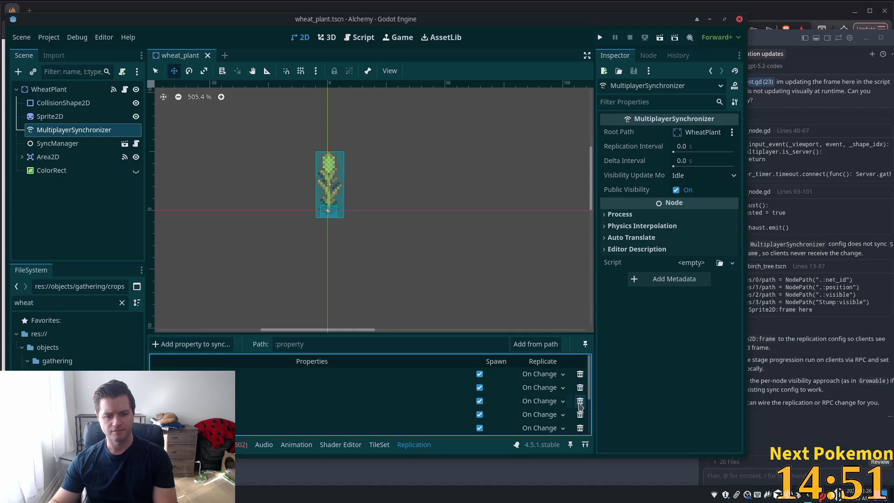
{"action": "left_click", "coordinate": [580, 401]}
{"action": "key", "text": "Return"}
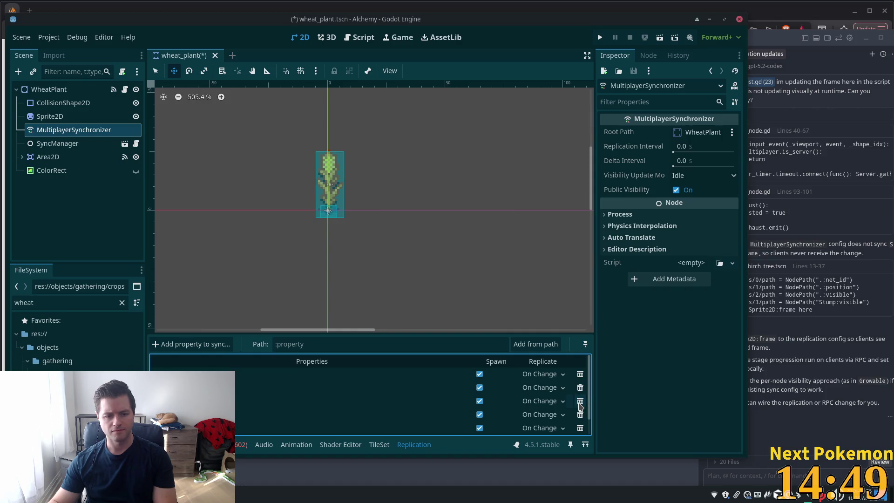
{"action": "left_click", "coordinate": [581, 401]}
{"action": "key", "text": "Return"}
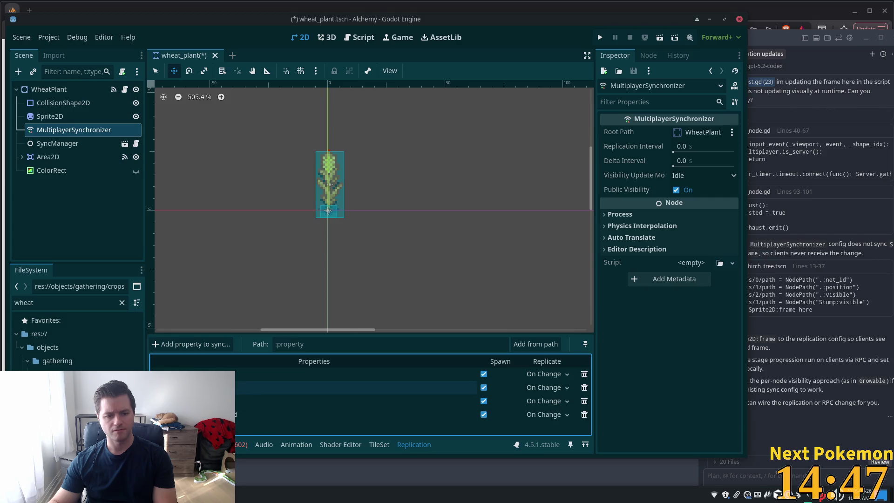
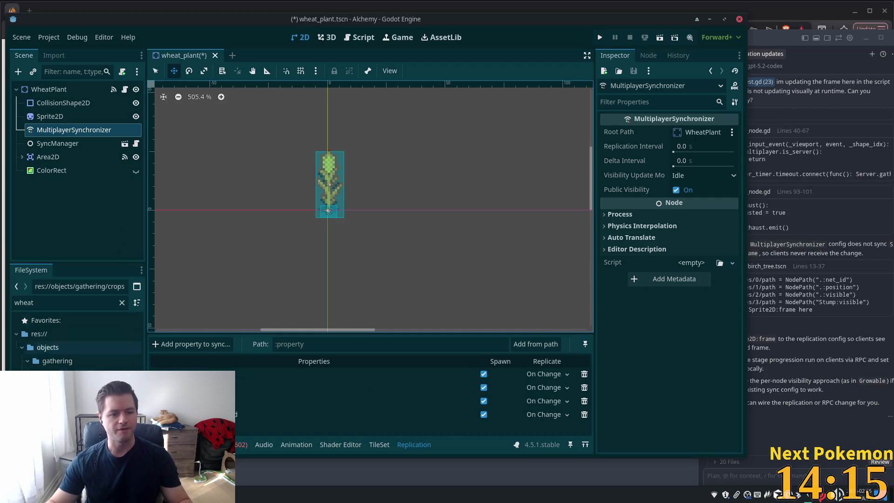
Add Sprite2D:frame to the wheat plant's sync list with On Change replication and save the scene.
{"action": "left_click", "coordinate": [207, 345]}
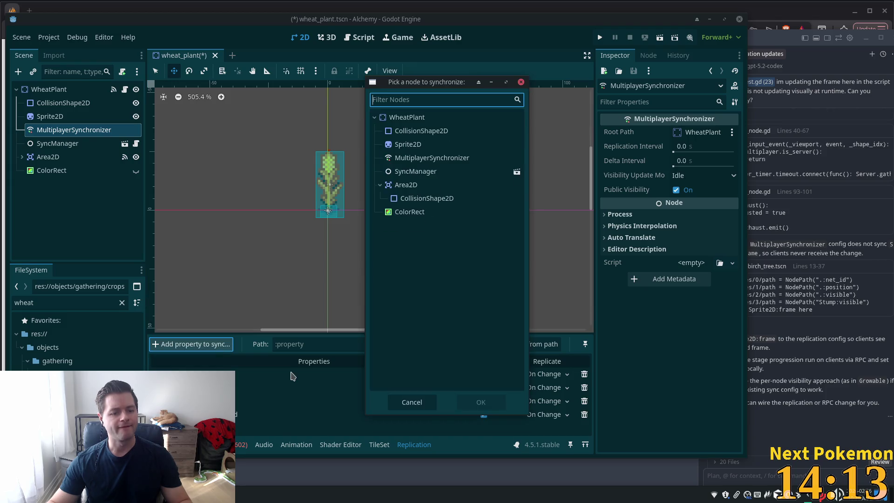
{"action": "double_click", "coordinate": [408, 144]}
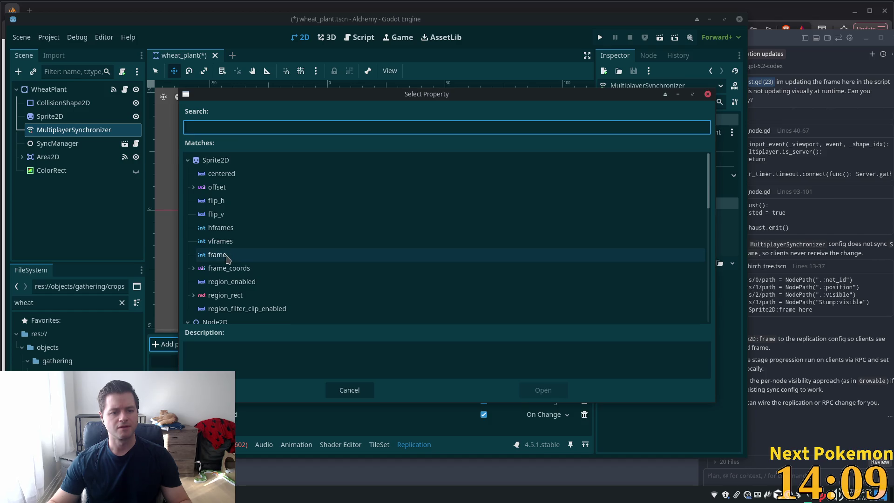
{"action": "double_click", "coordinate": [218, 254]}
{"action": "left_click", "coordinate": [518, 428]}
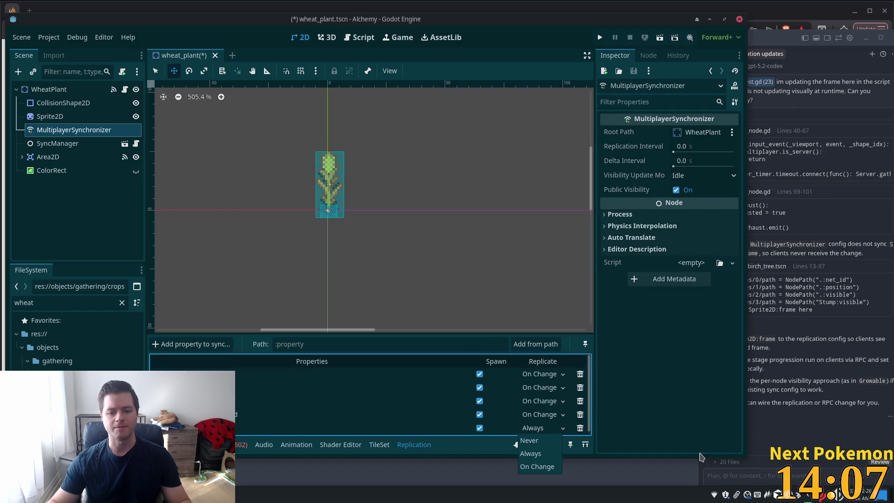
{"action": "left_click", "coordinate": [543, 465]}
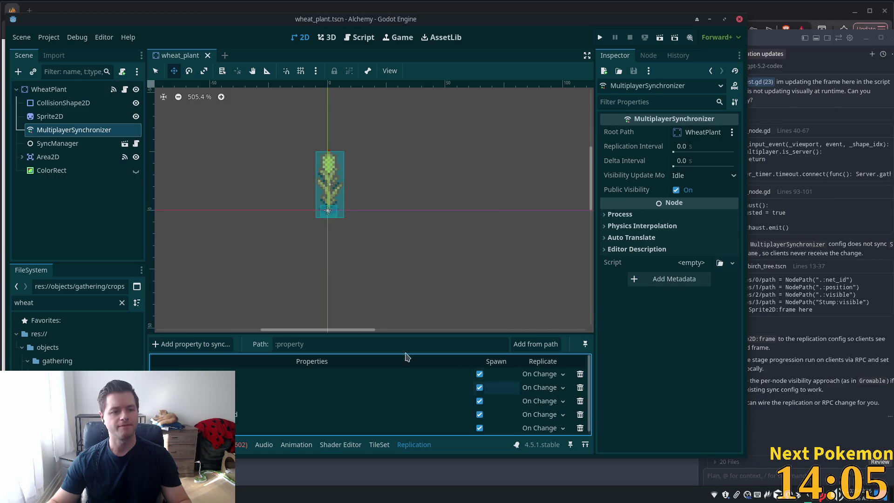
{"action": "key", "text": "ctrl+s"}
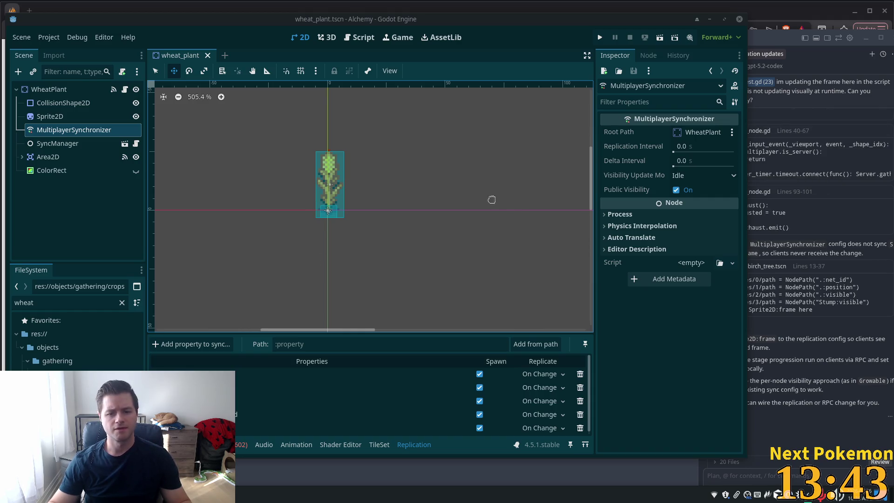
{"action": "left_click", "coordinate": [49, 117]}
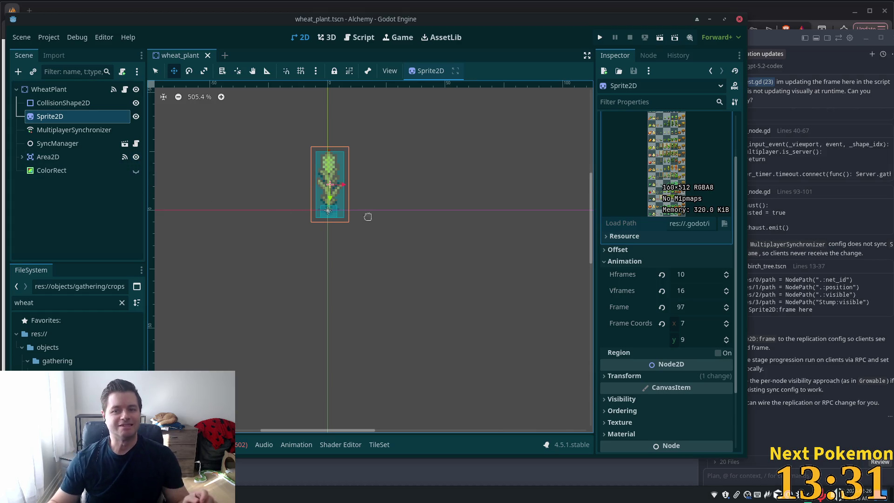
Compare WheatPlant's growth stage frames with its Sprite2D frame.
{"action": "left_click", "coordinate": [49, 89]}
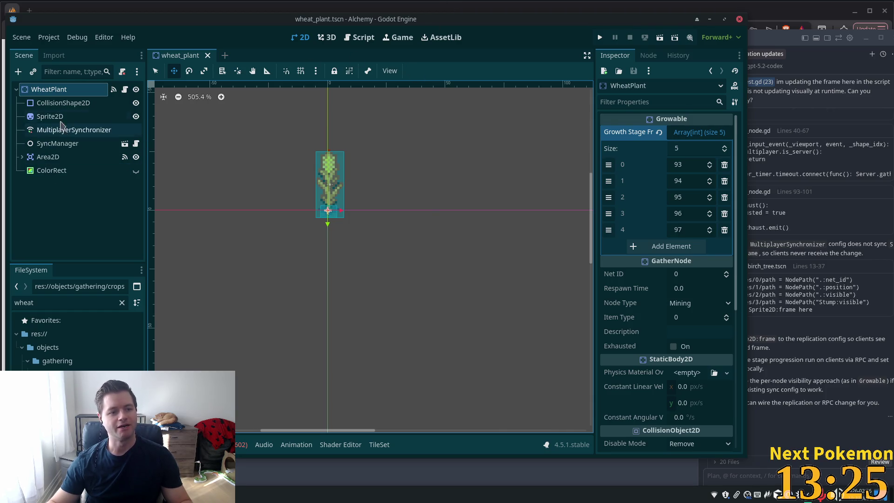
{"action": "left_click", "coordinate": [55, 116]}
{"action": "left_click", "coordinate": [52, 89]}
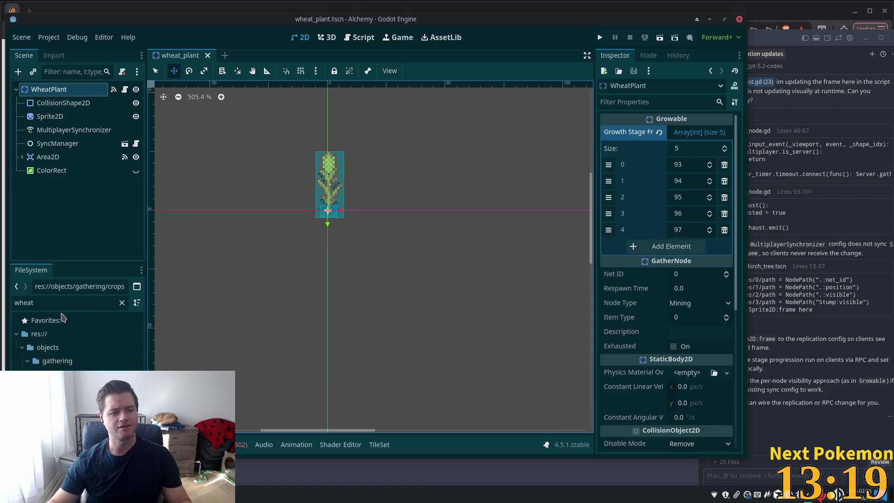
Clear the FileSystem filter and open objects/gathering/crops/cabbage_plant.tscn.
{"action": "left_click", "coordinate": [37, 303]}
{"action": "type", "text": "crops"}
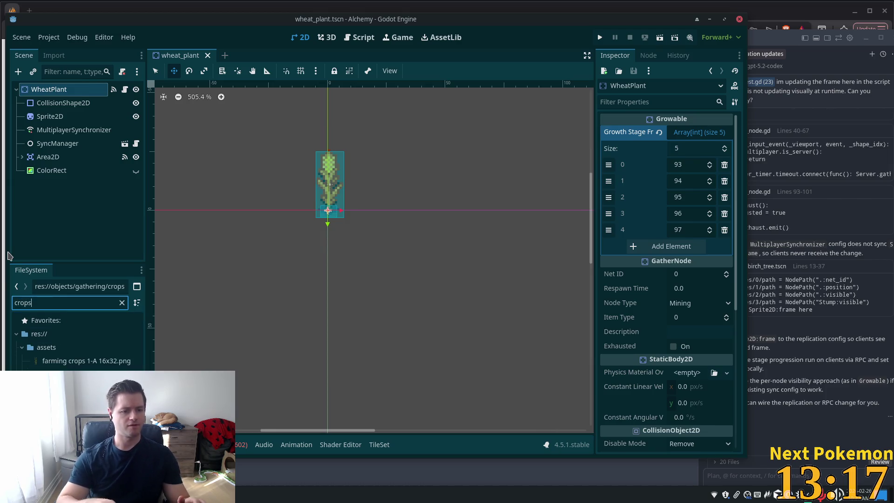
{"action": "key", "text": "Tab"}
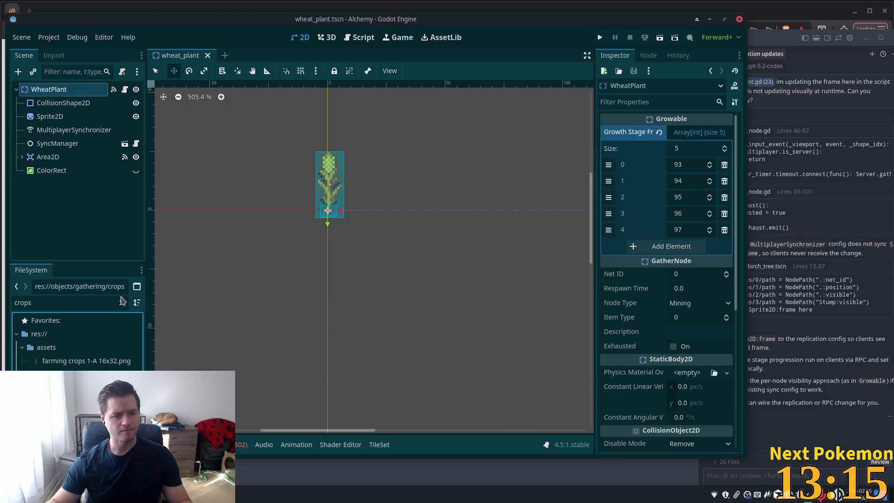
{"action": "left_click", "coordinate": [122, 302]}
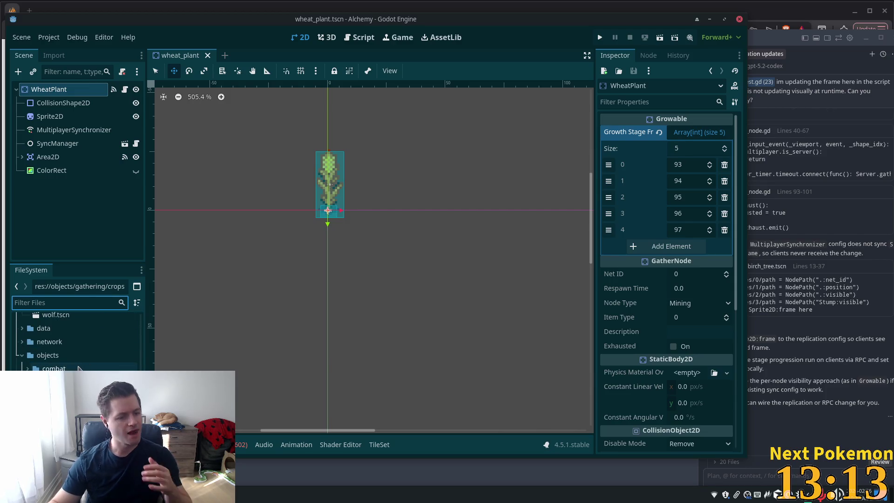
{"action": "scroll", "coordinate": [79, 364], "scroll_direction": "down", "scroll_amount": 2}
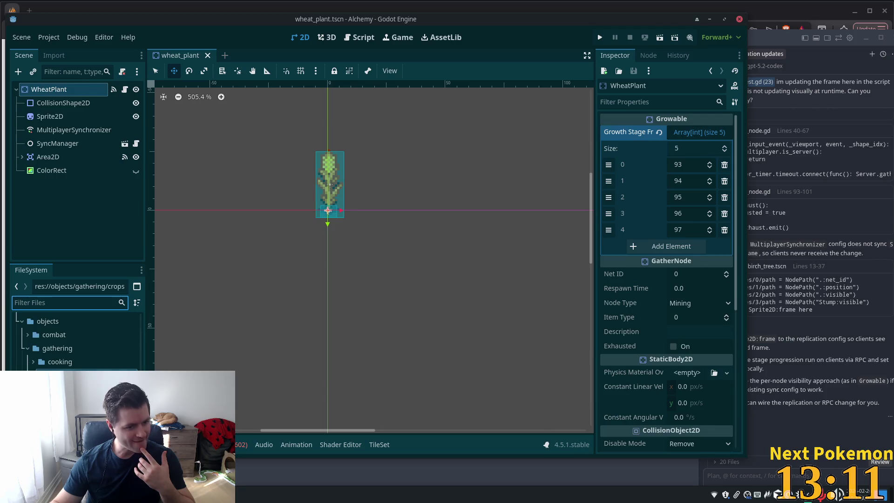
{"action": "scroll", "coordinate": [79, 340], "scroll_direction": "down", "scroll_amount": 1}
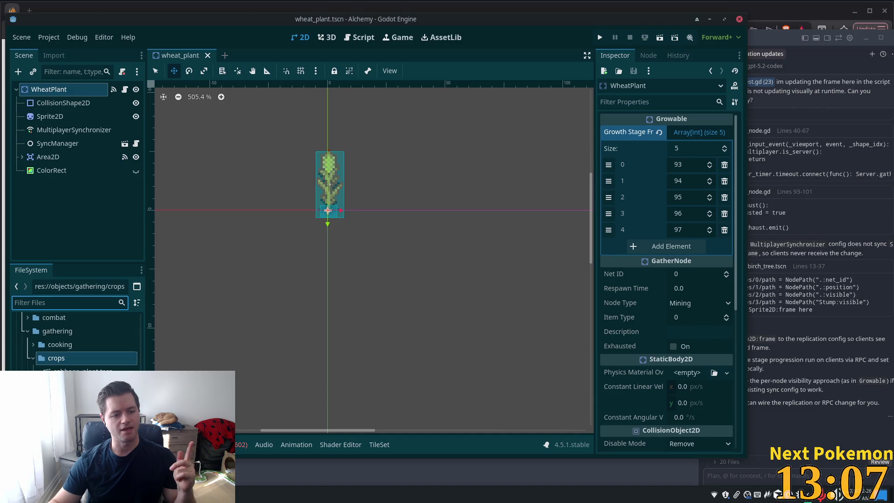
{"action": "double_click", "coordinate": [77, 371]}
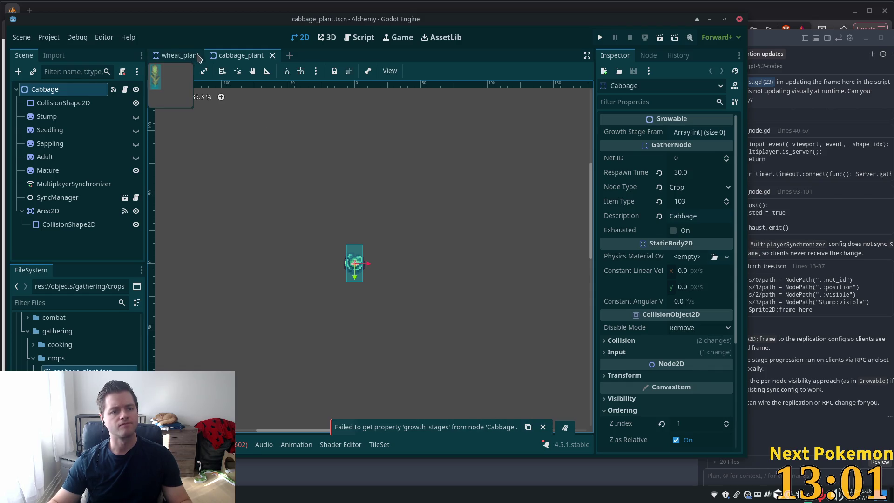
Close wheat_plant and remove Stump:visible from the cabbage's MultiplayerSynchronizer.
{"action": "left_click", "coordinate": [198, 57]}
{"action": "left_click", "coordinate": [205, 55]}
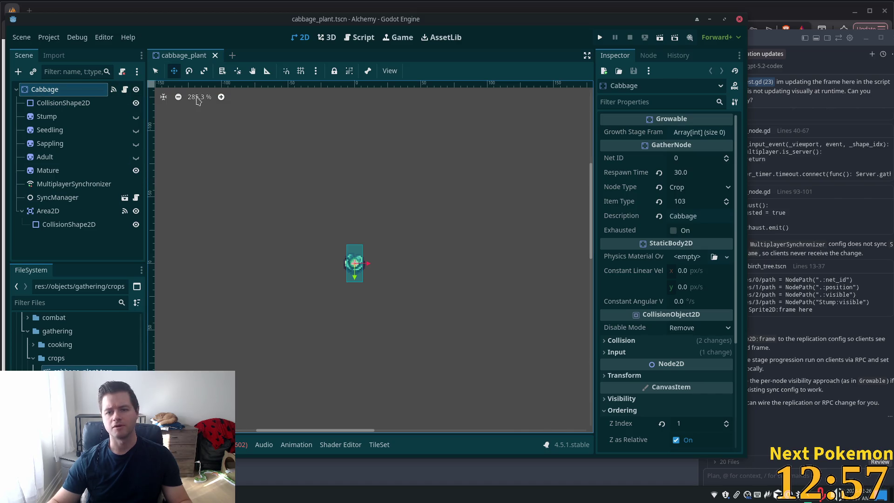
{"action": "left_click", "coordinate": [74, 183]}
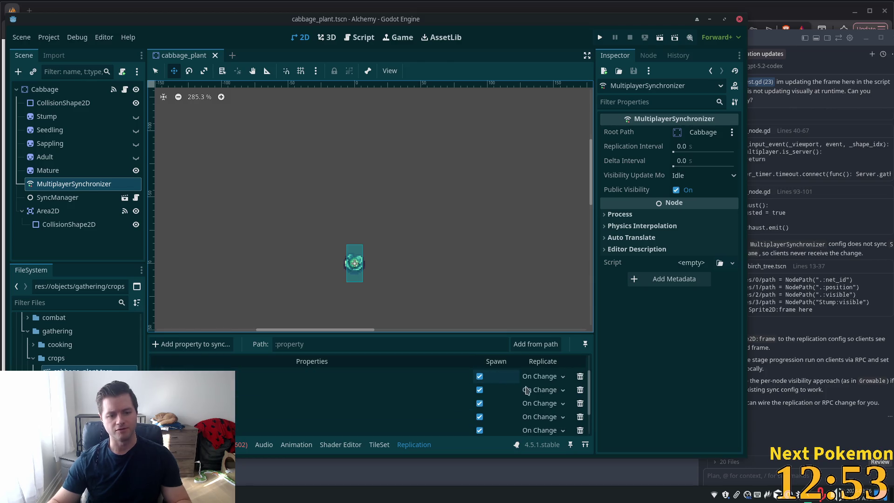
{"action": "left_click", "coordinate": [579, 389]}
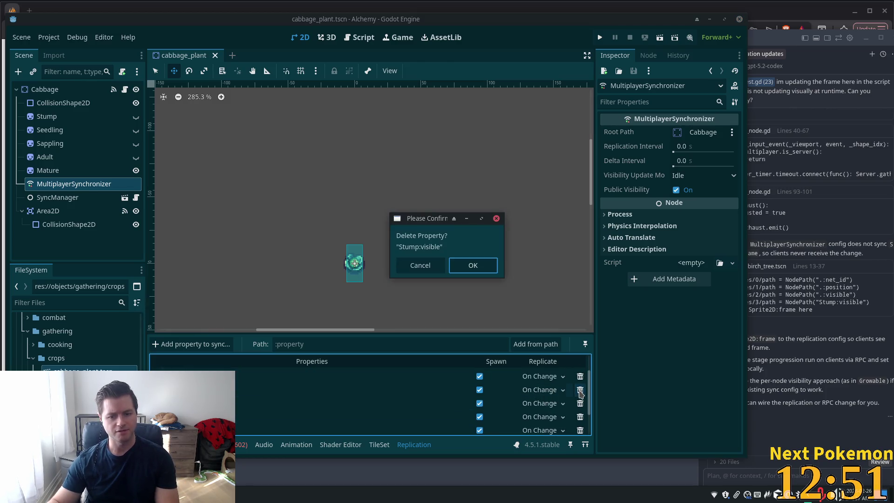
{"action": "key", "text": "Return"}
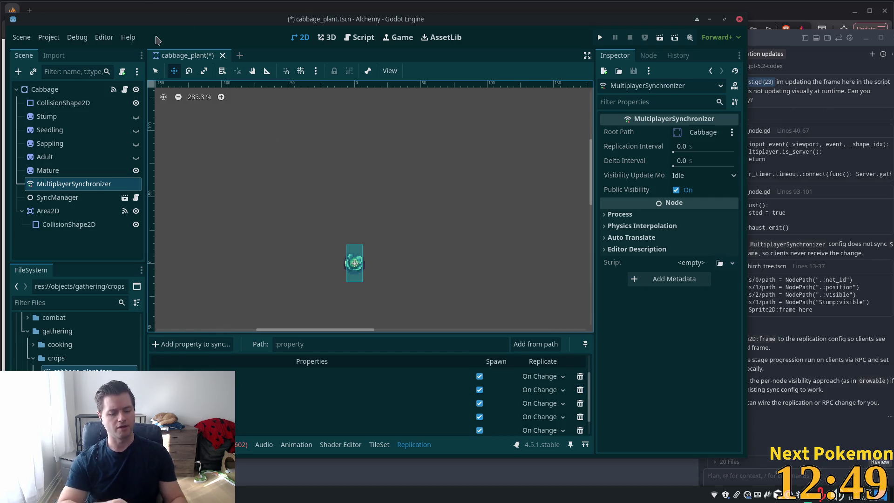
Reopen the wheat_plant scene for comparison, then close it again.
{"action": "key", "text": "shift+alt+o"}
{"action": "type", "text": "whea"}
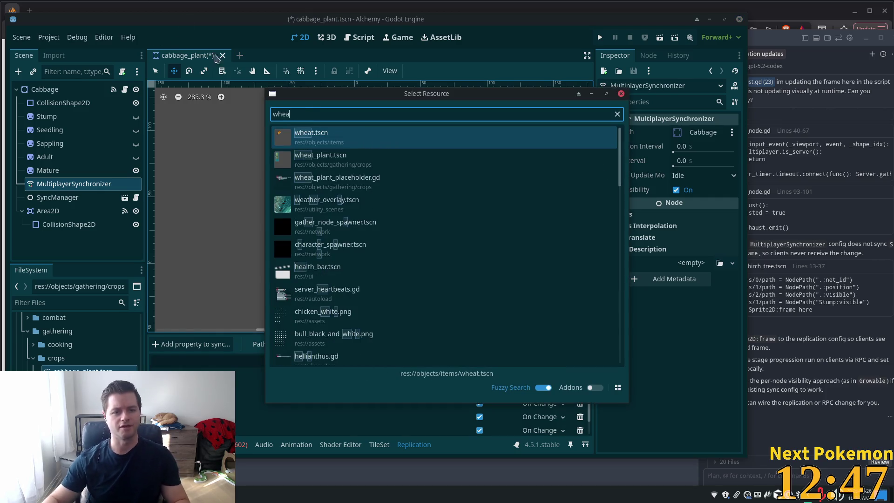
{"action": "left_click", "coordinate": [321, 159]}
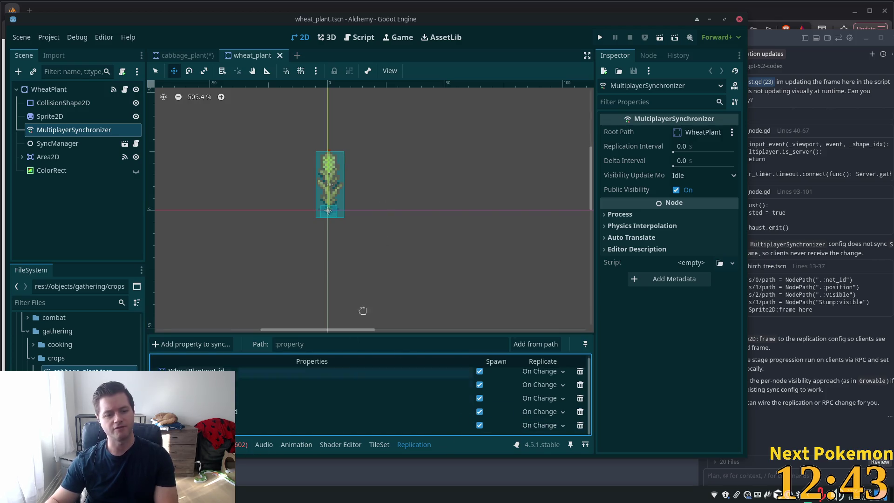
{"action": "left_click", "coordinate": [280, 56]}
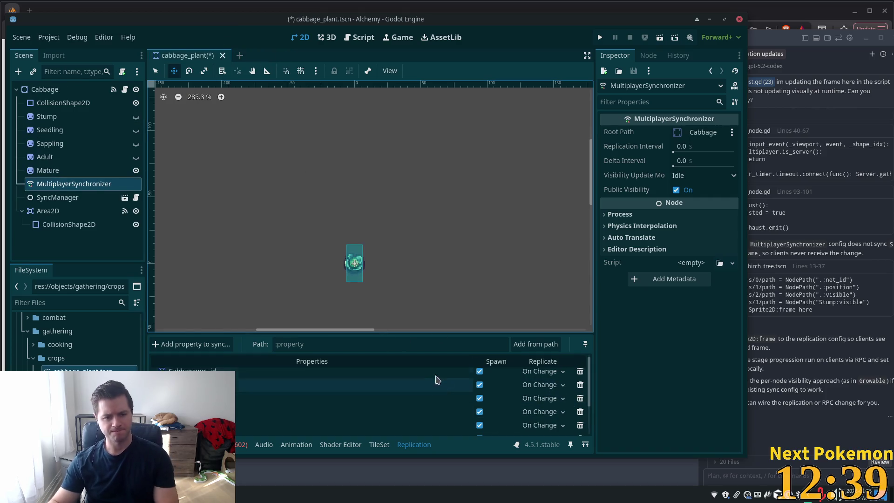
Remove Seedling:visible and Mature:visible from the sync list.
{"action": "scroll", "coordinate": [449, 407], "scroll_direction": "up", "scroll_amount": 1}
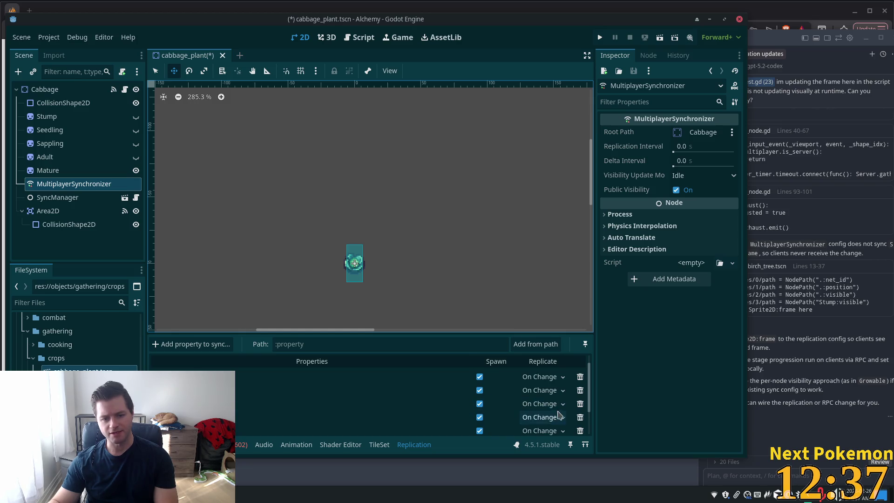
{"action": "left_click", "coordinate": [580, 405]}
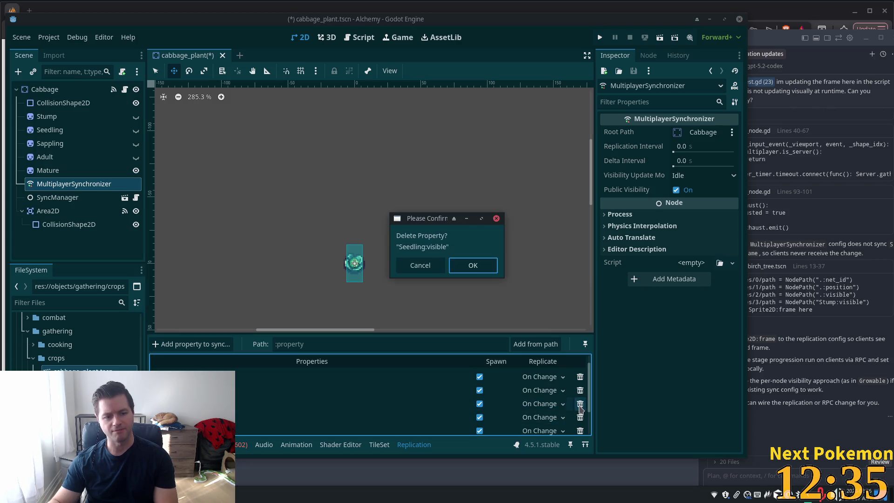
{"action": "key", "text": "Return"}
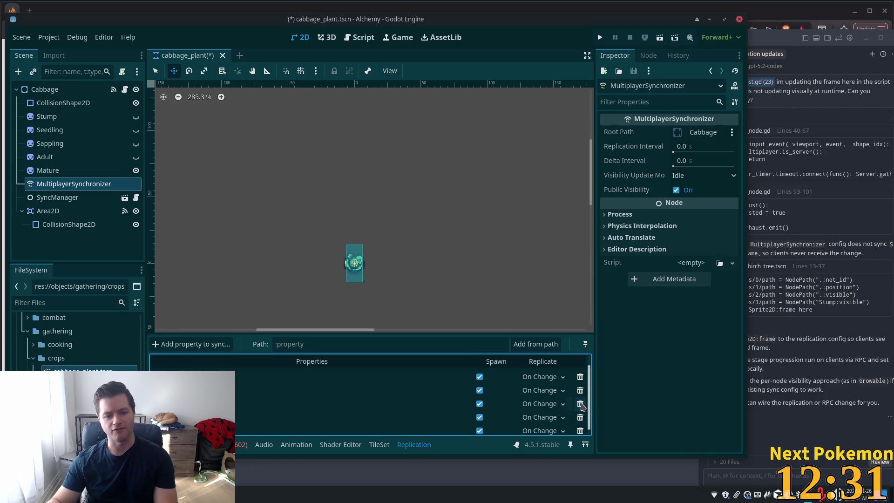
{"action": "scroll", "coordinate": [581, 407], "scroll_direction": "down", "scroll_amount": 1}
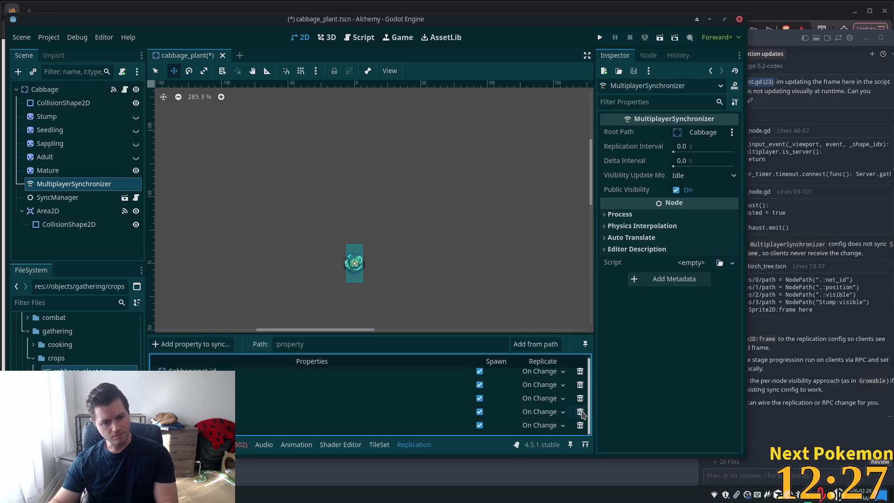
{"action": "left_click", "coordinate": [580, 412]}
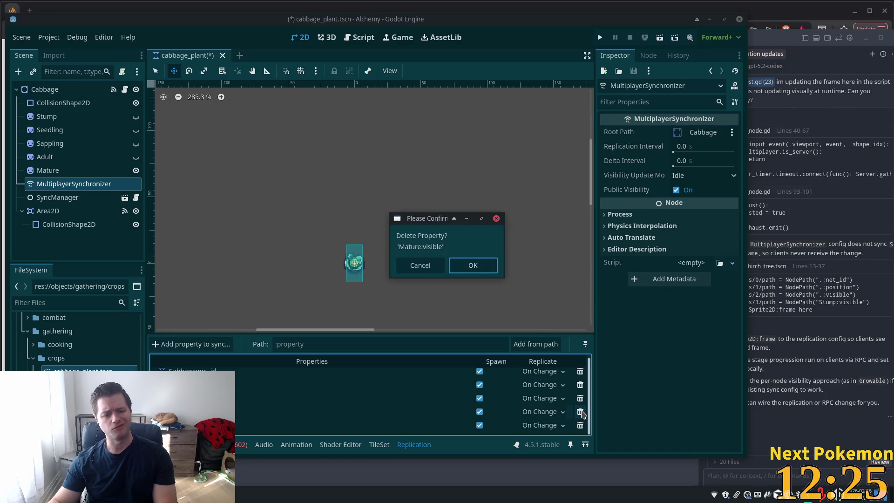
{"action": "key", "text": "Return"}
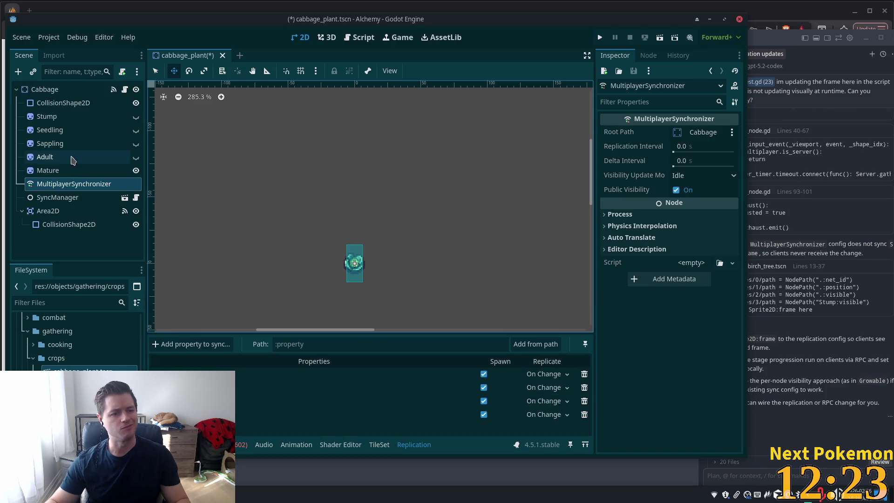
{"action": "left_click", "coordinate": [71, 171]}
Delete the Stump, Seedling and Adult stage sprite nodes from the cabbage scene.
{"action": "left_click", "coordinate": [47, 117]}
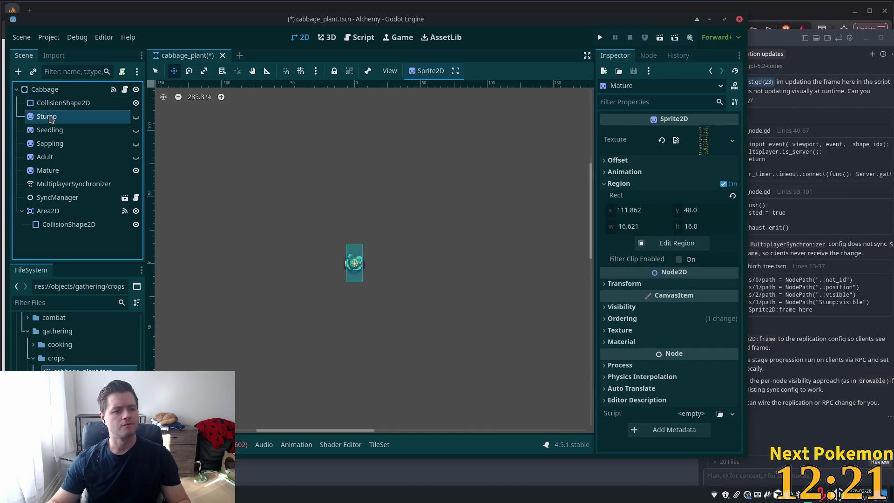
{"action": "left_click", "coordinate": [47, 157], "text": "shift"}
{"action": "key", "text": "Delete"}
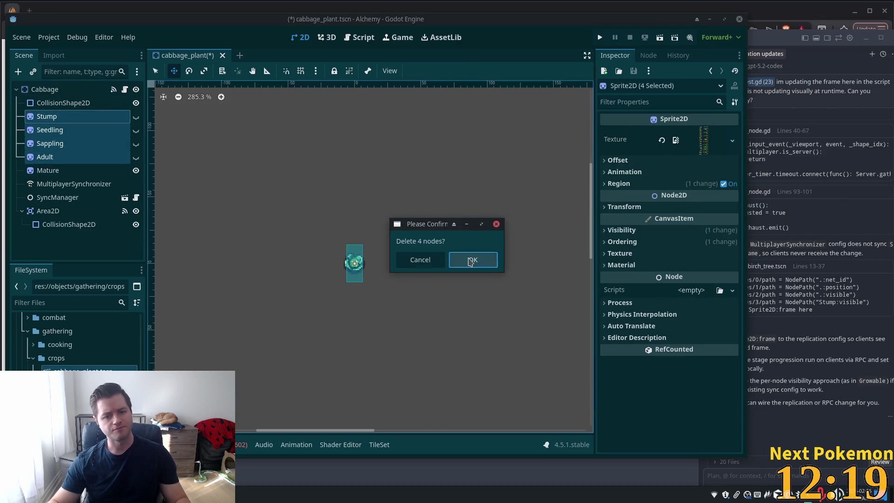
{"action": "left_click", "coordinate": [473, 259]}
Rename the remaining Mature sprite to Sprite2D and turn off its Region.
{"action": "left_click", "coordinate": [73, 132]}
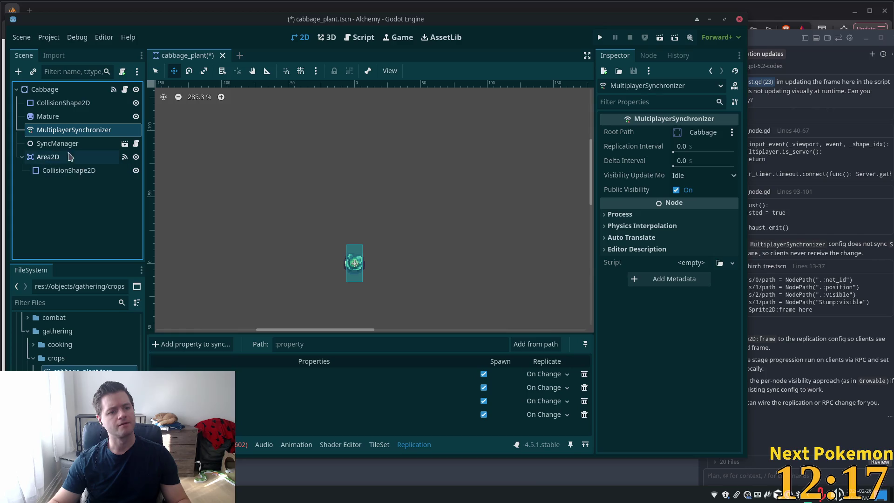
{"action": "left_click", "coordinate": [87, 123]}
{"action": "key", "text": "F2"}
{"action": "type", "text": "Sprite2"}
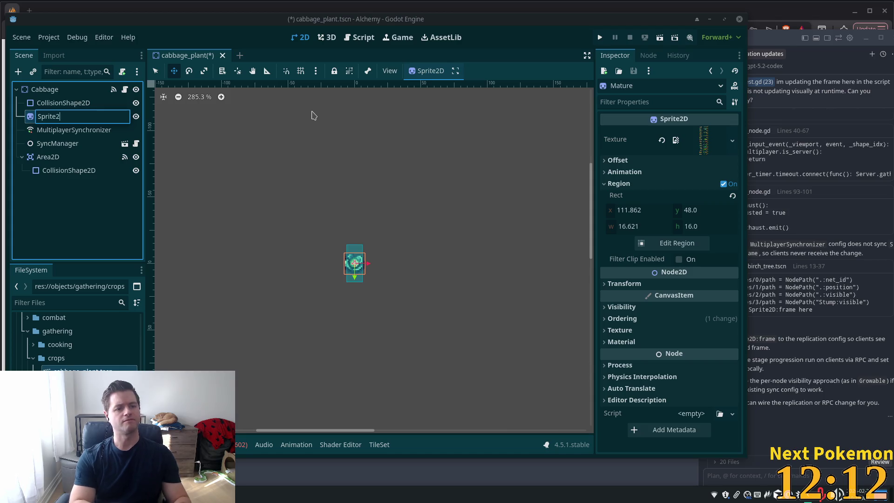
{"action": "type", "text": "D"}
{"action": "key", "text": "Return"}
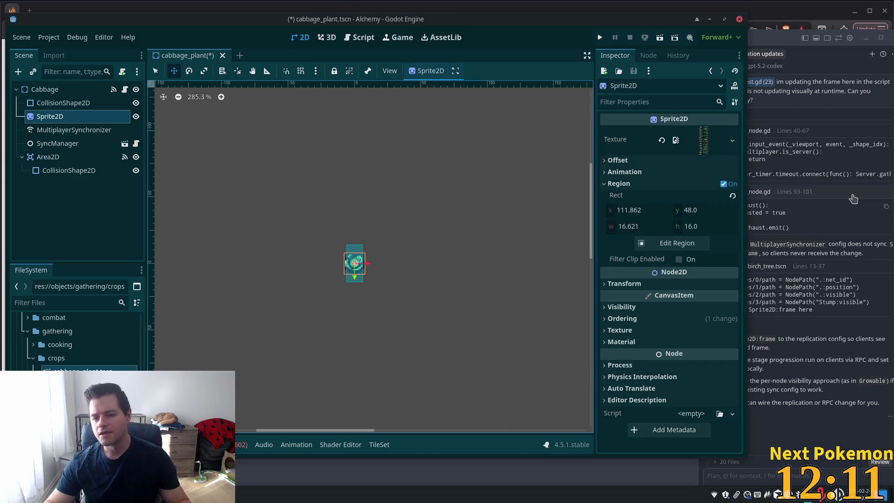
{"action": "left_click", "coordinate": [723, 184]}
{"action": "left_click", "coordinate": [625, 172]}
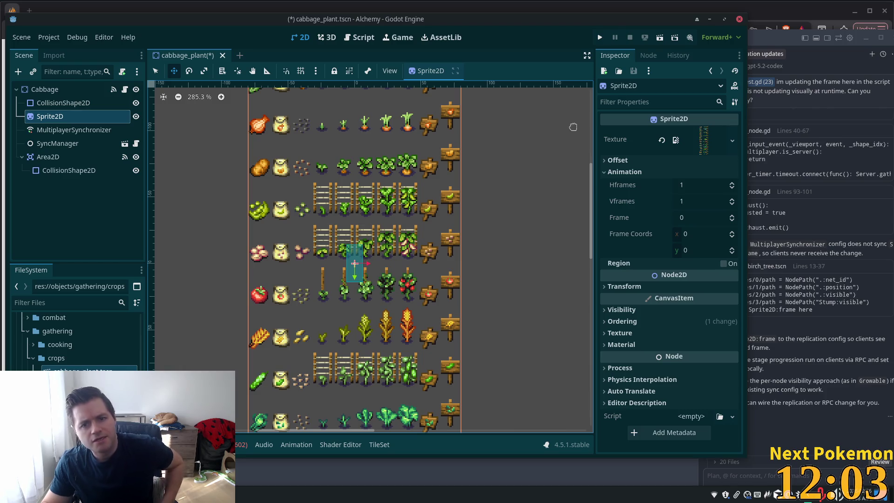
Check the wheat plant's Sprite2D frame settings, then return to cabbage_plant.
{"action": "key", "text": "alt+shift+o"}
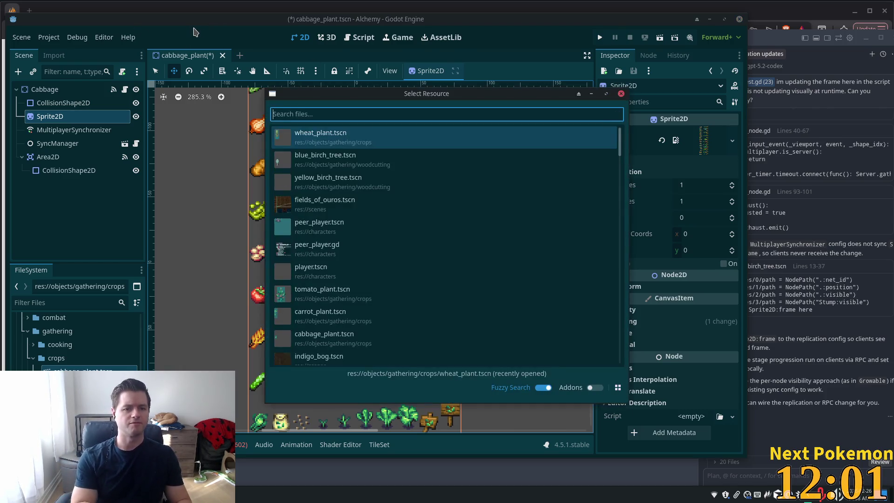
{"action": "type", "text": "w"}
{"action": "key", "text": "BackSpace"}
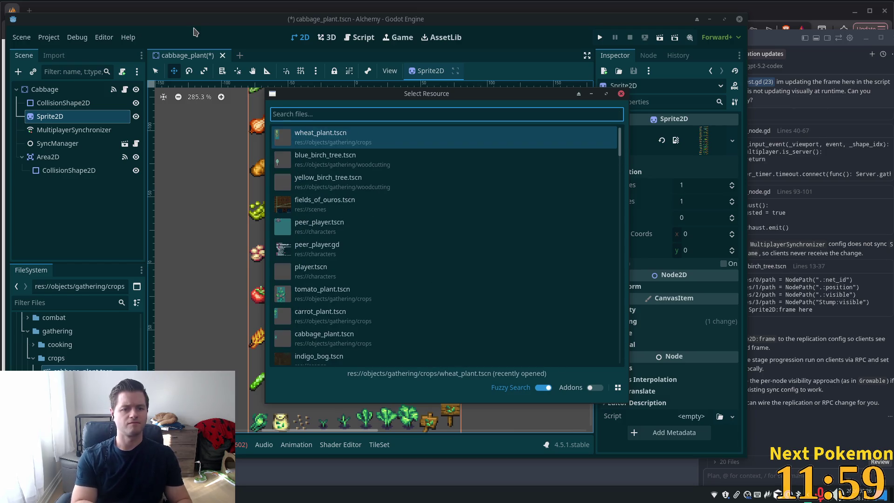
{"action": "key", "text": "Return"}
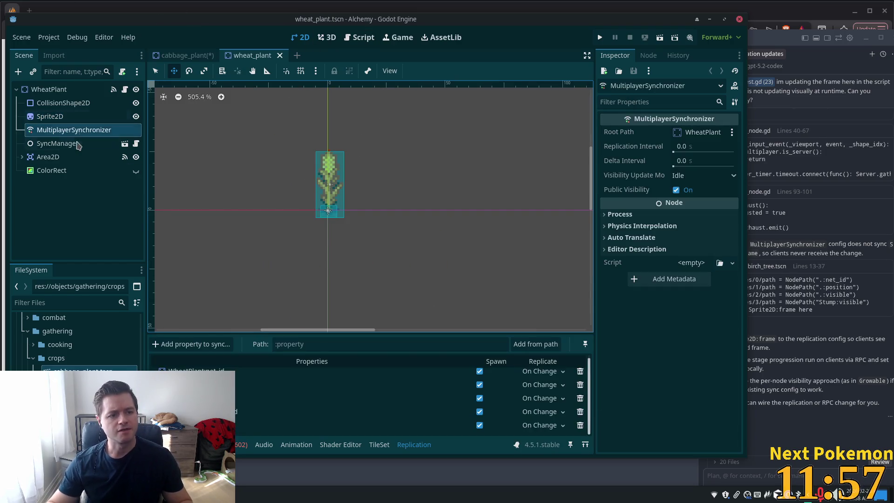
{"action": "left_click", "coordinate": [55, 118]}
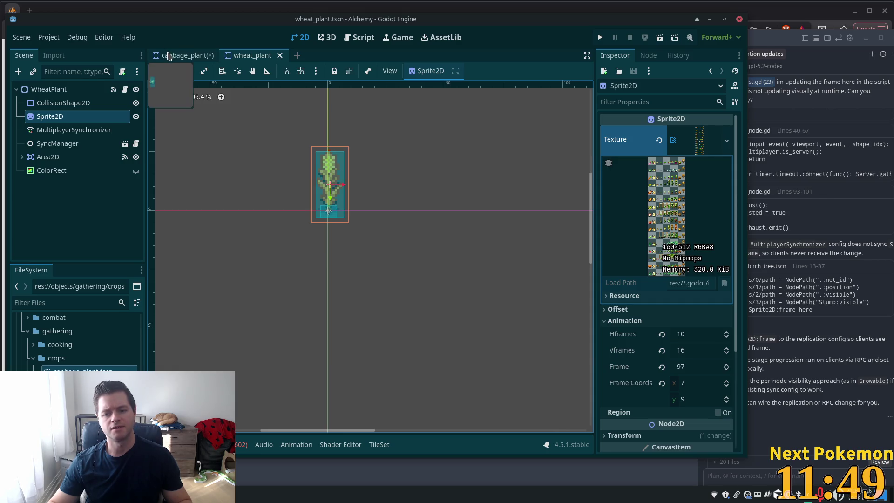
{"action": "left_click", "coordinate": [169, 56]}
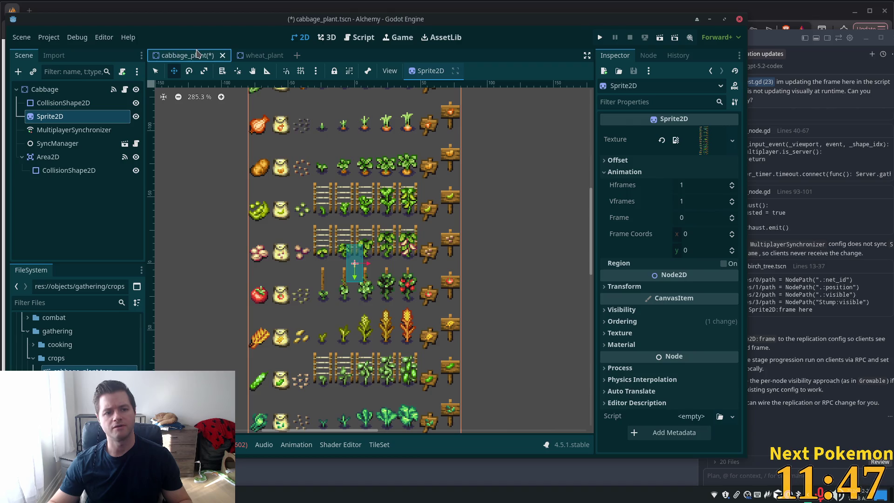
Set the cabbage sprite's Hframes to 10 and Vframes to 16.
{"action": "left_click", "coordinate": [698, 191]}
{"action": "type", "text": "10"}
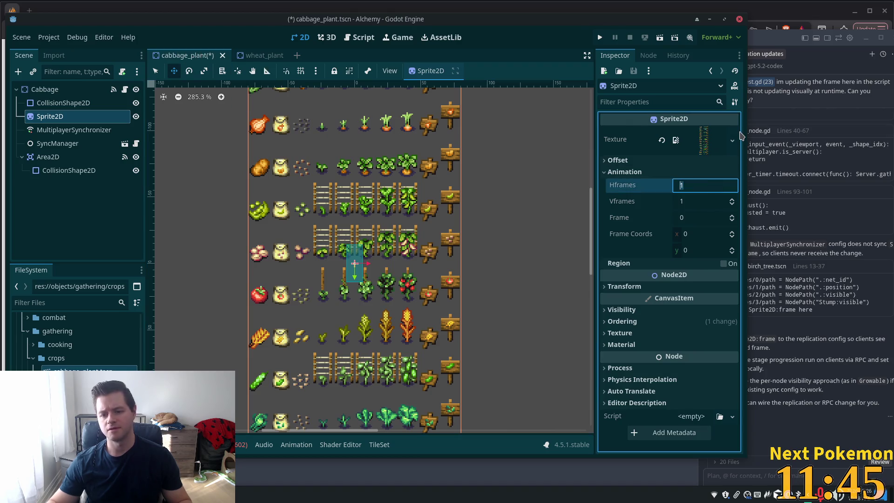
{"action": "key", "text": "Tab"}
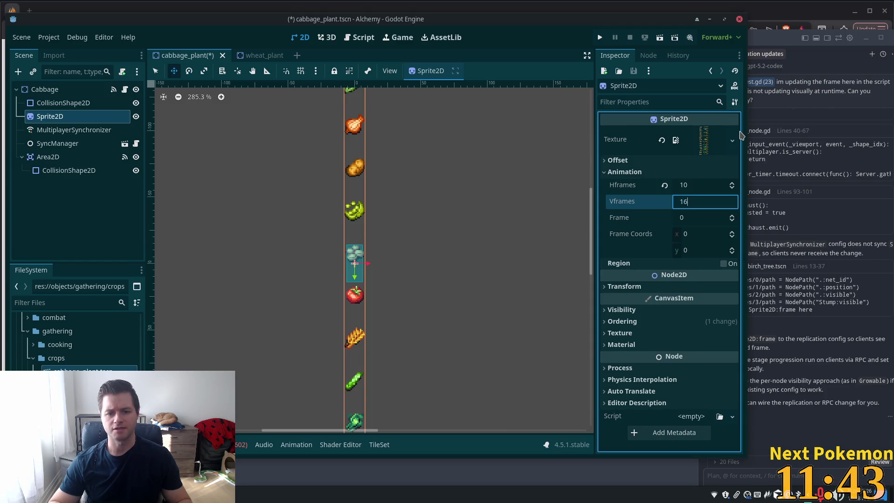
{"action": "scroll", "coordinate": [381, 114], "scroll_direction": "down", "scroll_amount": 4}
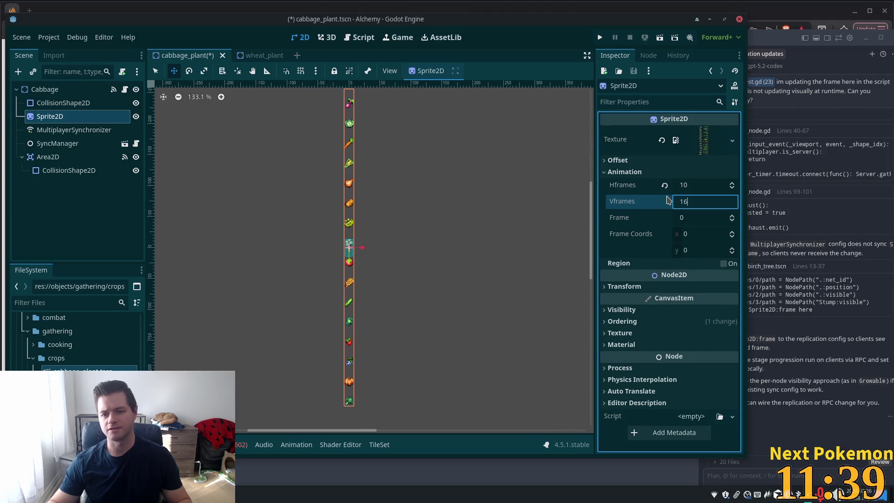
{"action": "key", "text": "Return"}
{"action": "scroll", "coordinate": [416, 257], "scroll_direction": "up", "scroll_amount": 5}
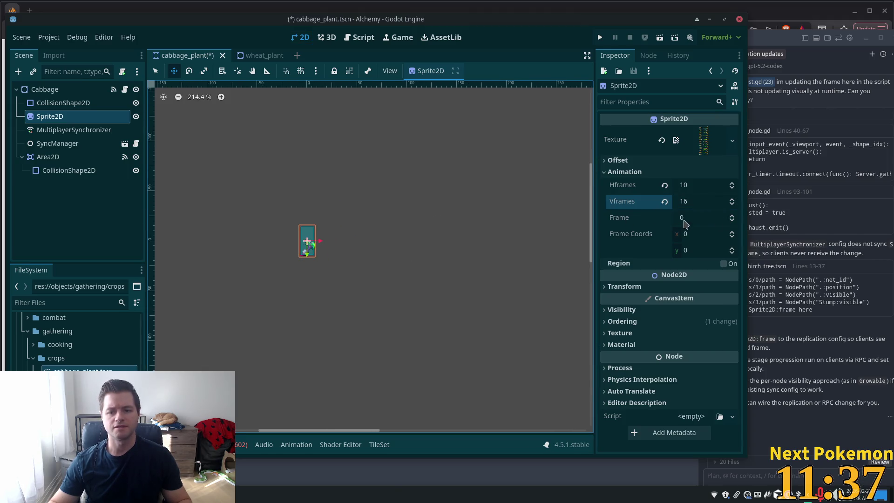
Step the cabbage sprite to frame 17 and save the scene.
{"action": "left_click", "coordinate": [732, 249]}
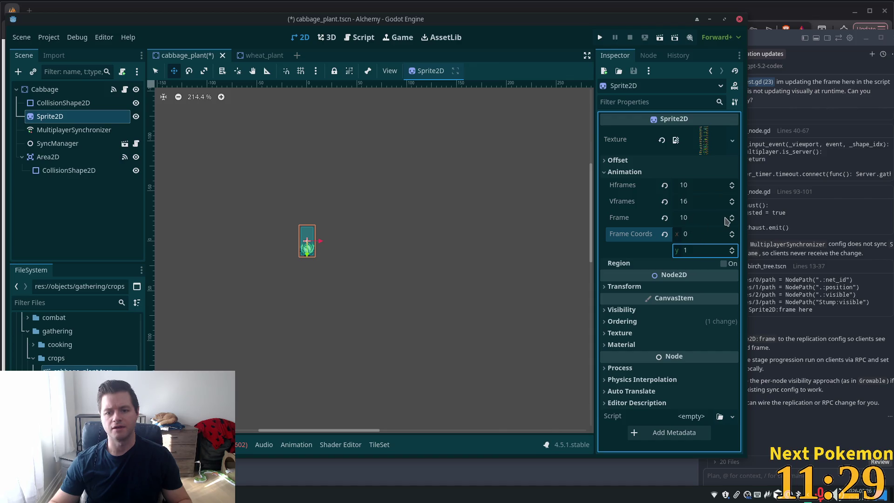
{"action": "left_click", "coordinate": [732, 216]}
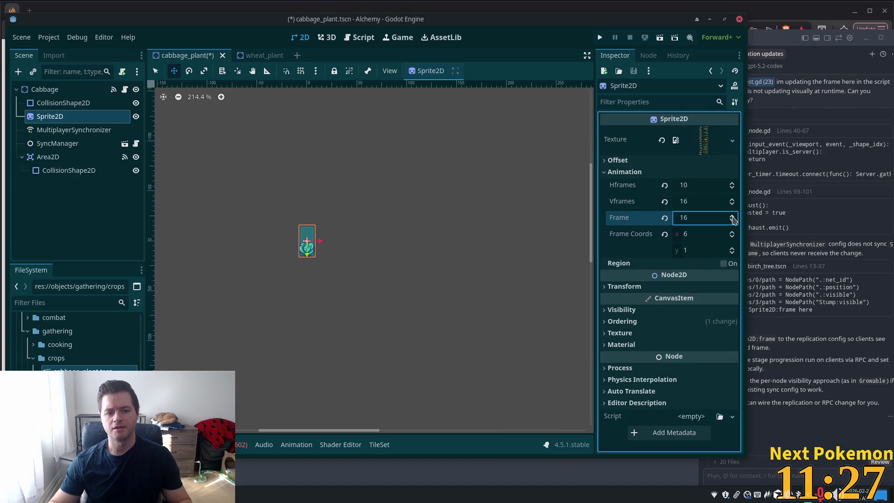
{"action": "left_click", "coordinate": [733, 217]}
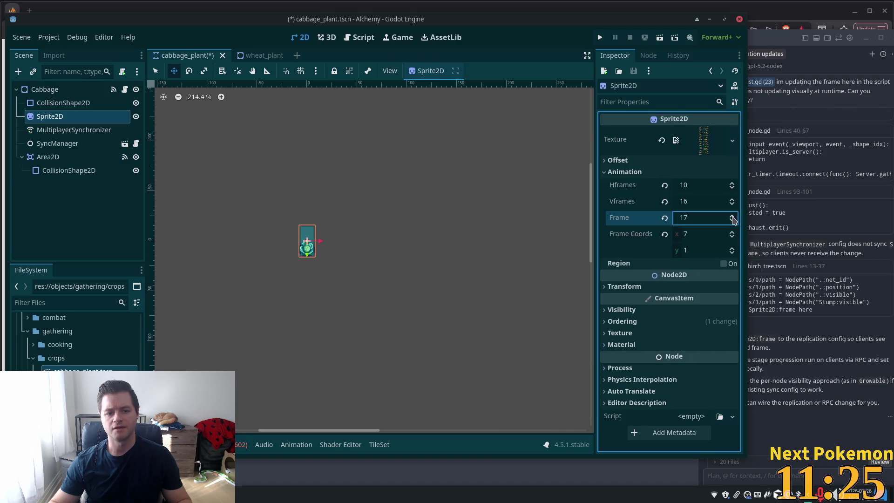
{"action": "left_click", "coordinate": [732, 217]}
{"action": "left_click", "coordinate": [732, 221]}
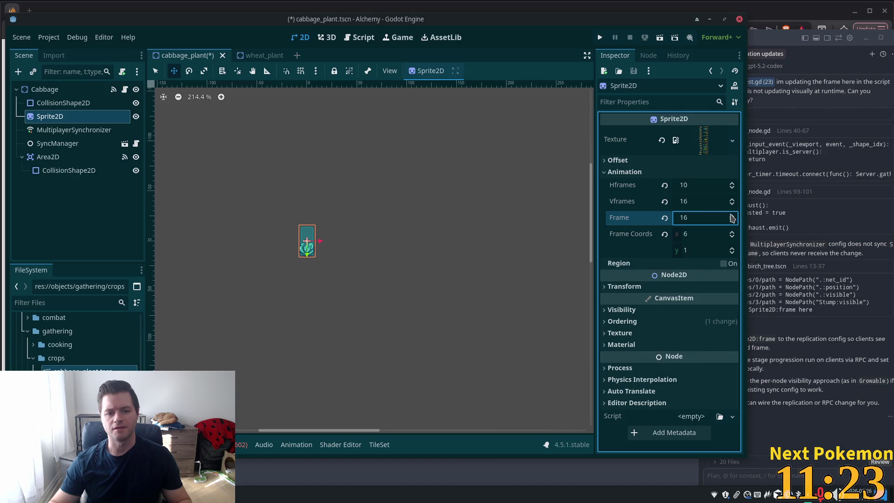
{"action": "left_click", "coordinate": [733, 215]}
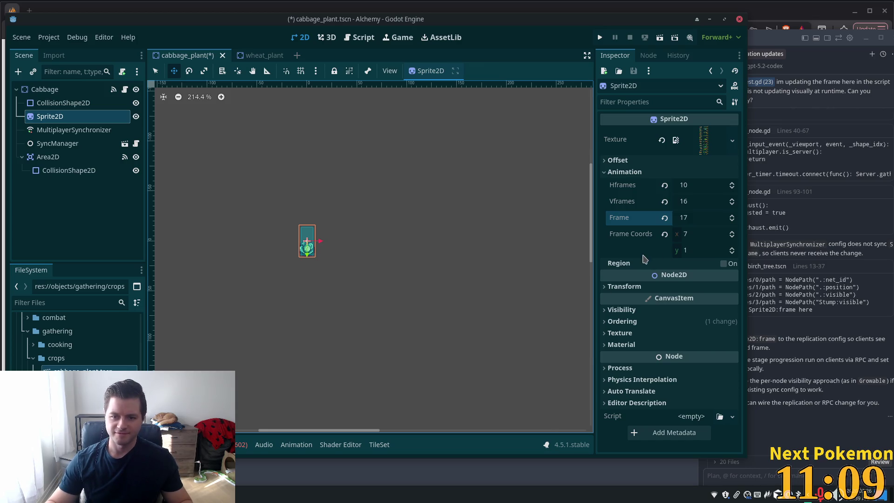
{"action": "key", "text": "ctrl+s"}
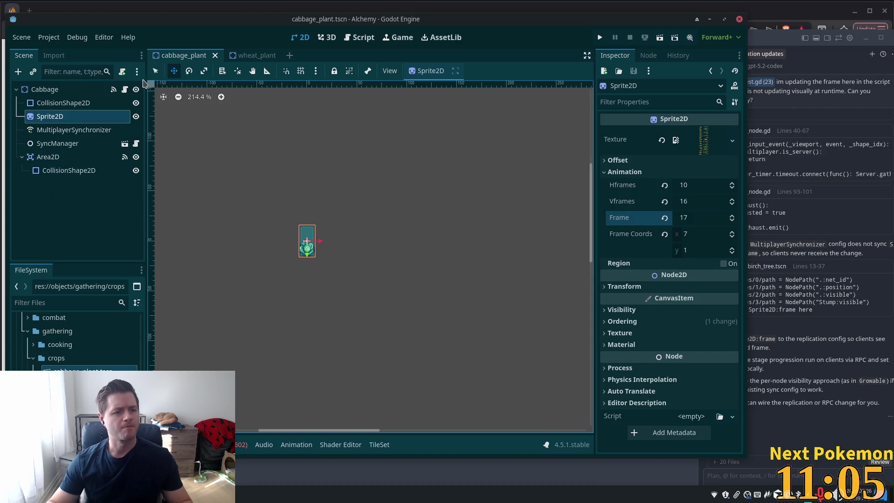
{"action": "left_click", "coordinate": [84, 89]}
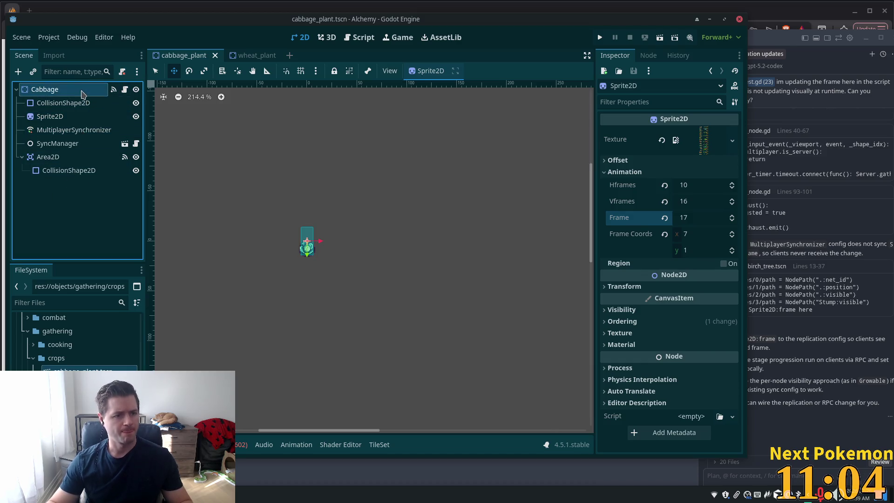
{"action": "left_click", "coordinate": [73, 118]}
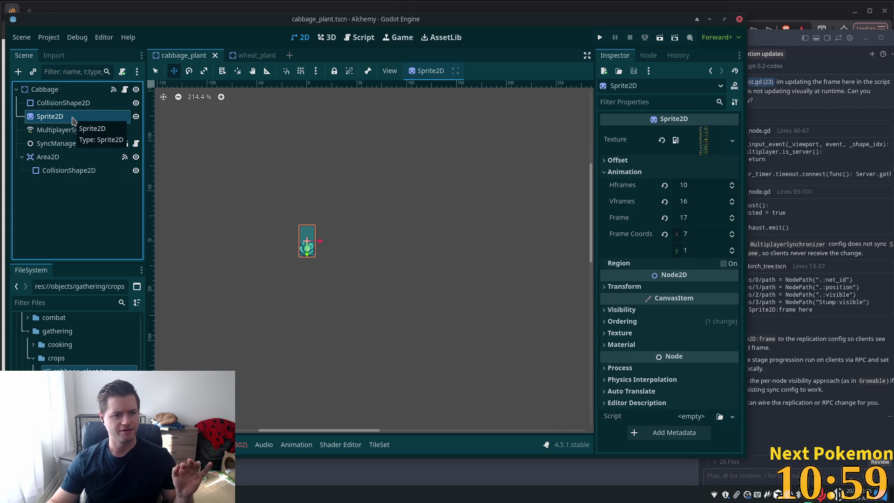
{"action": "left_click", "coordinate": [70, 130]}
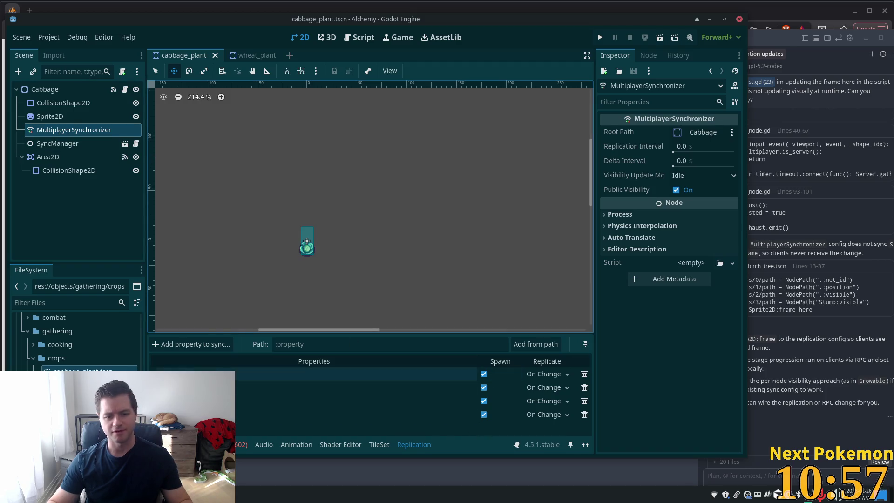
Add Sprite2D:frame to the cabbage's sync list with On Change replication and save.
{"action": "left_click", "coordinate": [200, 344]}
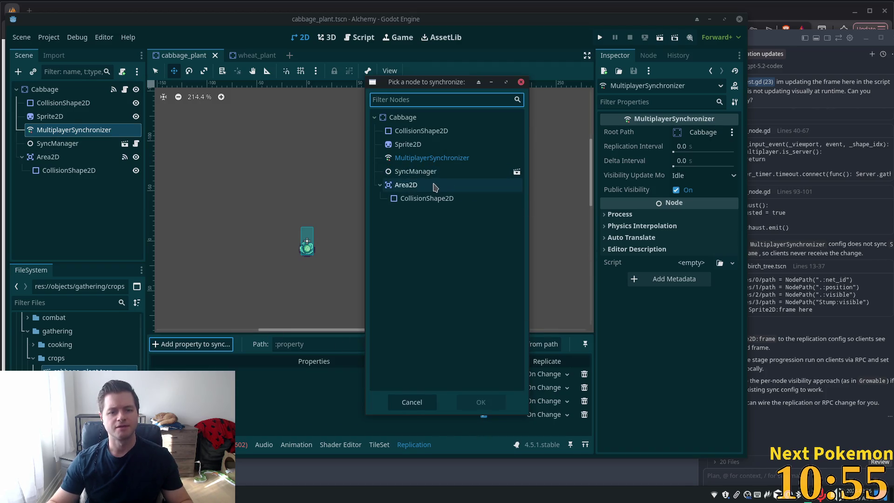
{"action": "double_click", "coordinate": [414, 146]}
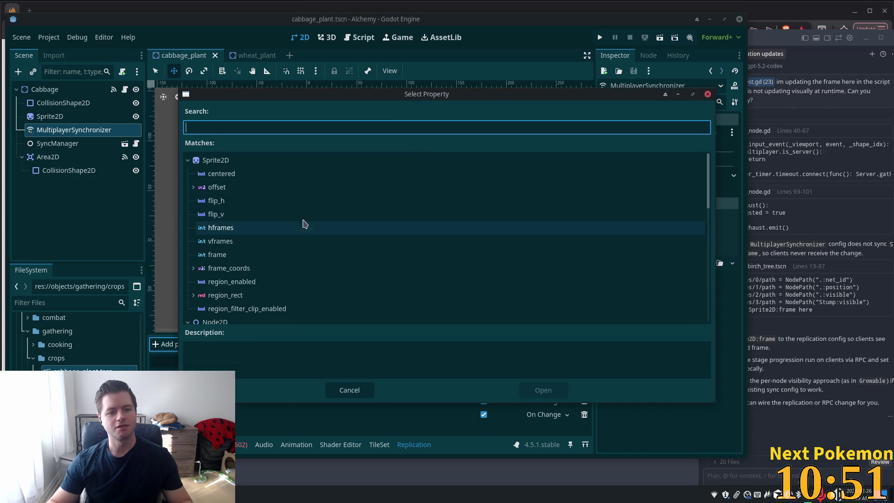
{"action": "left_click", "coordinate": [240, 255]}
{"action": "double_click", "coordinate": [240, 255]}
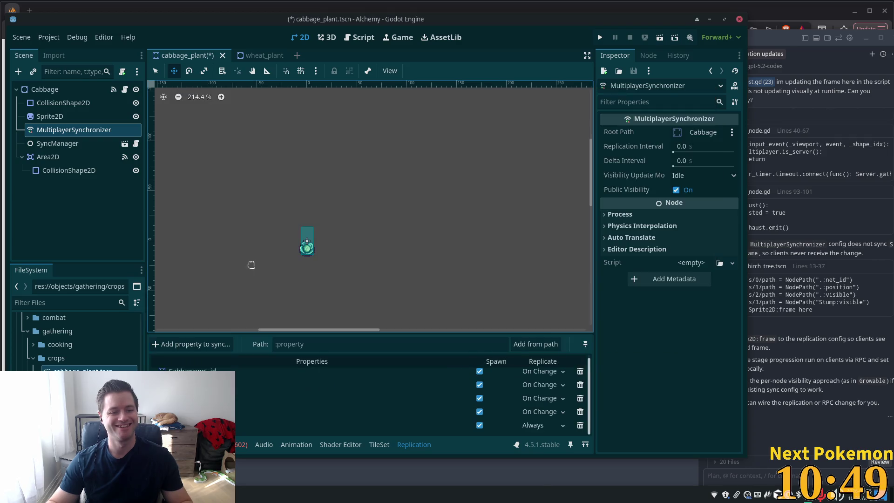
{"action": "left_click", "coordinate": [543, 425]}
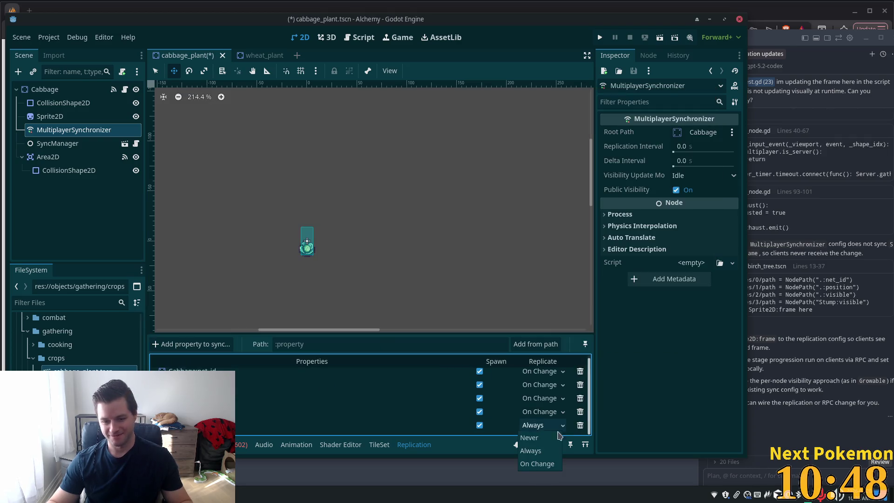
{"action": "left_click", "coordinate": [541, 464]}
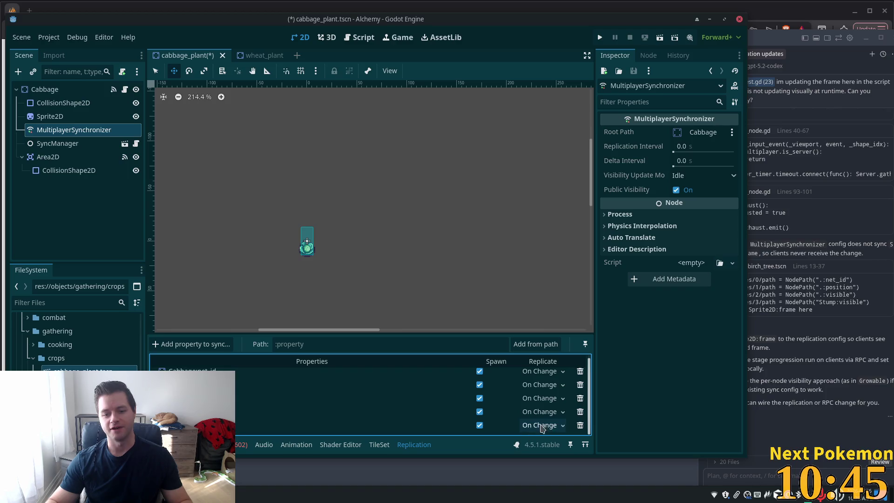
{"action": "key", "text": "ctrl+s"}
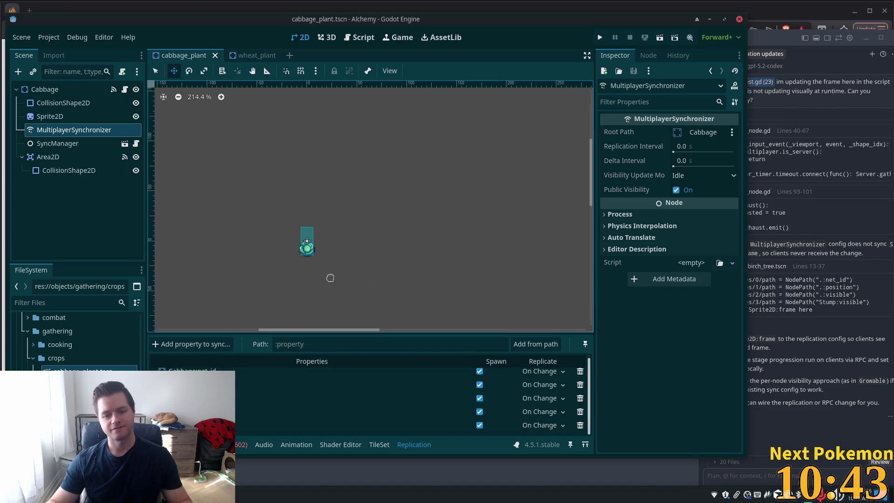
Recheck the Cabbage root and Sprite2D settings, then open carrot_plant.tscn.
{"action": "left_click", "coordinate": [44, 91]}
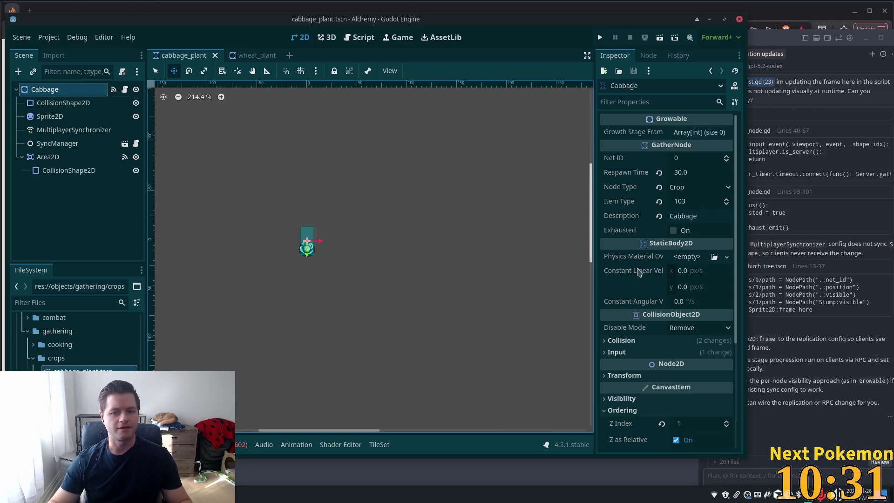
{"action": "left_click", "coordinate": [49, 117]}
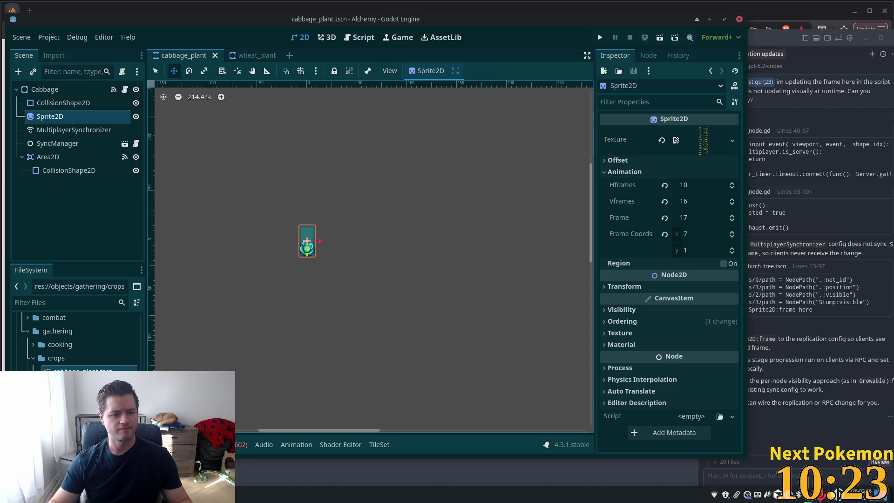
{"action": "left_click", "coordinate": [77, 369]}
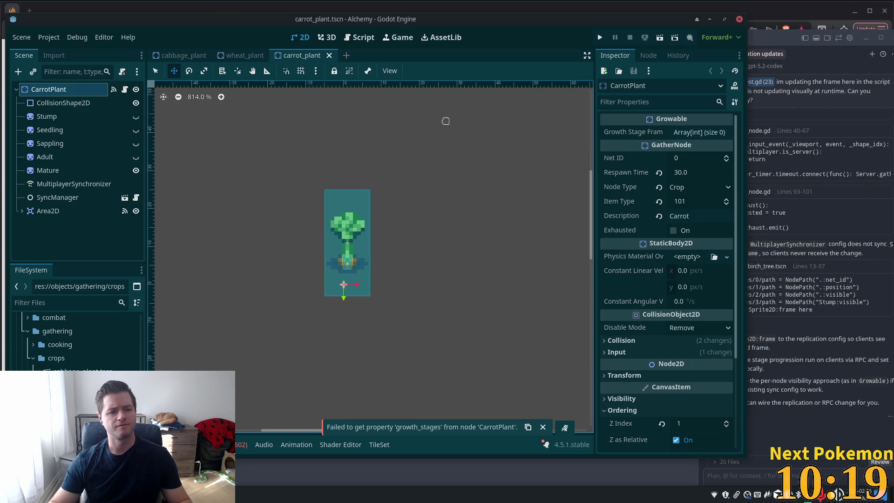
Rename the carrot's Mature sprite node to Sprite2D.
{"action": "left_click", "coordinate": [48, 173]}
{"action": "right_click", "coordinate": [49, 174]}
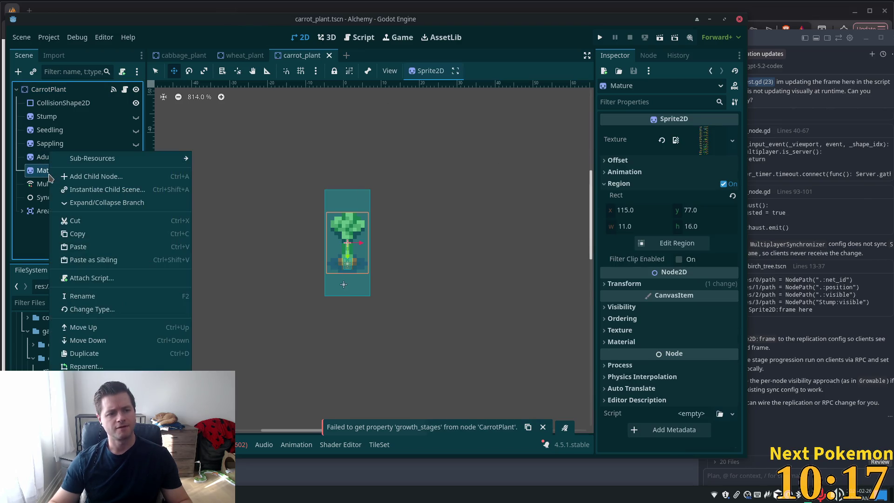
{"action": "left_click", "coordinate": [43, 172]}
{"action": "key", "text": "F2"}
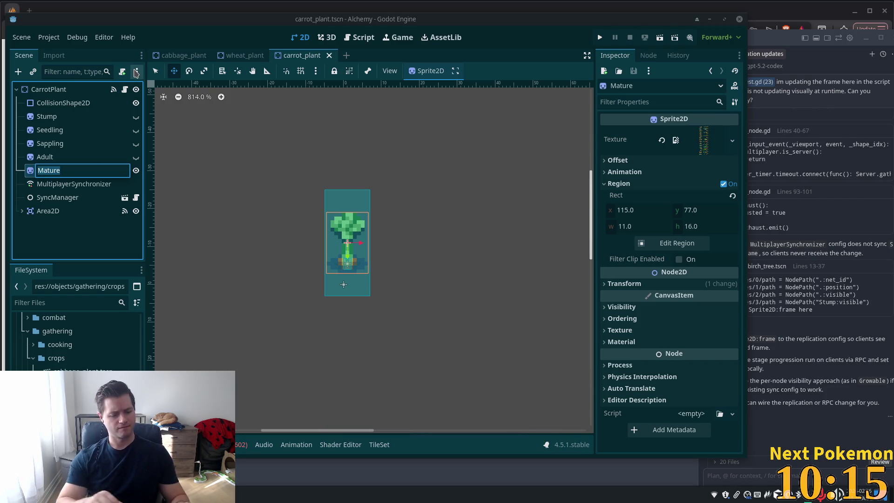
{"action": "type", "text": "Sprite2D"}
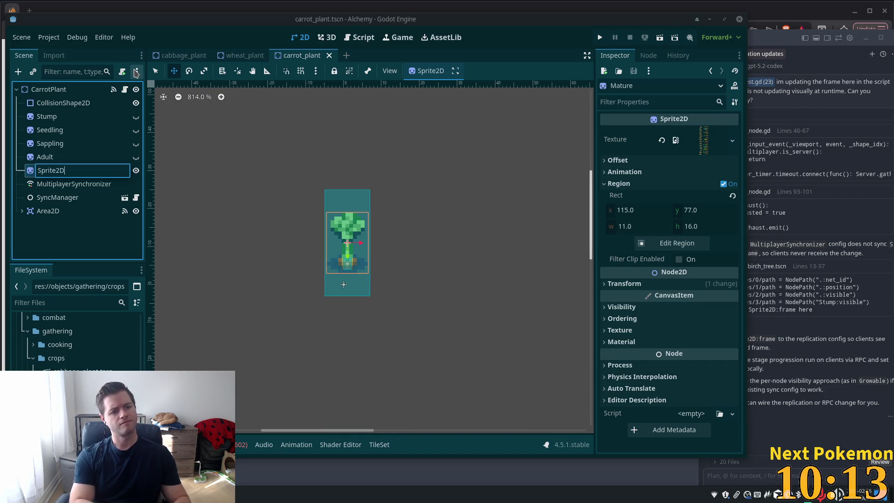
{"action": "key", "text": "Return"}
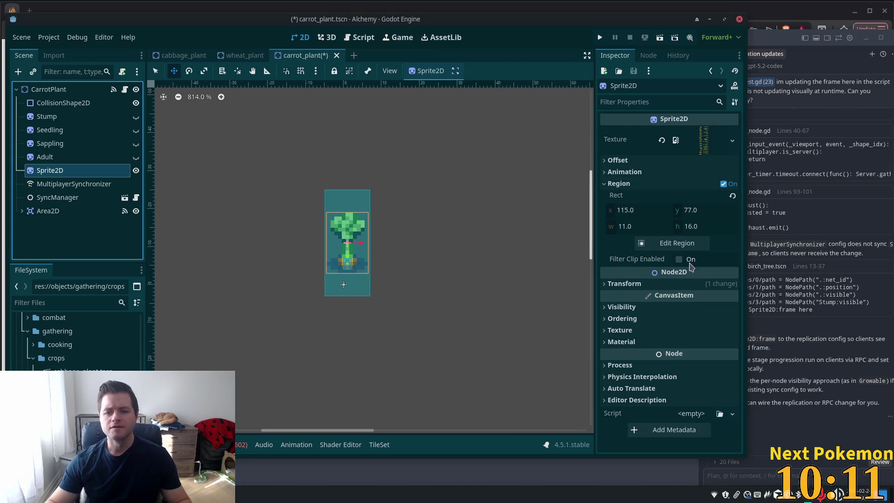
Turn off Region and slice the carrot sheet into 10 Hframes by 16 Vframes.
{"action": "left_click", "coordinate": [666, 183]}
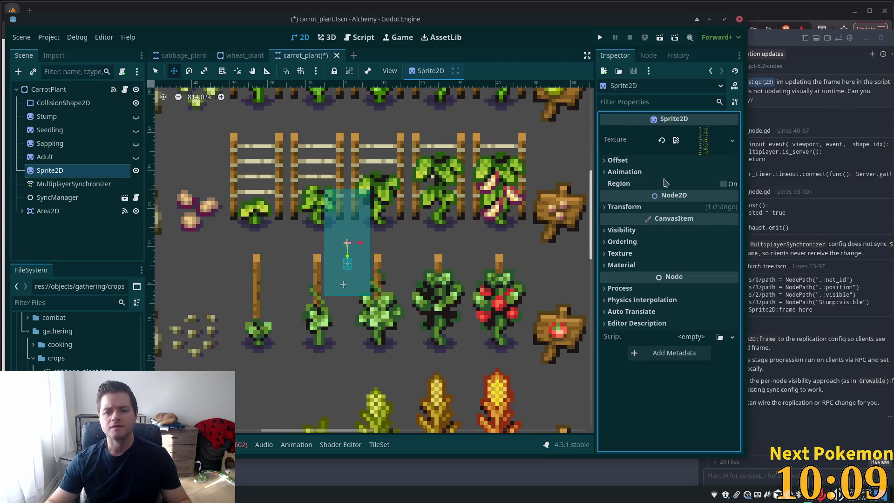
{"action": "left_click", "coordinate": [642, 163]}
{"action": "left_click", "coordinate": [641, 161]}
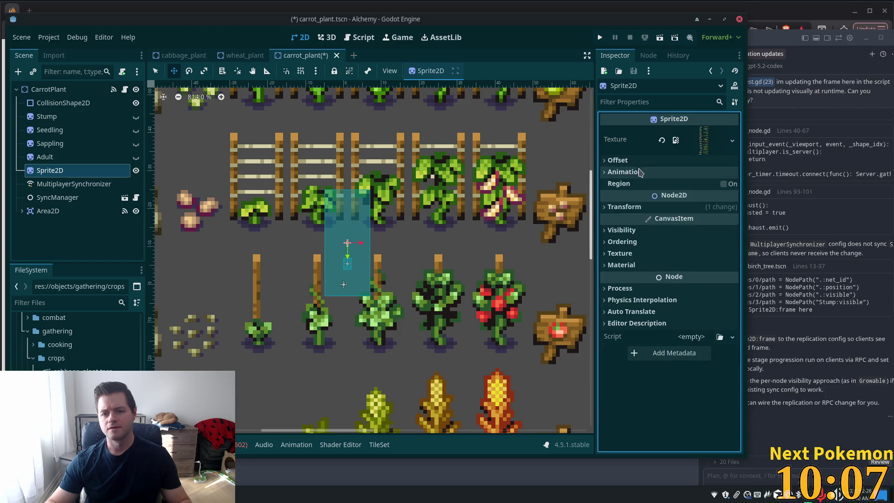
{"action": "left_click", "coordinate": [641, 173]}
{"action": "left_click", "coordinate": [691, 184]}
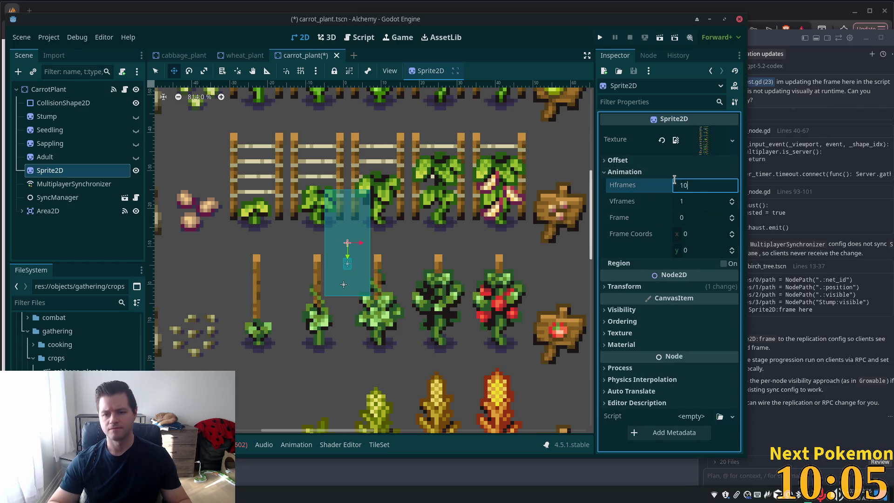
{"action": "key", "text": "Tab"}
{"action": "type", "text": "16"}
{"action": "key", "text": "Return"}
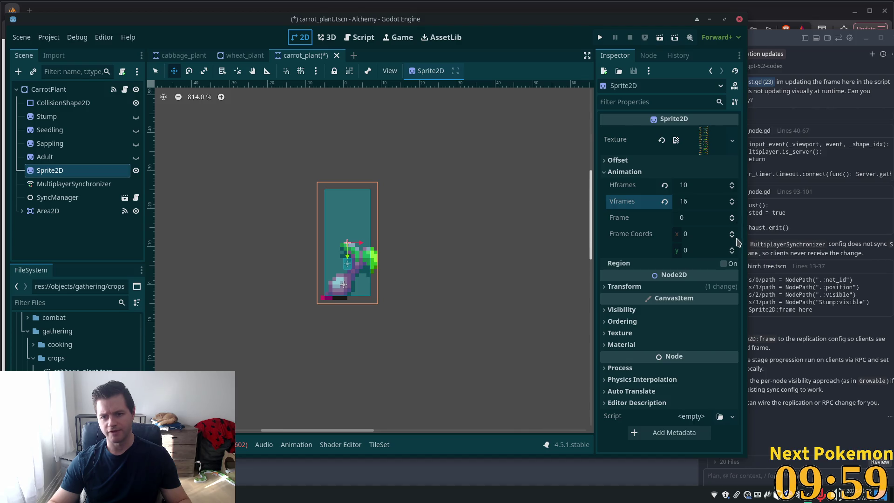
Settle the carrot sprite on frame 27, then switch to the cabbage_plant scene.
{"action": "left_click", "coordinate": [732, 248]}
{"action": "left_click", "coordinate": [732, 248]}
{"action": "left_click", "coordinate": [732, 248]}
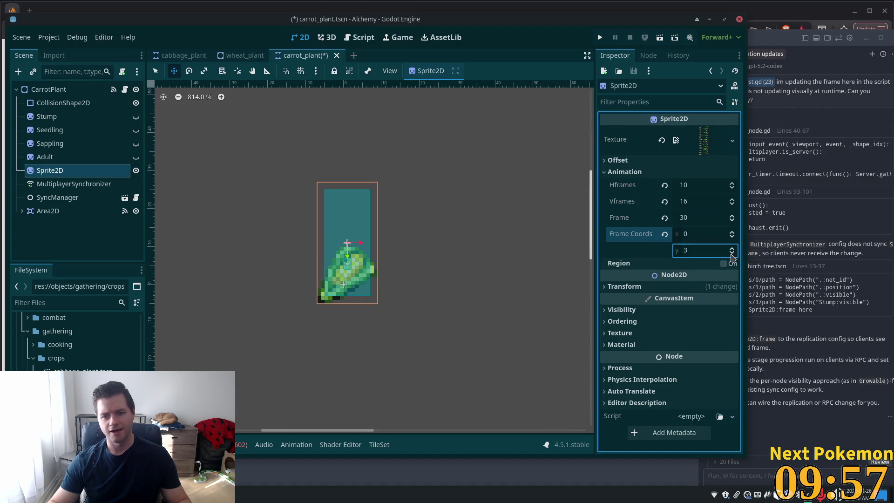
{"action": "left_click", "coordinate": [732, 254]}
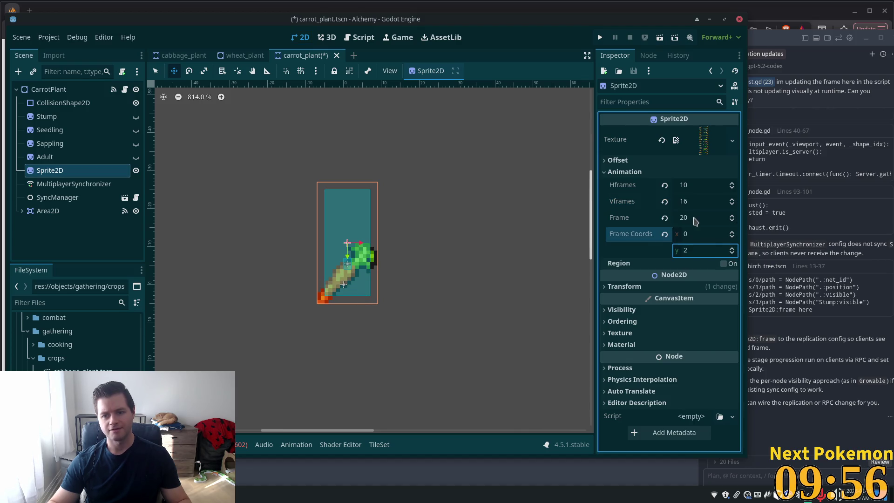
{"action": "left_click", "coordinate": [729, 216]}
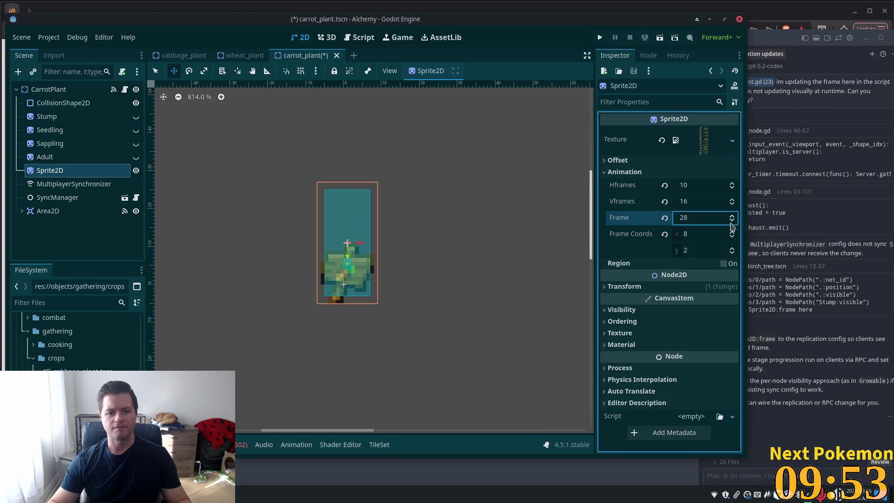
{"action": "left_click", "coordinate": [732, 215]}
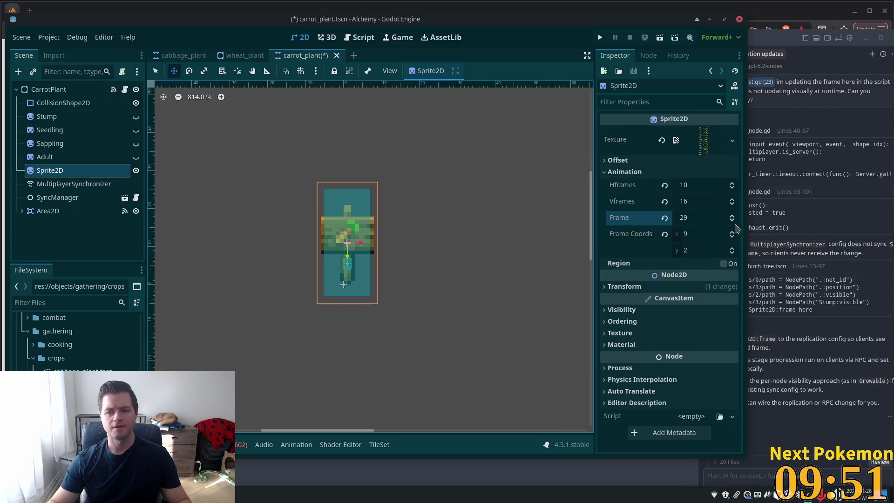
{"action": "left_click", "coordinate": [728, 219]}
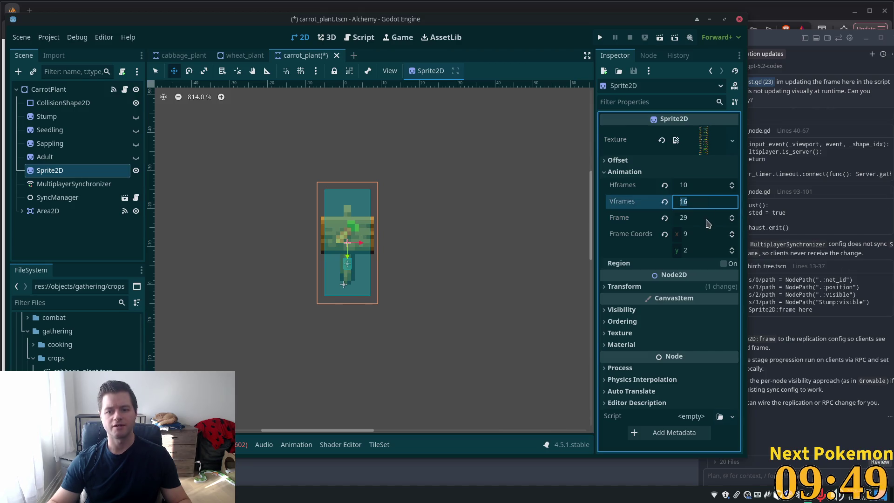
{"action": "left_click", "coordinate": [732, 222]}
{"action": "left_click", "coordinate": [732, 221]}
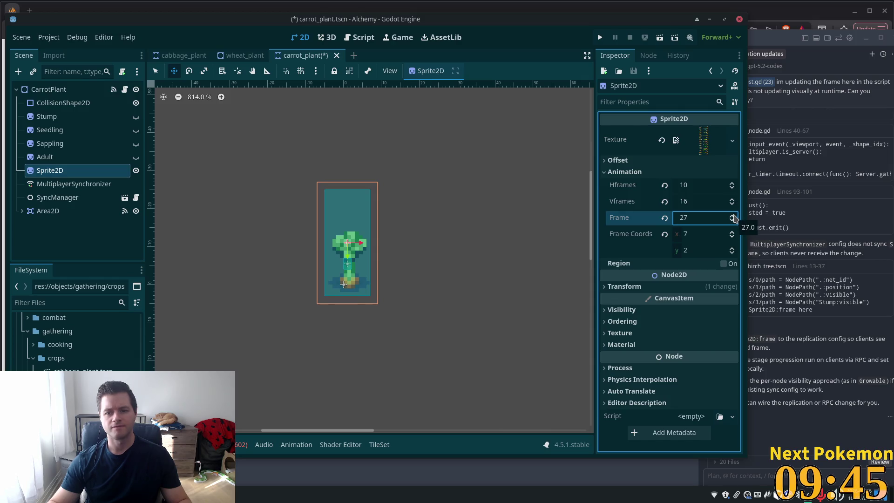
{"action": "left_click", "coordinate": [734, 215]}
{"action": "left_click", "coordinate": [732, 220]}
{"action": "left_click", "coordinate": [732, 221]}
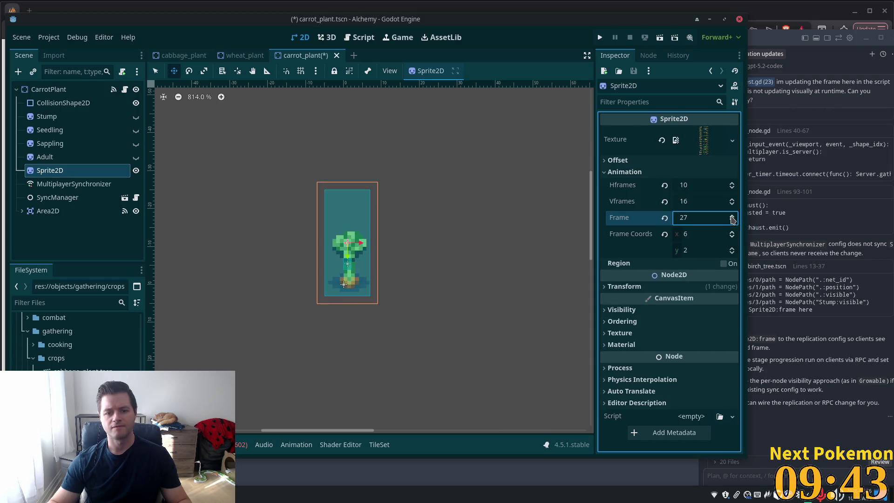
{"action": "left_click", "coordinate": [732, 218]}
{"action": "left_click", "coordinate": [733, 222]}
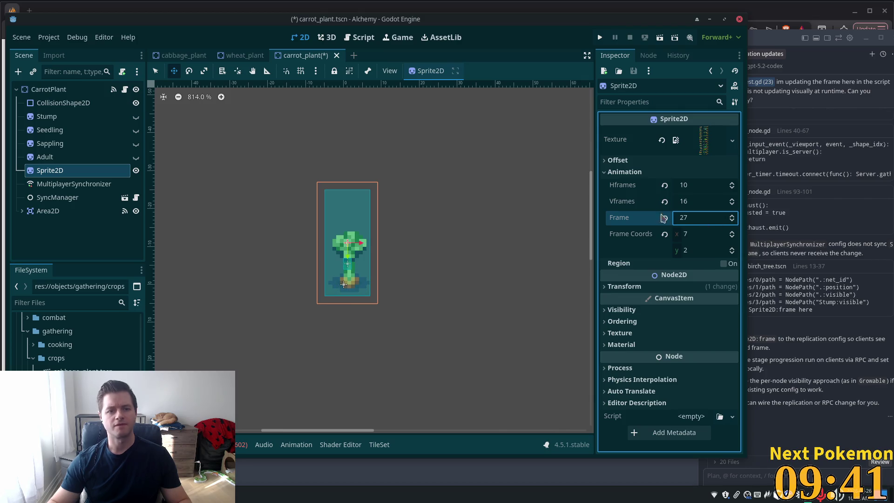
{"action": "key", "text": "ctrl+shift+Tab"}
{"action": "key", "text": "ctrl+shift+Tab"}
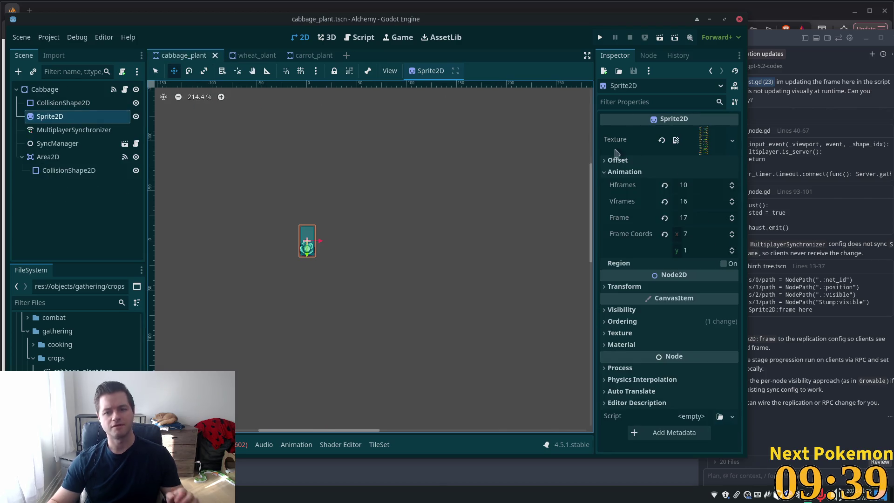
Add five entries to the Cabbage root's Growth Stage Frames array.
{"action": "left_click", "coordinate": [55, 90]}
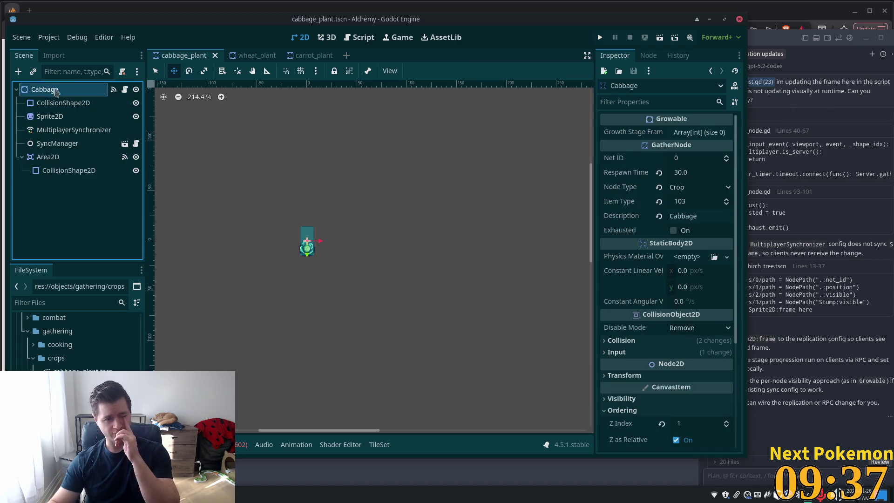
{"action": "left_click", "coordinate": [698, 132]}
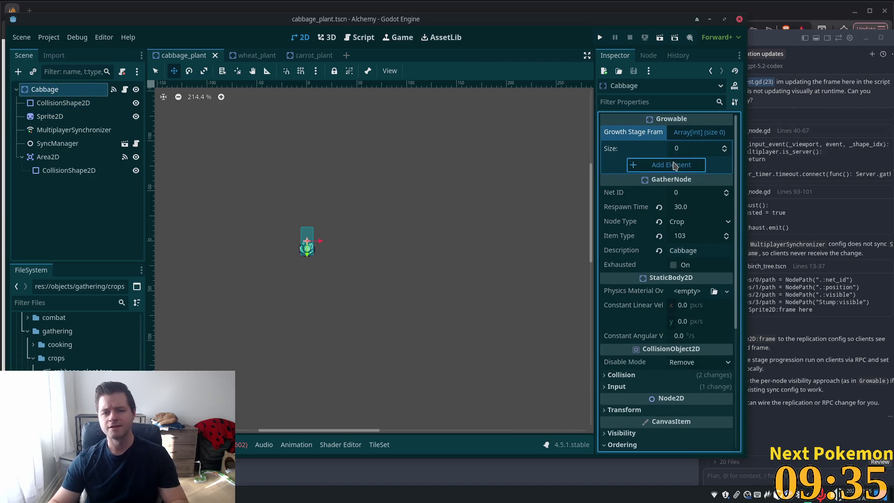
{"action": "left_click", "coordinate": [675, 166]}
{"action": "left_click", "coordinate": [678, 182]}
{"action": "left_click", "coordinate": [678, 198]}
{"action": "left_click", "coordinate": [701, 209]}
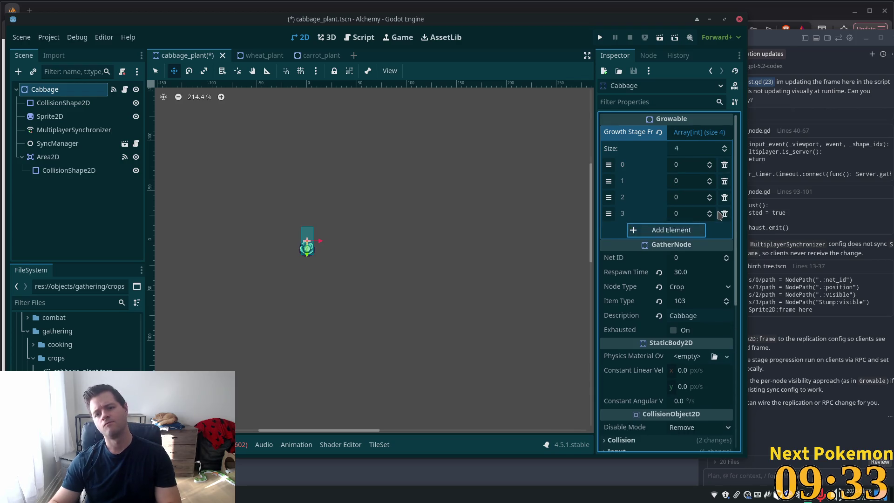
{"action": "left_click", "coordinate": [698, 230]}
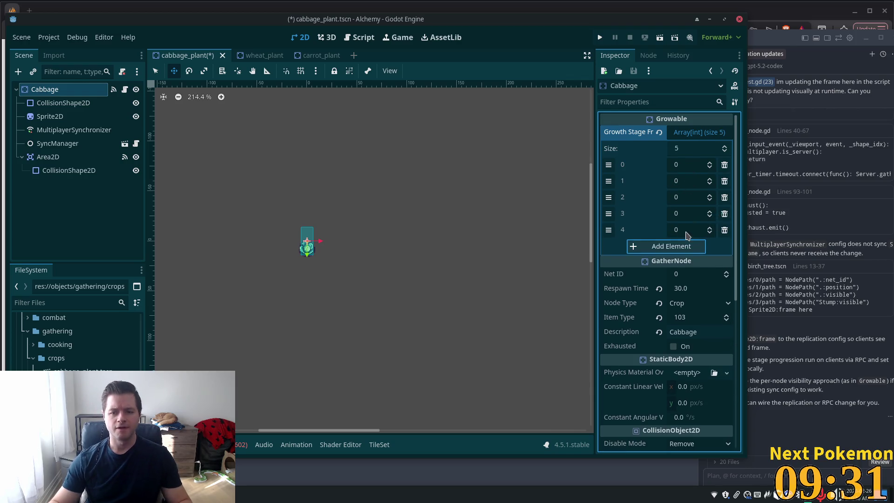
Fill in the cabbage's stage frames as 14, 15, 16, 17 and save the cabbage scene.
{"action": "left_click", "coordinate": [47, 116]}
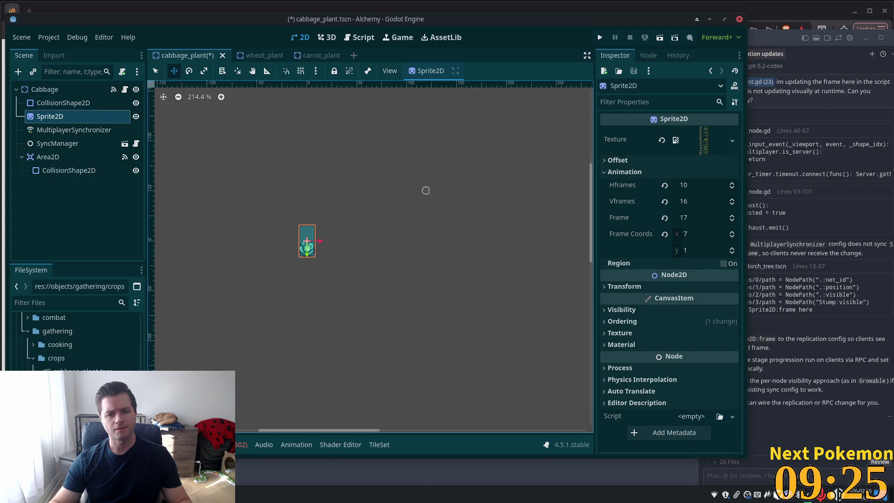
{"action": "left_click", "coordinate": [51, 90]}
{"action": "left_click", "coordinate": [686, 231]}
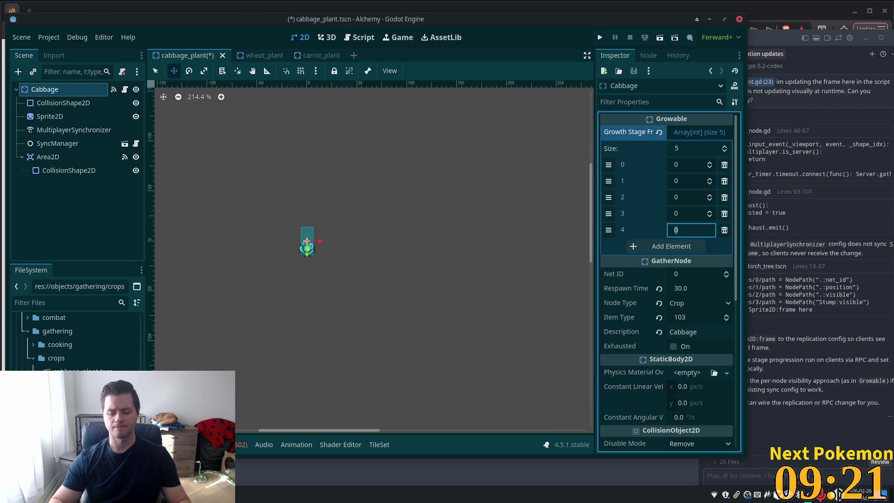
{"action": "type", "text": "17"}
{"action": "left_click", "coordinate": [682, 215]}
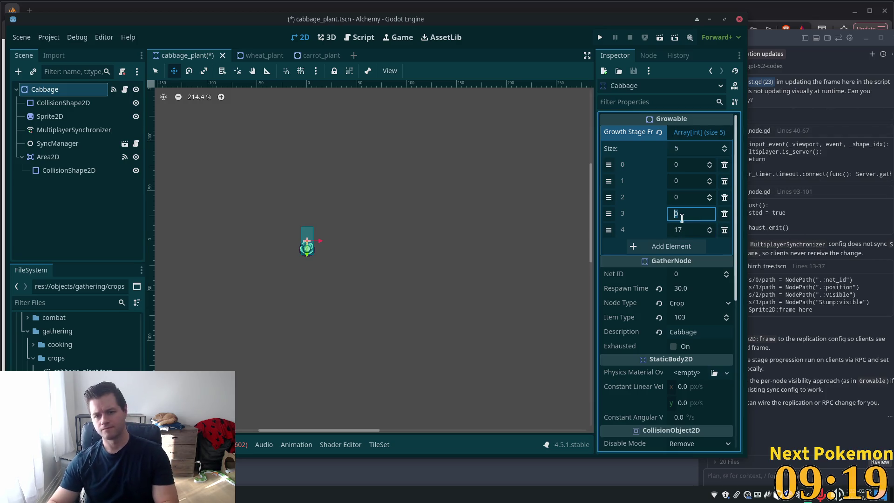
{"action": "type", "text": "16"}
{"action": "left_click", "coordinate": [691, 196]}
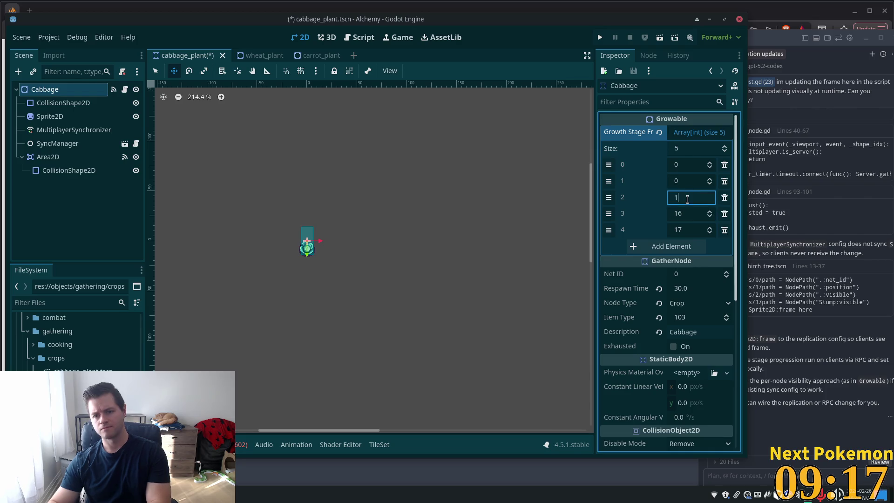
{"action": "type", "text": "5"}
{"action": "left_click", "coordinate": [690, 182]}
{"action": "type", "text": "14"}
{"action": "left_click", "coordinate": [694, 164]}
{"action": "type", "text": "13"}
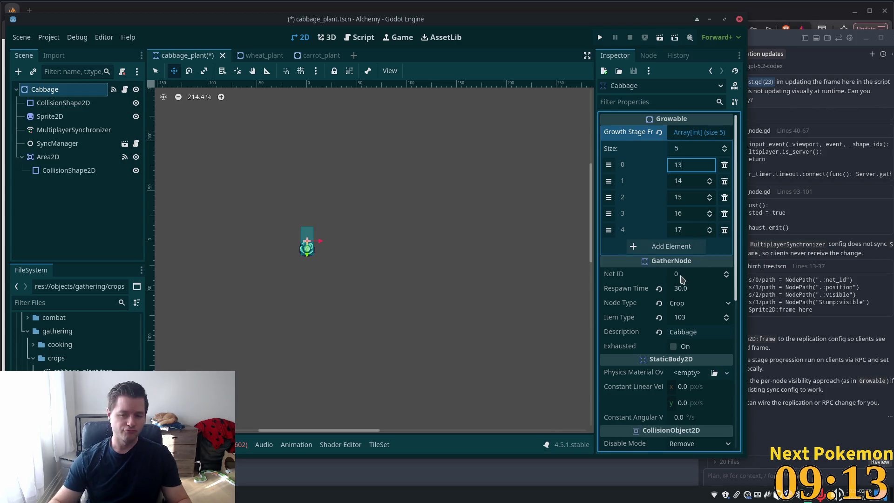
{"action": "key", "text": "ctrl+s"}
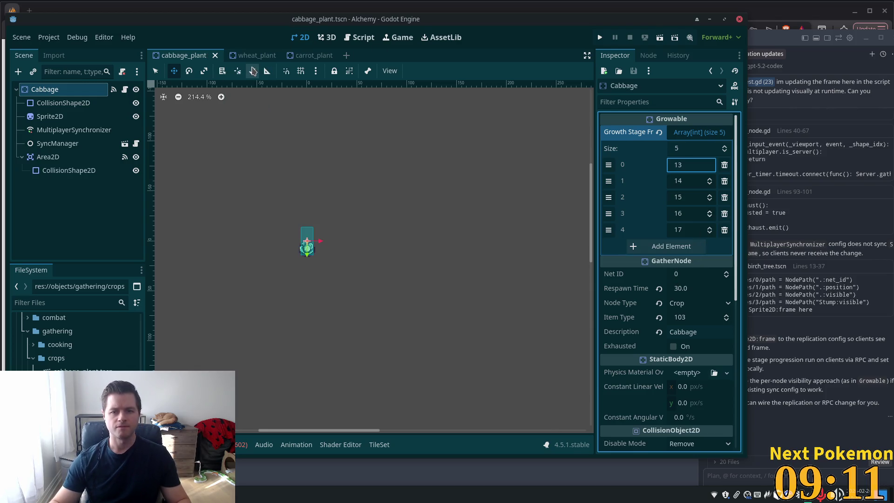
Compare the wheat plant's growth stage frames, then select the CarrotPlant root.
{"action": "left_click", "coordinate": [251, 56]}
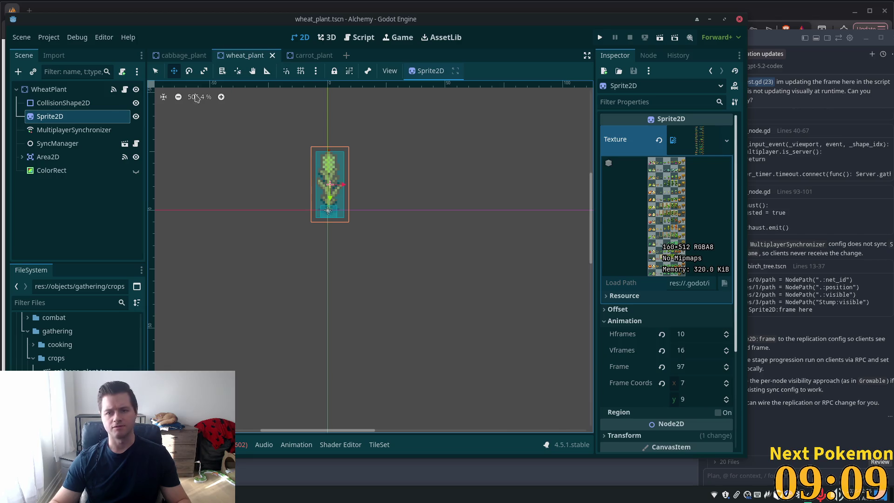
{"action": "left_click", "coordinate": [50, 89]}
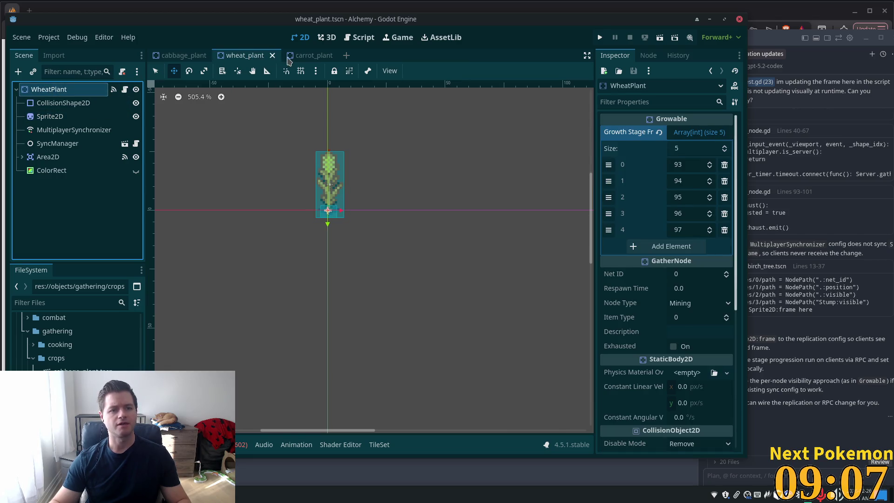
{"action": "left_click", "coordinate": [291, 57]}
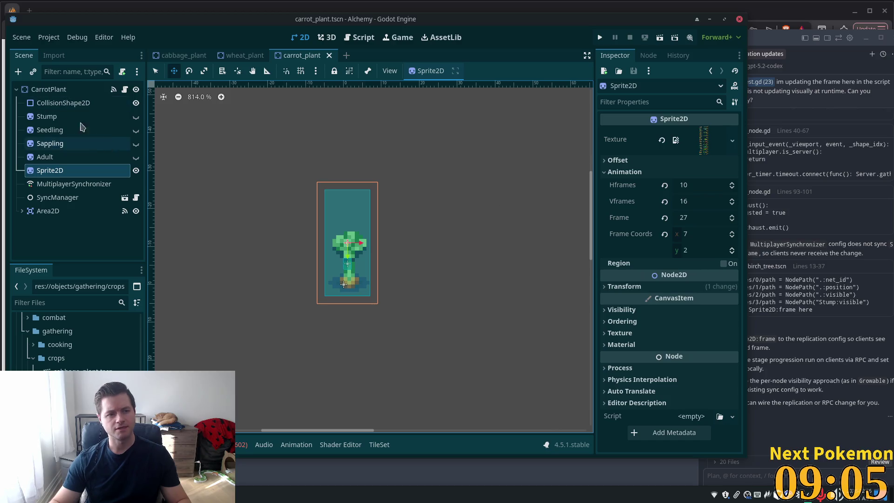
{"action": "left_click", "coordinate": [56, 95]}
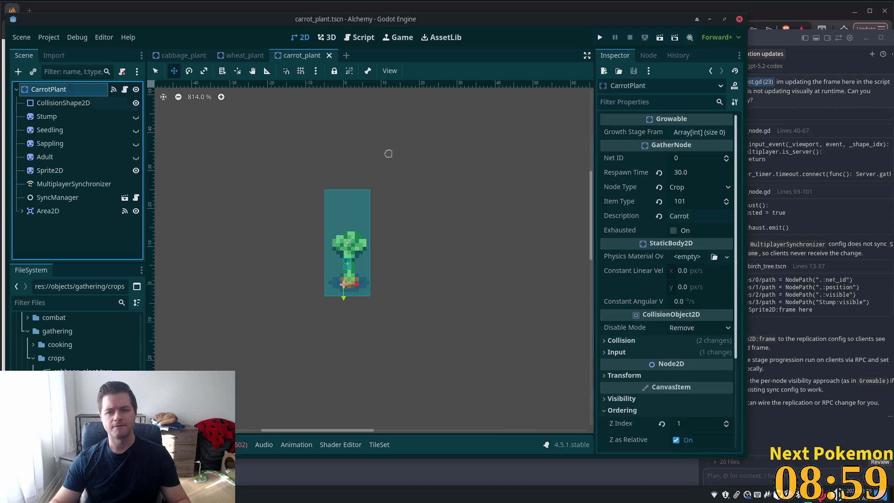
Give the carrot's Growth Stage Frames array five entries.
{"action": "left_click", "coordinate": [698, 133]}
{"action": "left_click", "coordinate": [676, 183]}
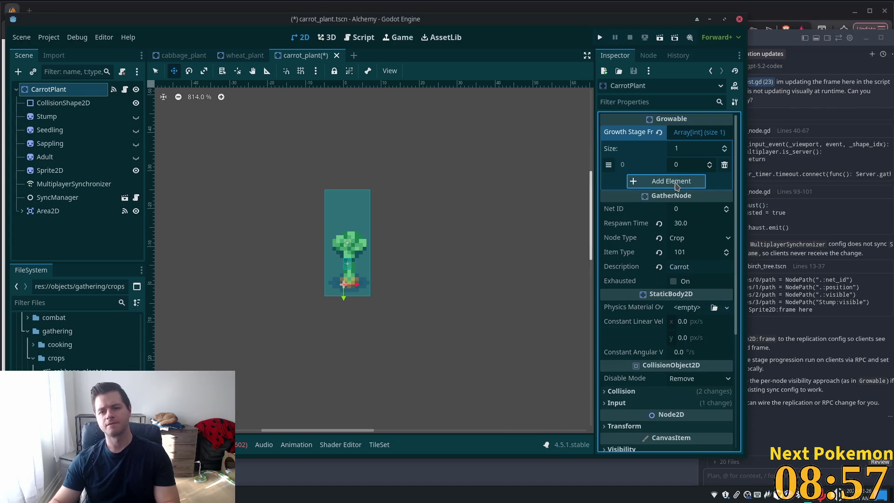
{"action": "left_click", "coordinate": [677, 186]}
{"action": "left_click", "coordinate": [683, 197]}
{"action": "left_click", "coordinate": [685, 213]}
{"action": "left_click", "coordinate": [688, 230]}
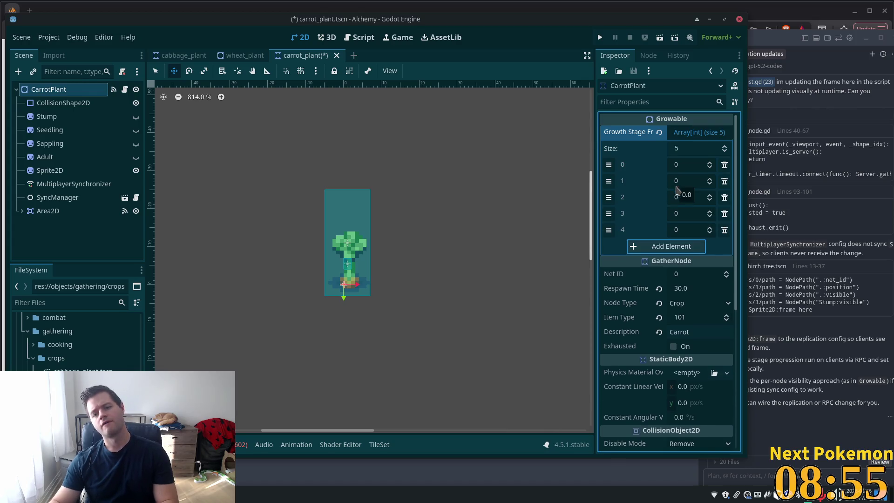
Set the carrot's stage frames to 23, 24, 25, 26, 27 and save the scene.
{"action": "left_click", "coordinate": [691, 225]}
{"action": "type", "text": "27"}
{"action": "key", "text": "Return"}
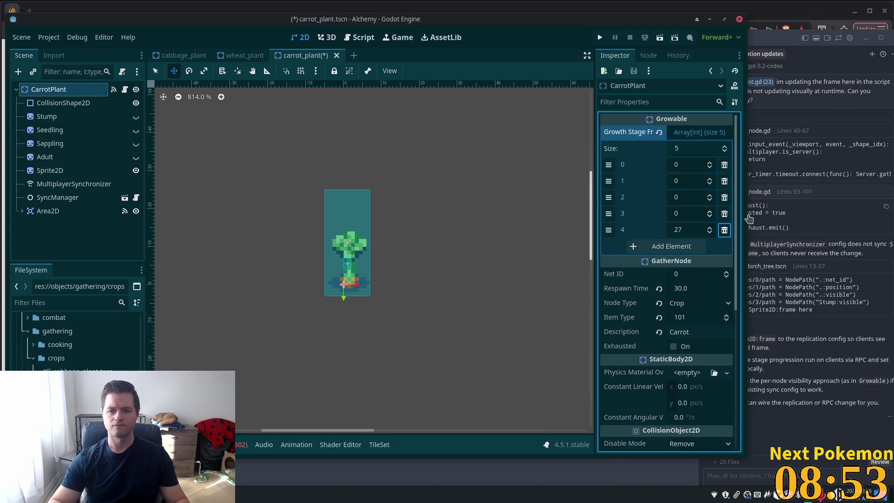
{"action": "key", "text": "shift+Tab"}
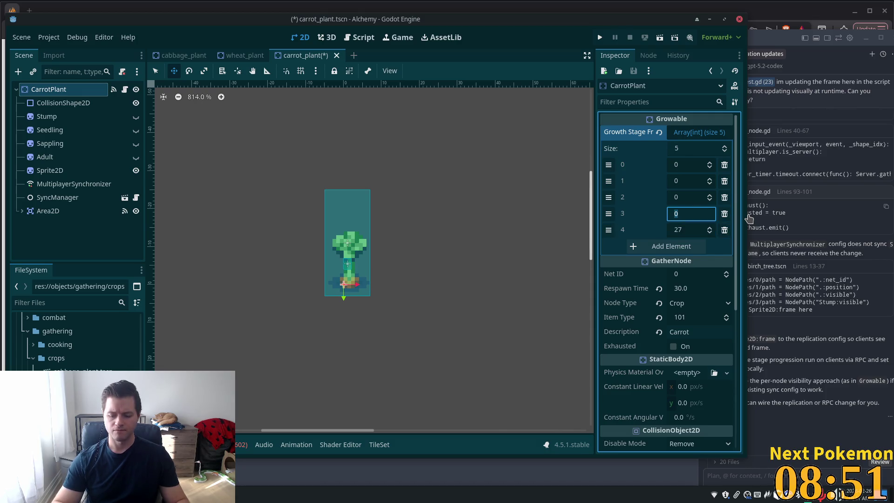
{"action": "type", "text": "26"}
{"action": "key", "text": "shift+Tab"}
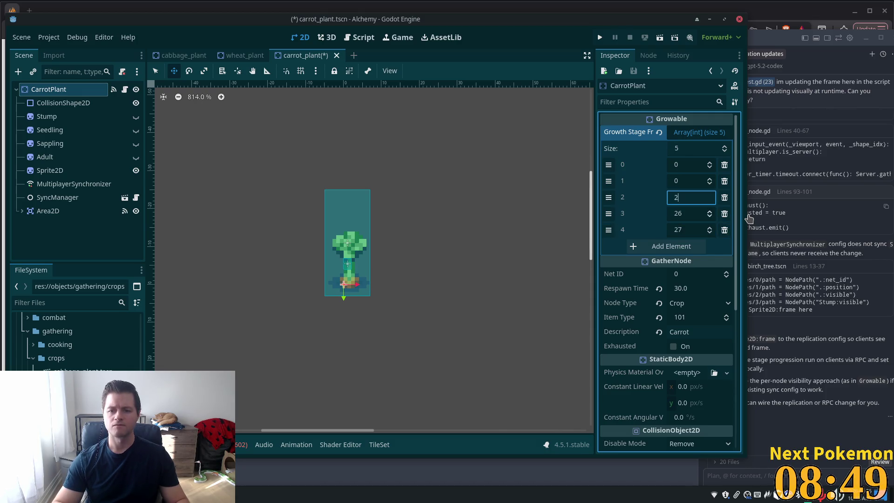
{"action": "type", "text": "5"}
{"action": "key", "text": "shift+Tab"}
{"action": "type", "text": "2"}
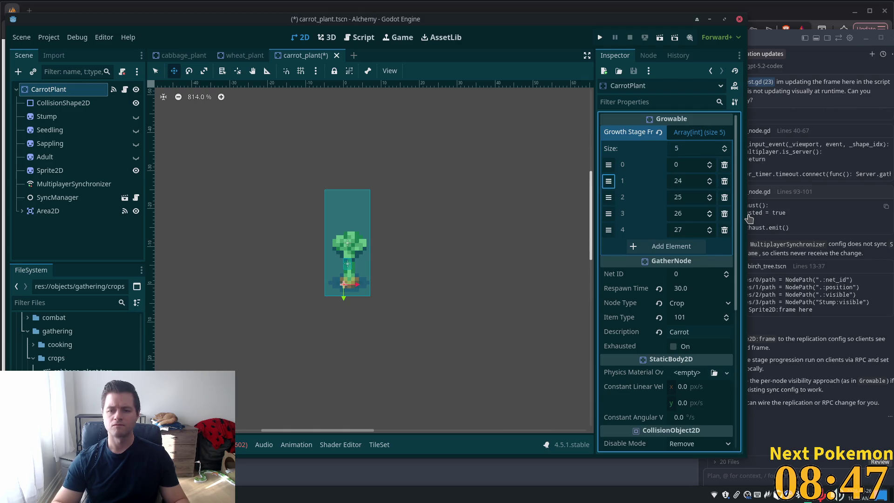
{"action": "key", "text": "shift+Tab"}
{"action": "key", "text": "shift+Tab"}
{"action": "key", "text": "Return"}
{"action": "key", "text": "ctrl+s"}
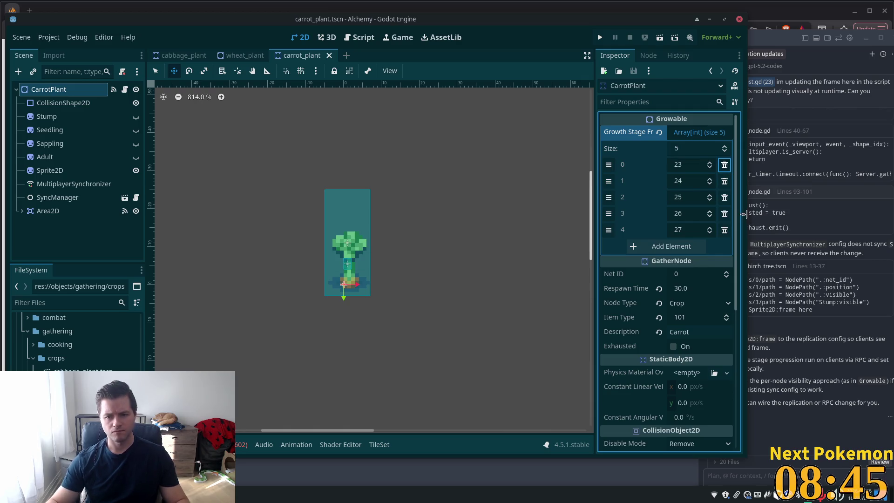
{"action": "left_click", "coordinate": [53, 170]}
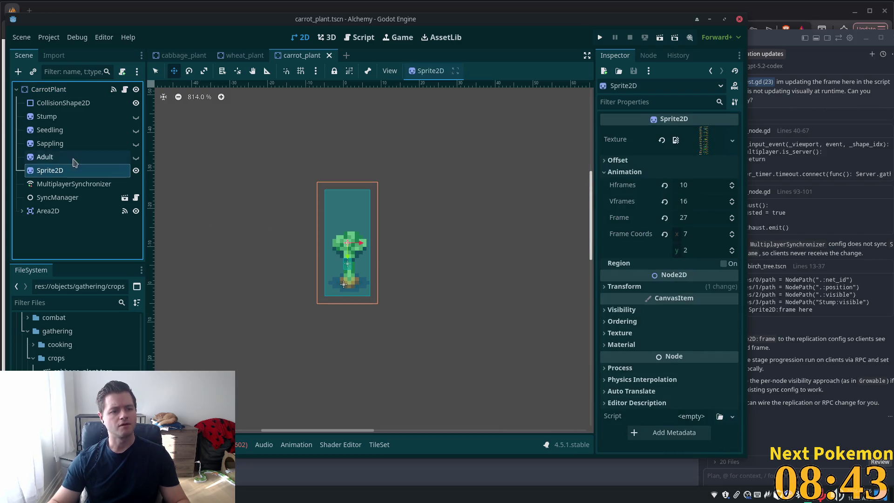
Delete the Stump, Seedling, Sappling and Adult stage nodes, keeping Sprite2D.
{"action": "left_click", "coordinate": [47, 116]}
{"action": "left_click", "coordinate": [57, 171], "text": "shift"}
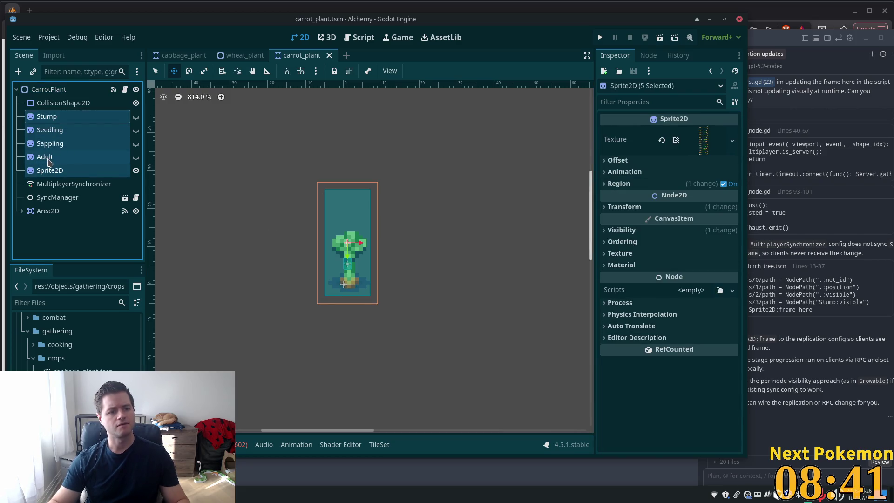
{"action": "left_click", "coordinate": [48, 172], "text": "ctrl"}
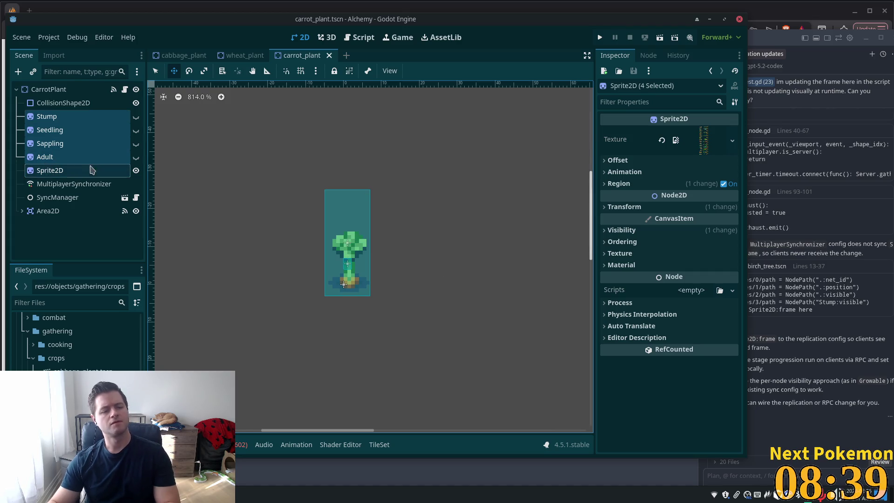
{"action": "key", "text": "Delete"}
{"action": "left_click", "coordinate": [471, 259]}
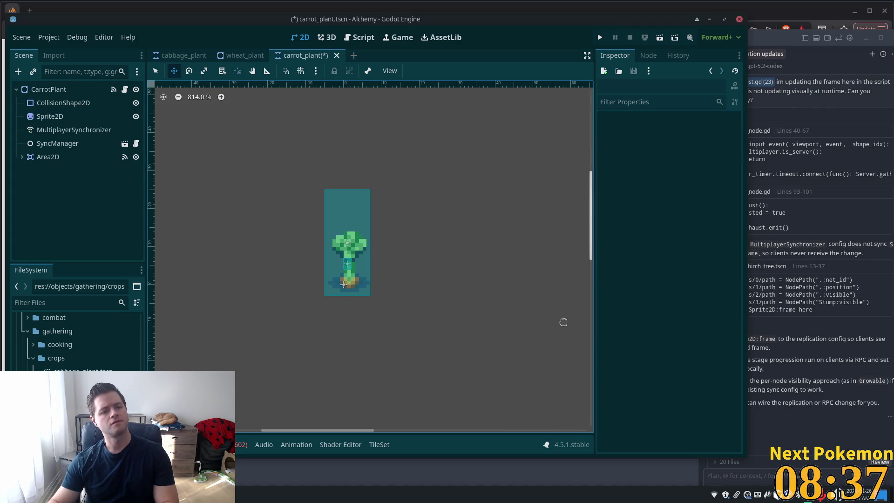
Replace CarrotPlant:visible with Sprite2D:frame (On Change) in replication and save the scene.
{"action": "left_click", "coordinate": [70, 130]}
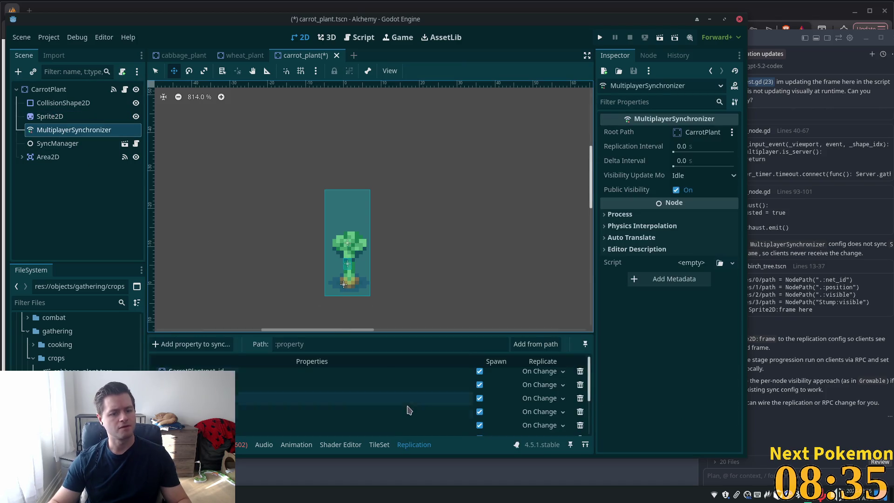
{"action": "left_click", "coordinate": [581, 397]}
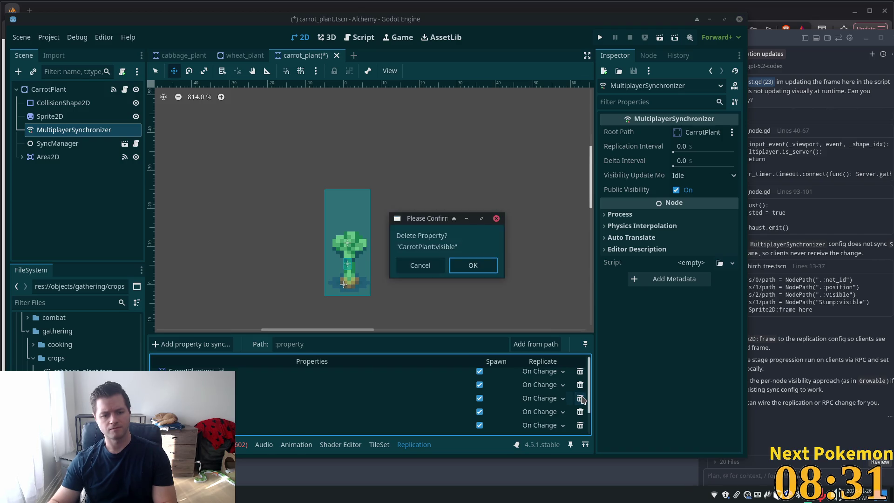
{"action": "key", "text": "Return"}
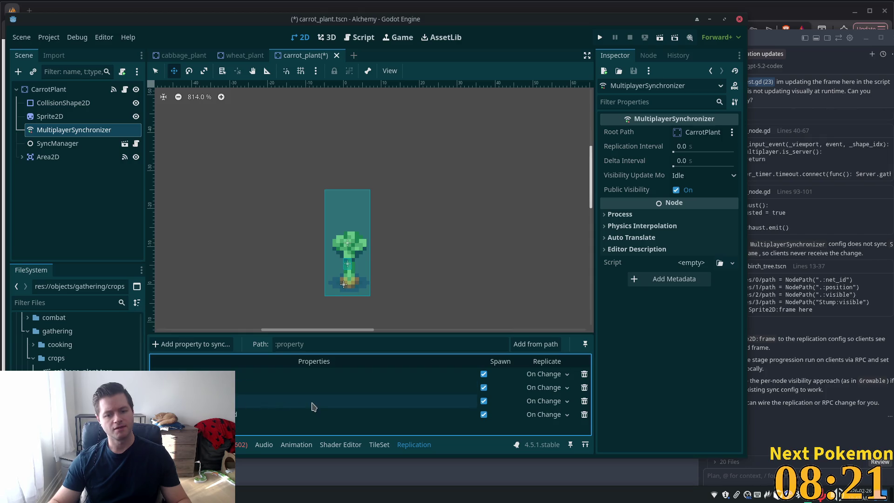
{"action": "left_click", "coordinate": [198, 346]}
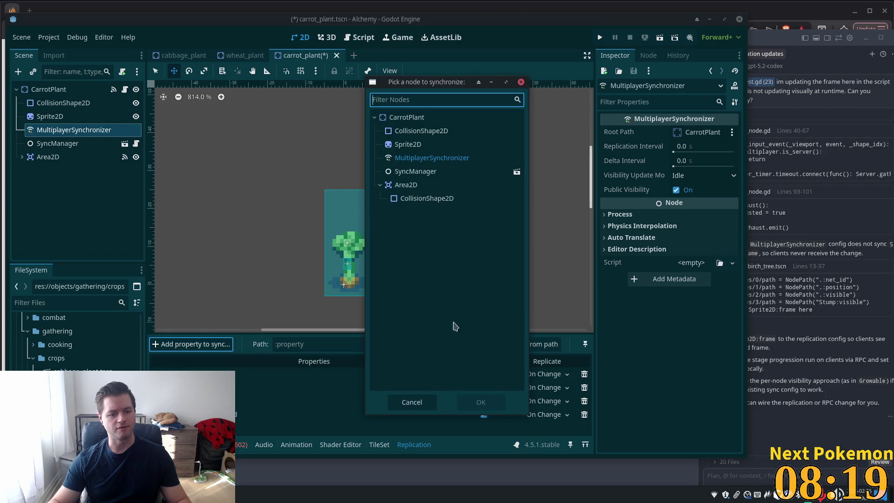
{"action": "double_click", "coordinate": [404, 145]}
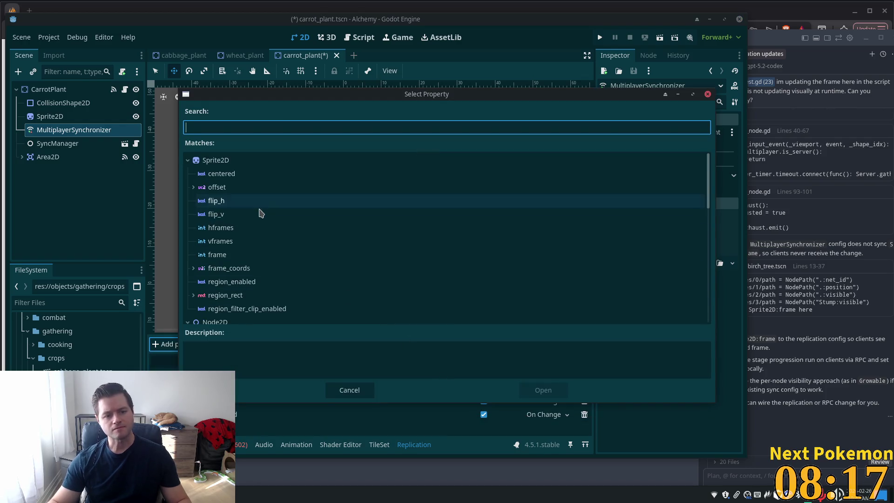
{"action": "double_click", "coordinate": [240, 255]}
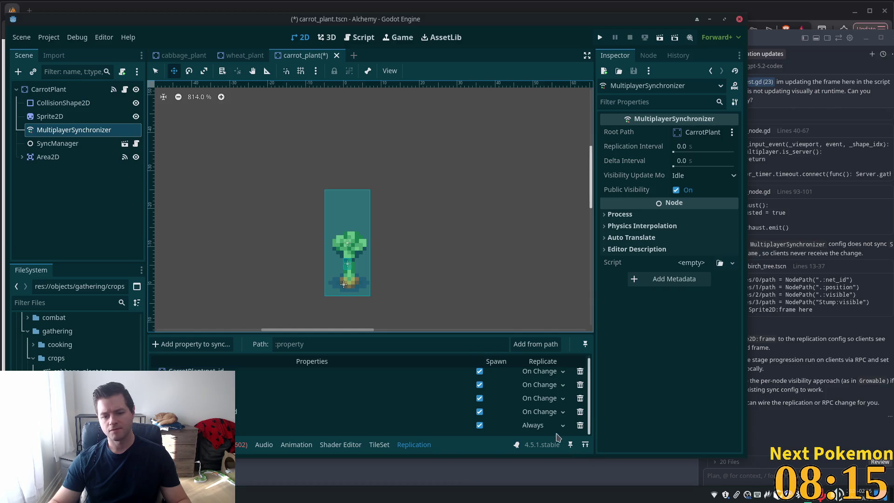
{"action": "left_click", "coordinate": [540, 425]}
{"action": "left_click", "coordinate": [540, 462]}
{"action": "key", "text": "ctrl+s"}
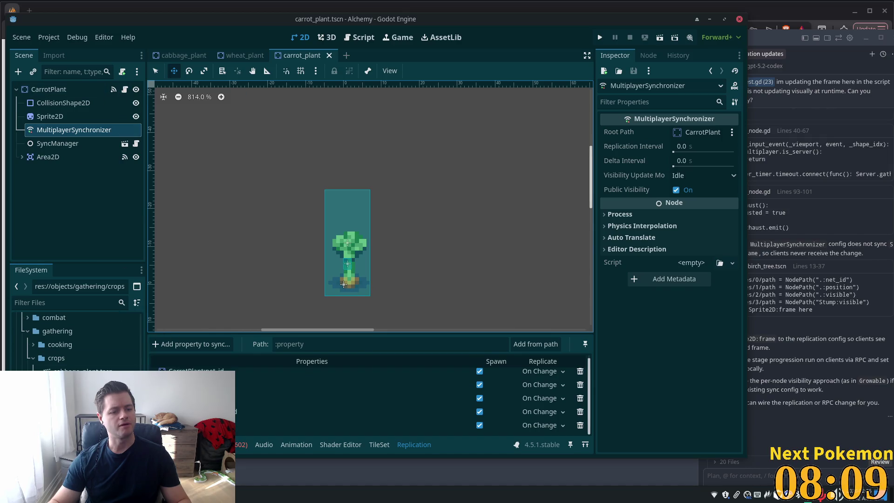
Open the tomato plant scene and rename its Mature node to Sprite2D.
{"action": "double_click", "coordinate": [75, 412]}
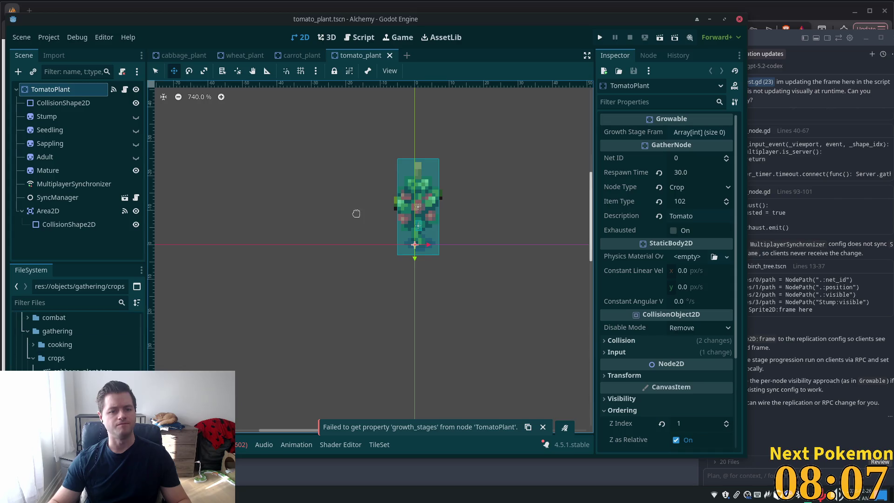
{"action": "left_click", "coordinate": [44, 170]}
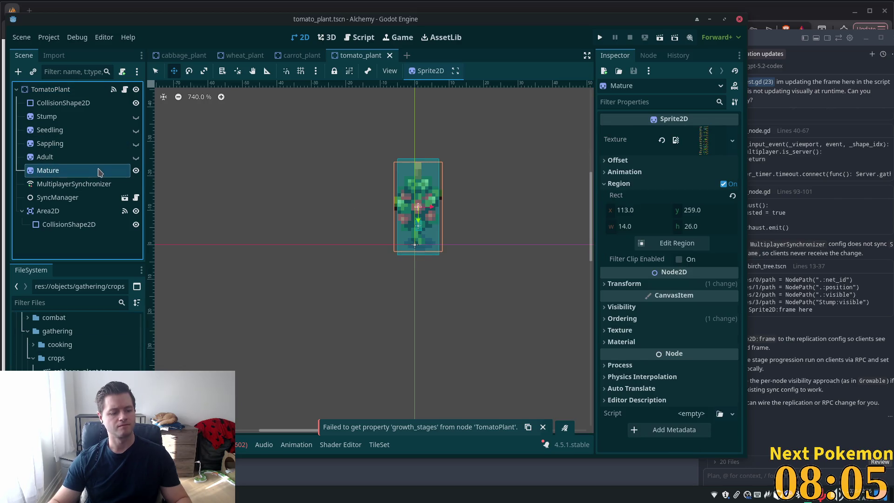
{"action": "key", "text": "F2"}
{"action": "type", "text": "Sprite2"}
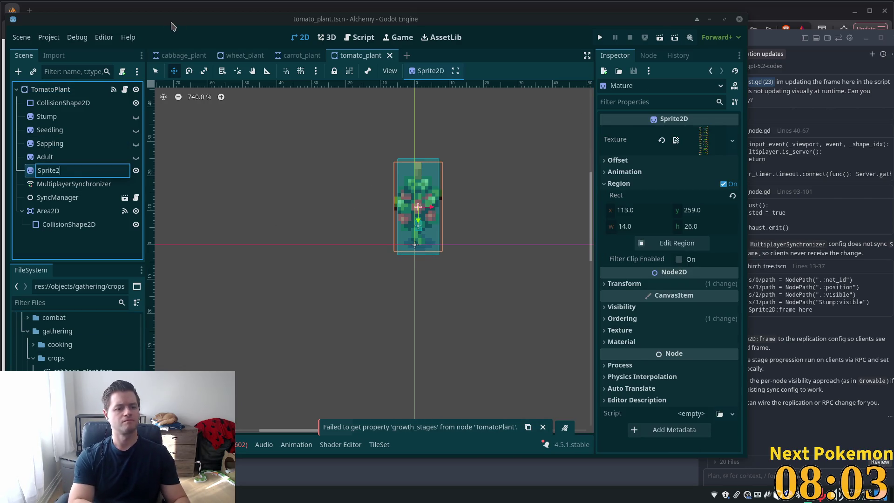
{"action": "type", "text": "D"}
{"action": "key", "text": "Return"}
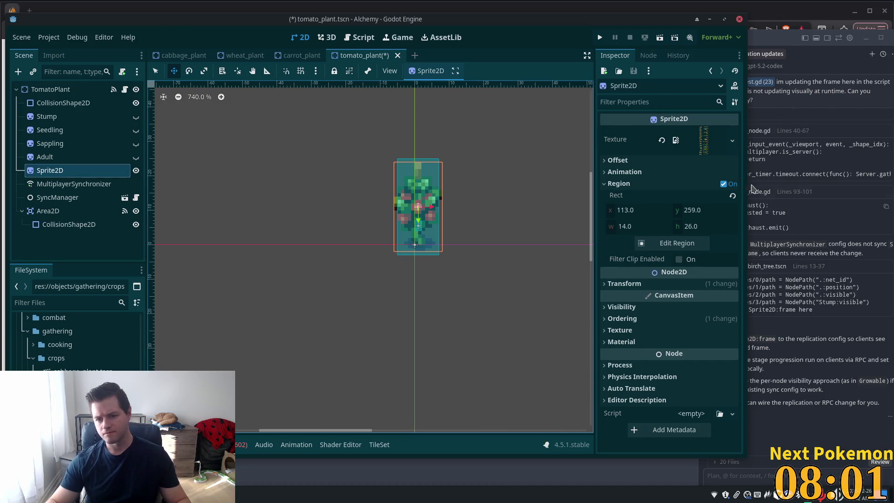
Turn off the sprite's region and slice it into 10 horizontal by 16 vertical frames.
{"action": "left_click", "coordinate": [724, 184]}
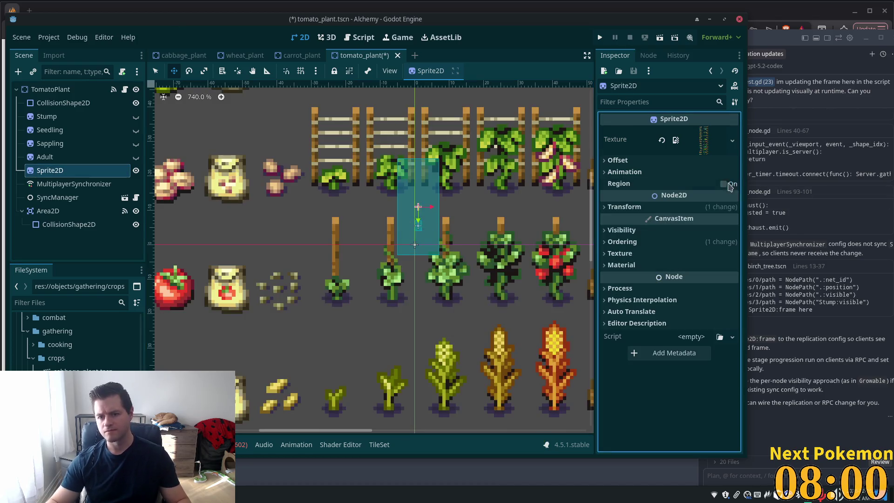
{"action": "left_click", "coordinate": [642, 172]}
{"action": "left_click", "coordinate": [697, 184]}
{"action": "type", "text": "10"}
{"action": "key", "text": "Tab"}
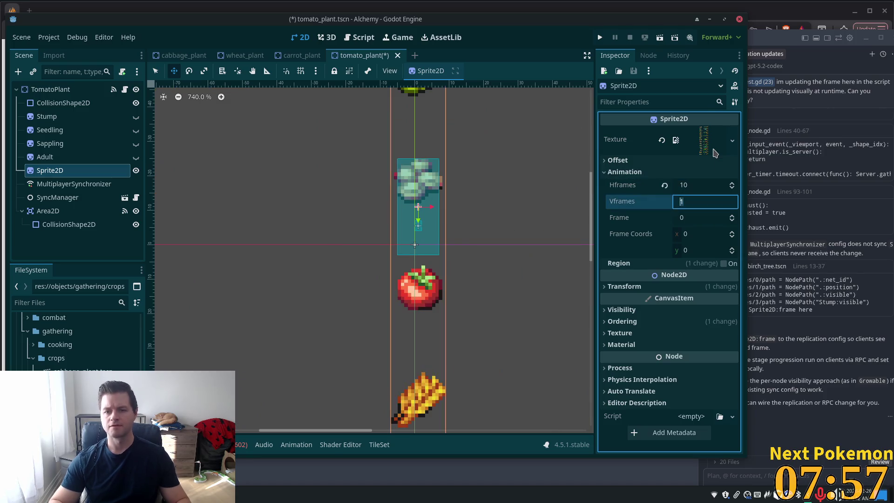
{"action": "type", "text": "16"}
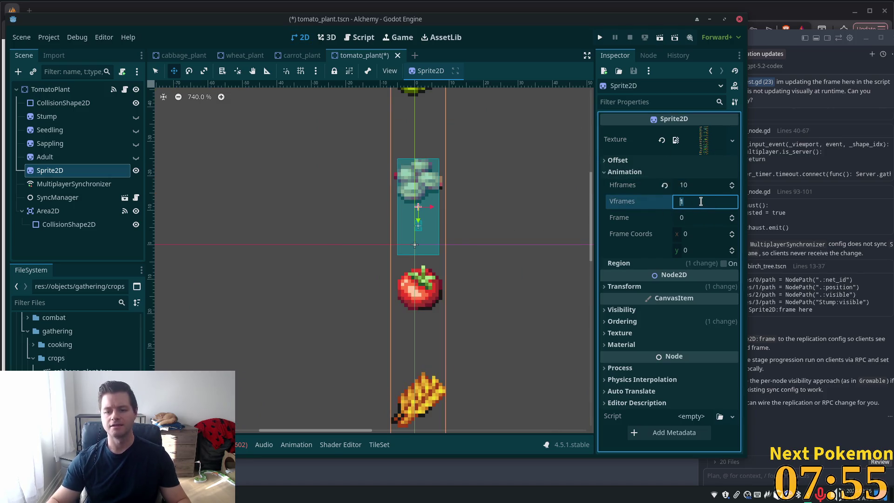
{"action": "key", "text": "Tab"}
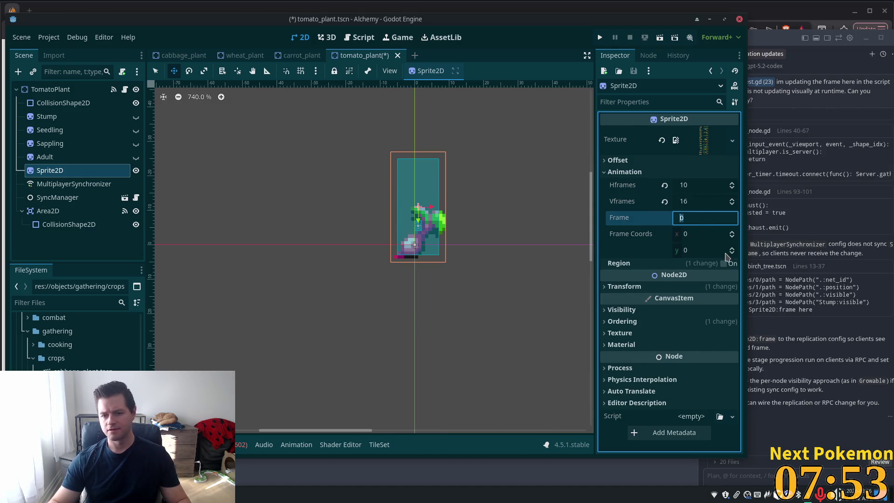
Step the Sprite2D frame up to 87, the ripe plant with red tomatoes.
{"action": "left_click", "coordinate": [732, 251]}
{"action": "left_click", "coordinate": [733, 251]}
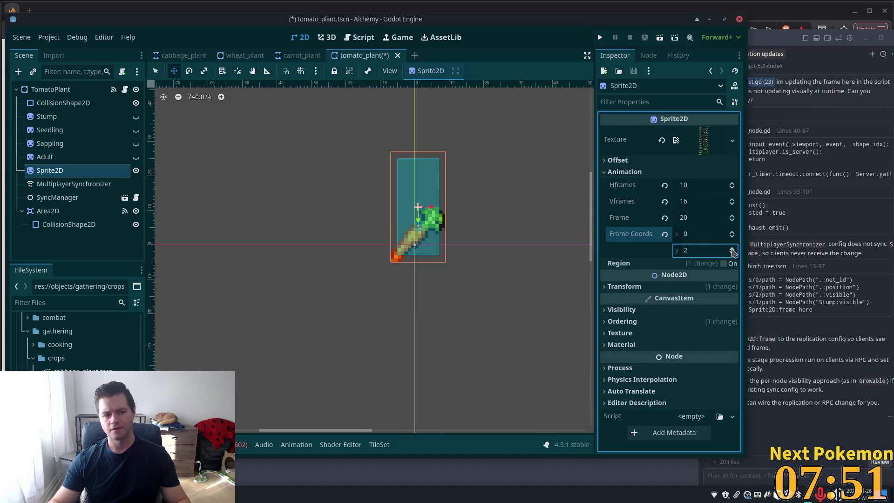
{"action": "left_click", "coordinate": [733, 250]}
{"action": "left_click", "coordinate": [733, 250]}
{"action": "left_click", "coordinate": [733, 251]}
{"action": "left_click", "coordinate": [733, 251]}
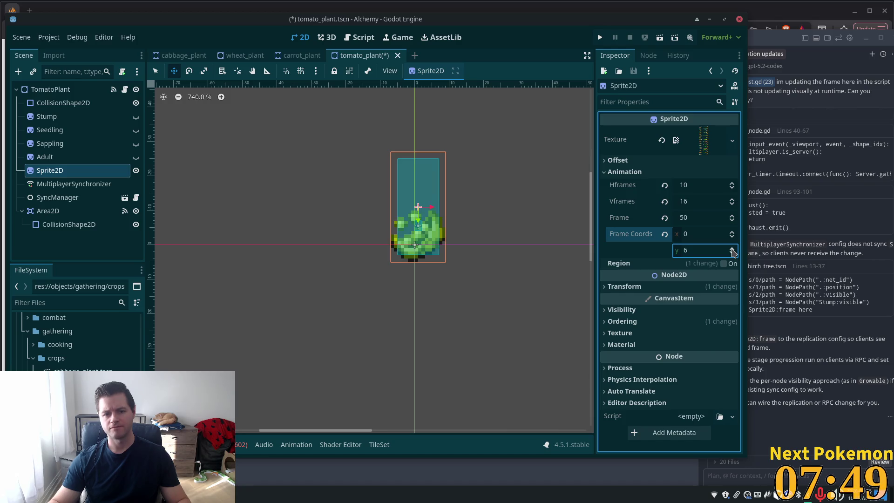
{"action": "left_click", "coordinate": [733, 251]}
{"action": "left_click", "coordinate": [733, 251]}
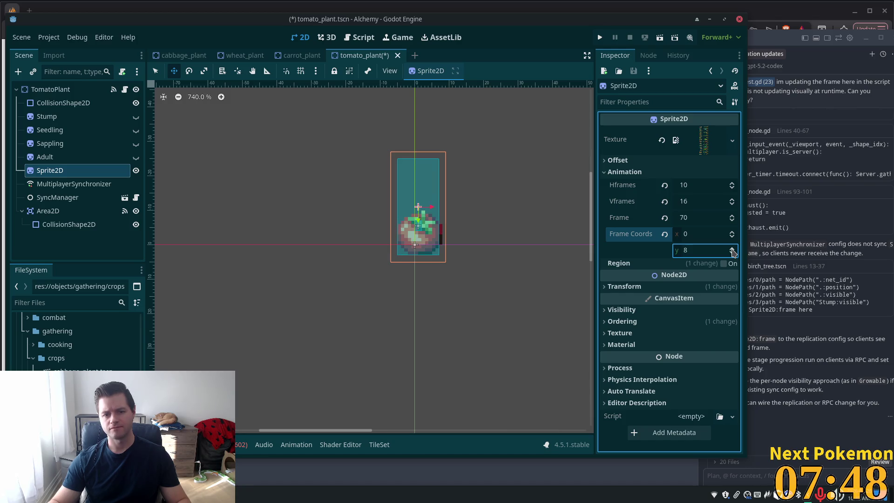
{"action": "left_click", "coordinate": [732, 217]}
{"action": "left_click", "coordinate": [733, 217]}
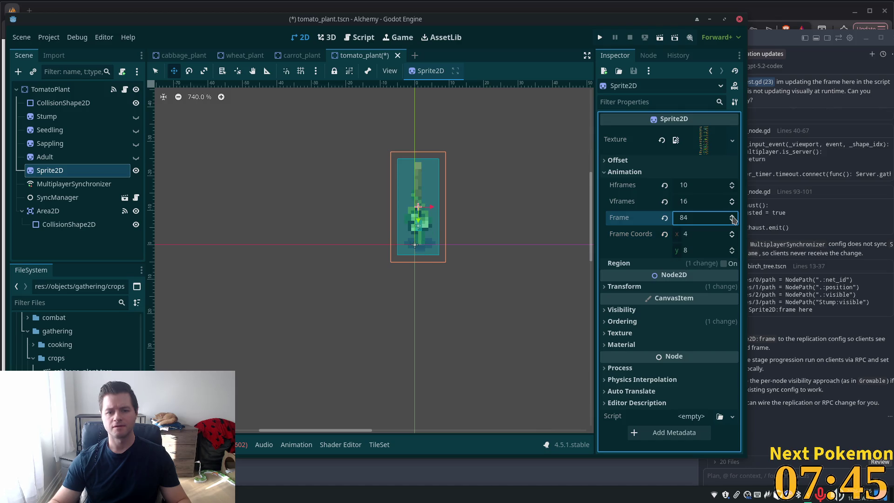
{"action": "left_click", "coordinate": [733, 219]}
{"action": "left_click", "coordinate": [733, 220]}
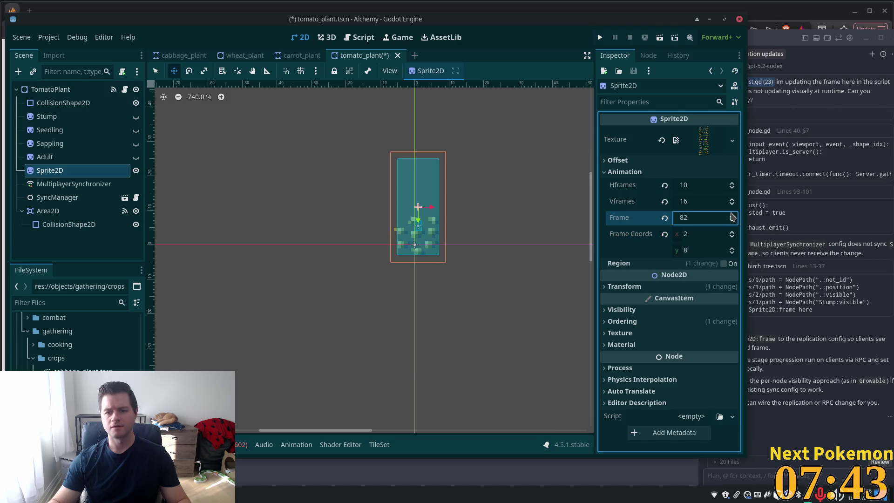
{"action": "left_click", "coordinate": [733, 217]}
{"action": "left_click", "coordinate": [733, 217]}
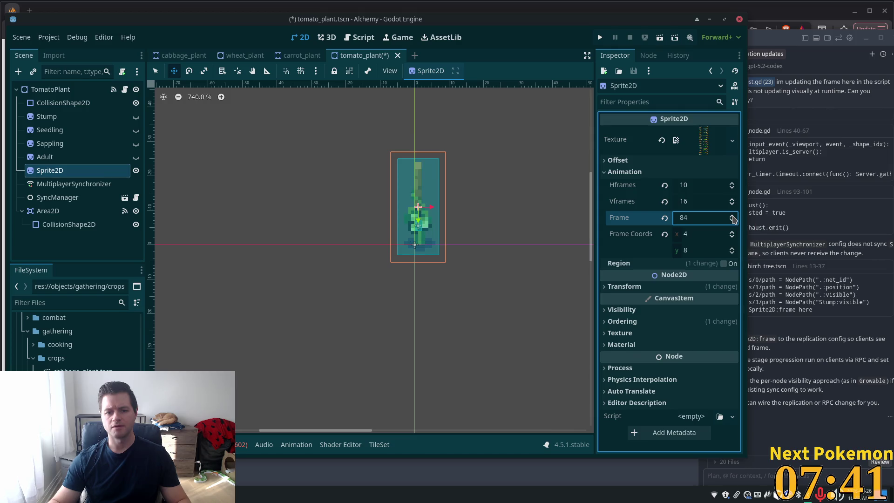
{"action": "left_click", "coordinate": [733, 217]}
{"action": "left_click", "coordinate": [733, 217]}
{"action": "left_click", "coordinate": [733, 217]}
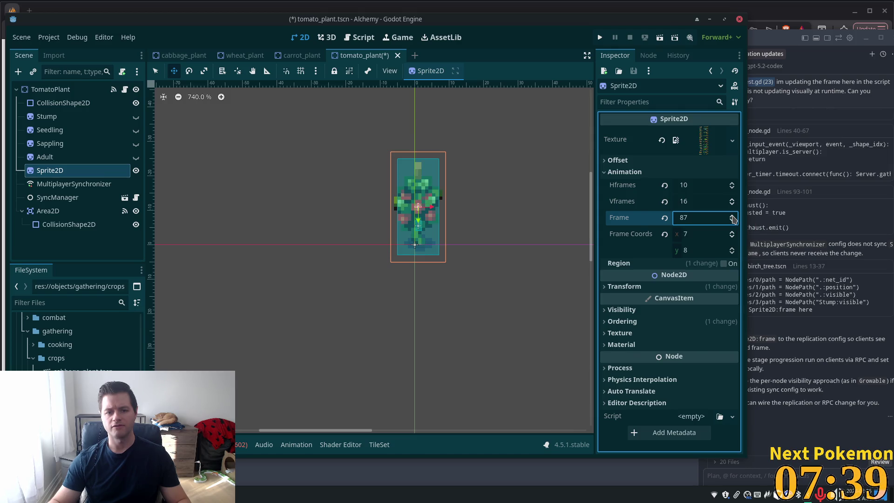
{"action": "left_click", "coordinate": [733, 216]}
{"action": "left_click", "coordinate": [733, 220]}
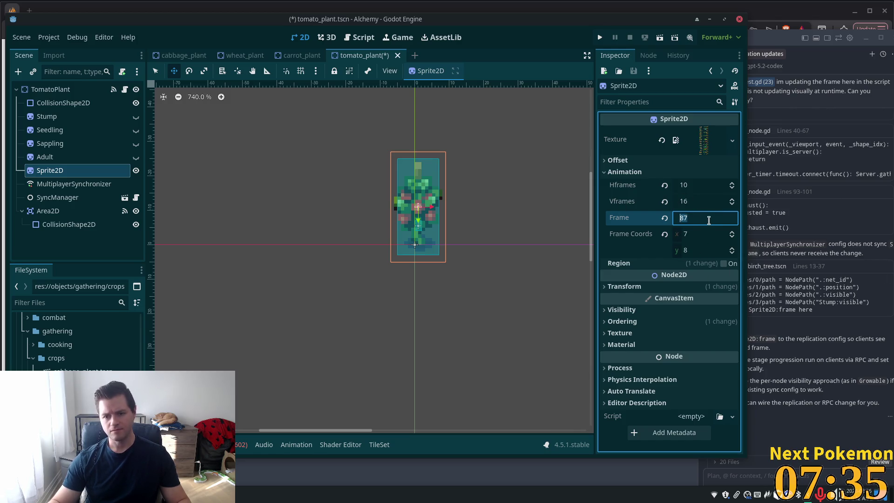
{"action": "left_click", "coordinate": [74, 117]}
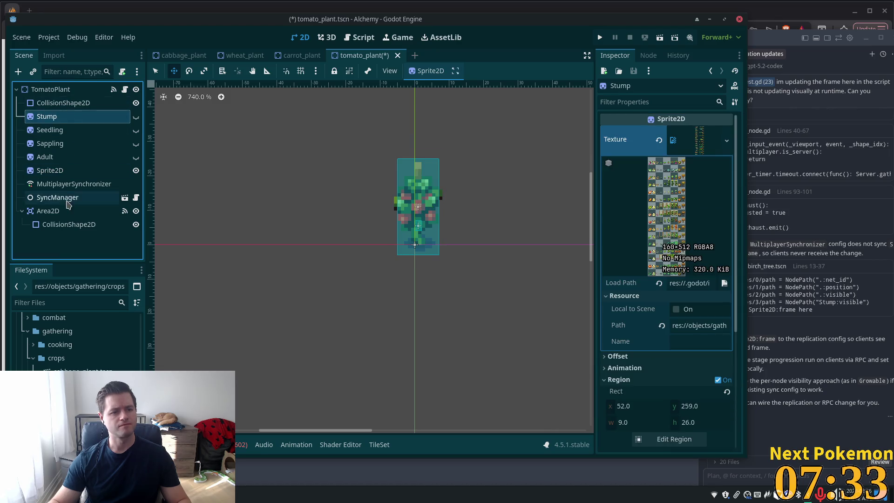
Remove the old stage-visibility rows, including Sapling:visible, from the tomato's replication list.
{"action": "left_click", "coordinate": [70, 184]}
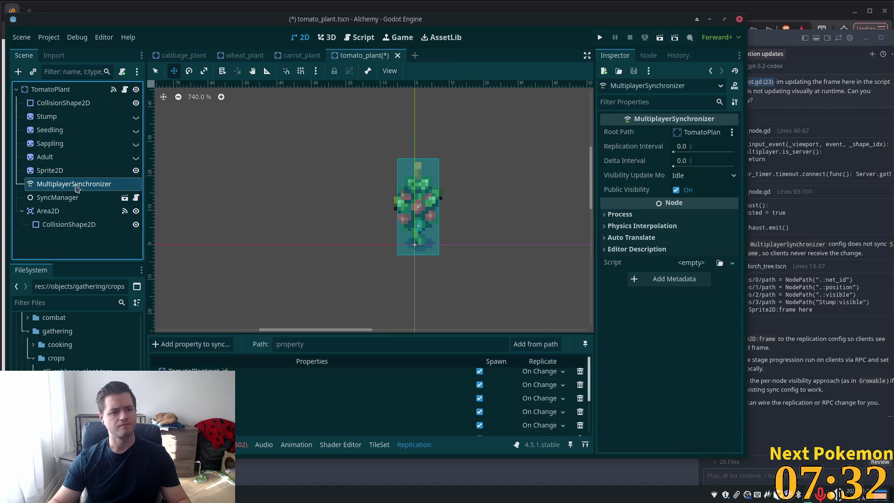
{"action": "left_click", "coordinate": [580, 412]}
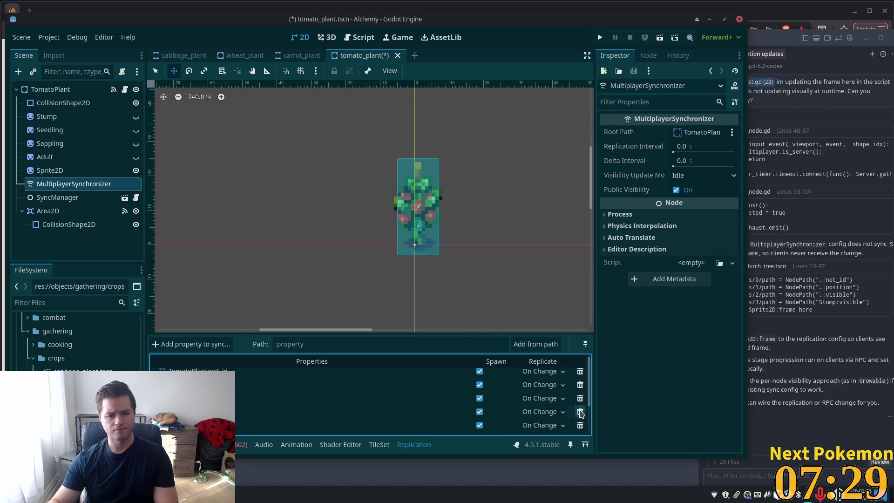
{"action": "key", "text": "Return"}
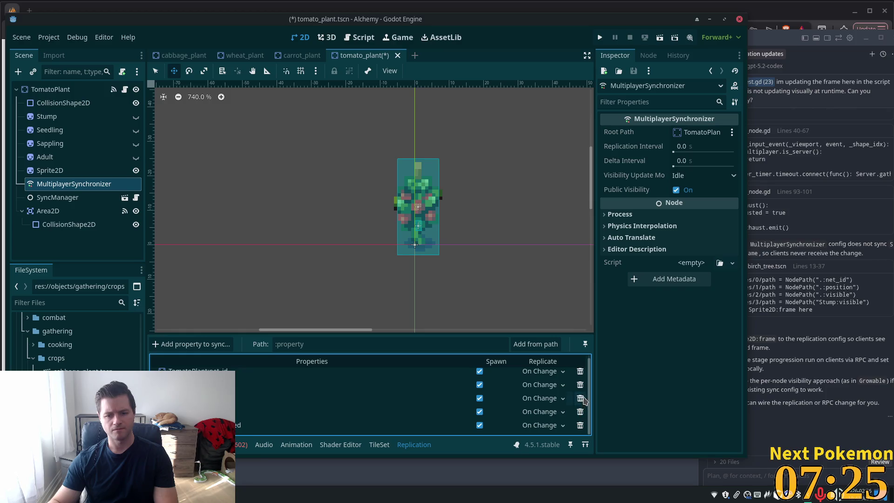
{"action": "left_click", "coordinate": [584, 399]}
{"action": "key", "text": "Return"}
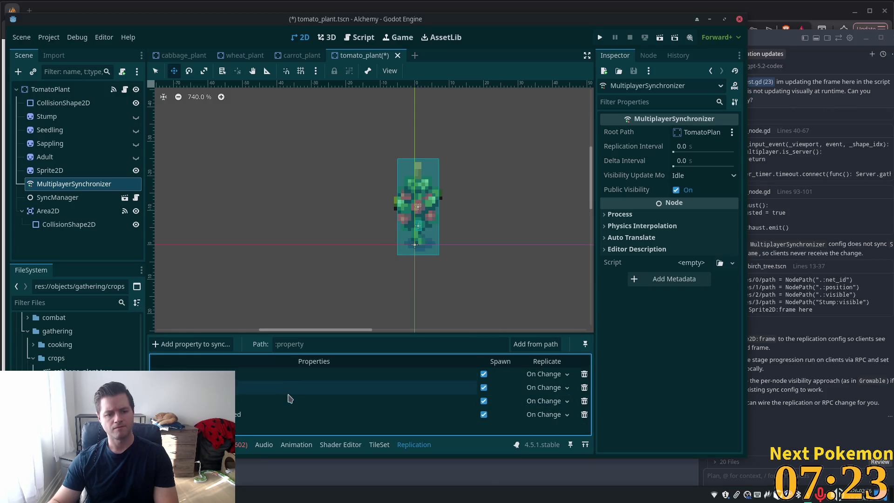
{"action": "left_click", "coordinate": [583, 402]}
{"action": "key", "text": "Return"}
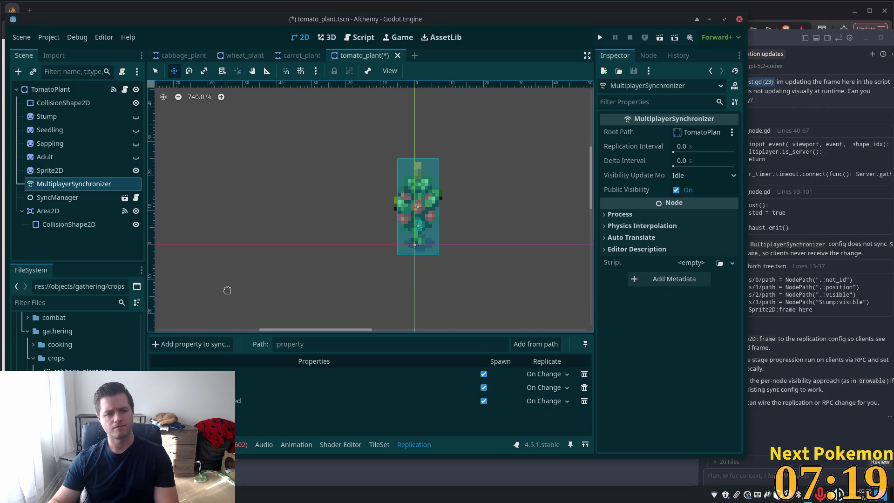
Add TomatoPlant:visible to the sync list, replicating On Change.
{"action": "left_click", "coordinate": [173, 343]}
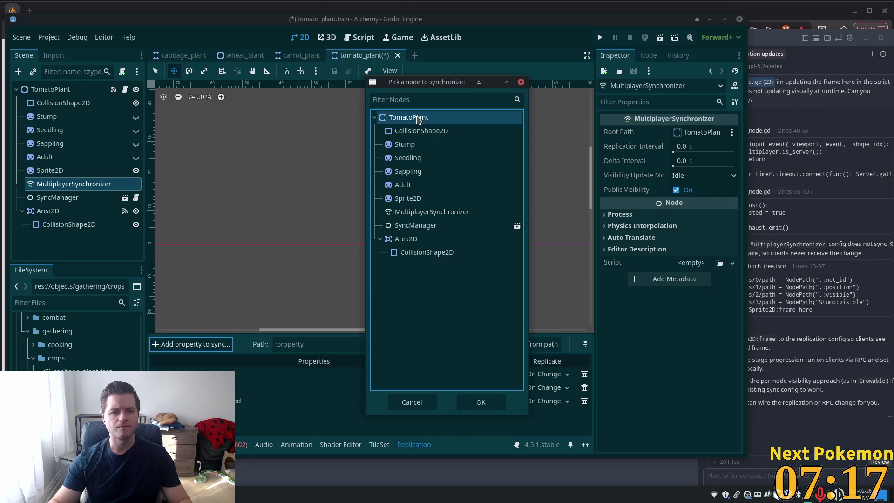
{"action": "left_click", "coordinate": [481, 402]}
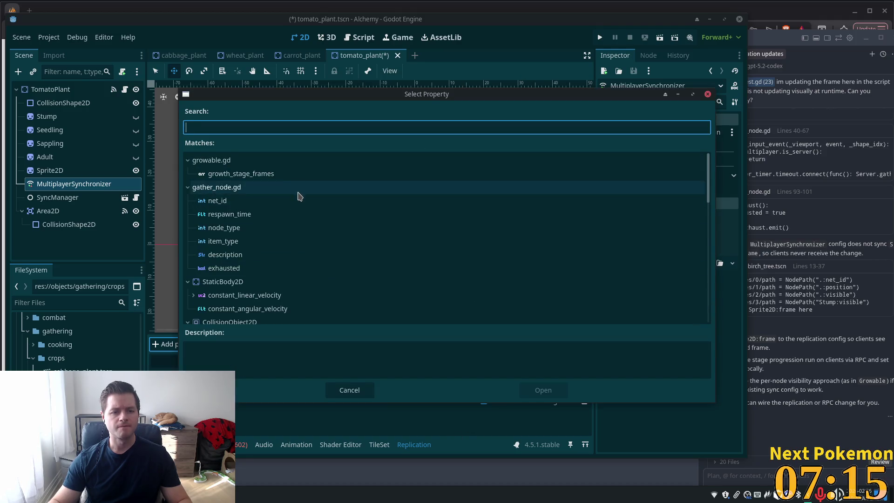
{"action": "scroll", "coordinate": [294, 214], "scroll_direction": "down", "scroll_amount": 10}
{"action": "left_click", "coordinate": [255, 215]}
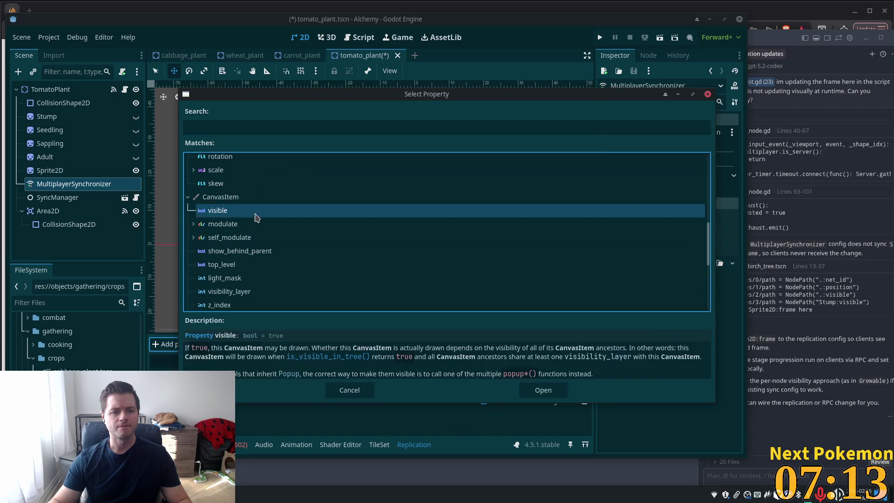
{"action": "double_click", "coordinate": [256, 212]}
{"action": "left_click", "coordinate": [540, 414]}
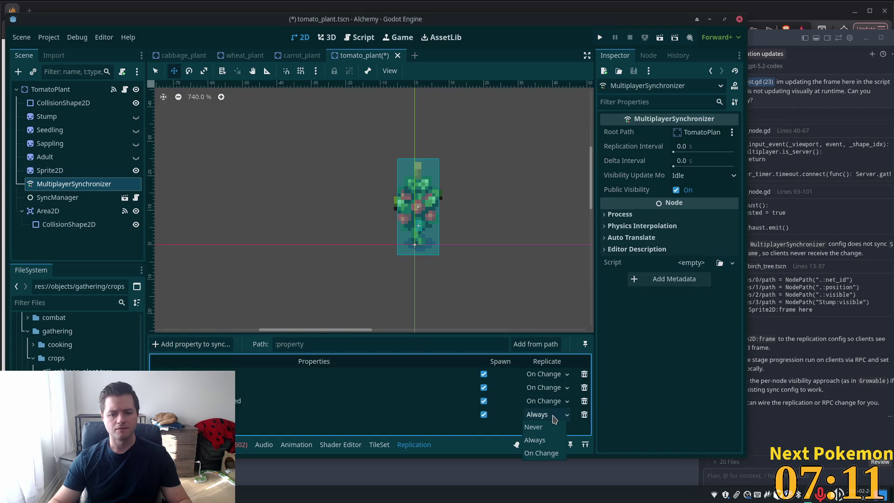
{"action": "left_click", "coordinate": [540, 453]}
Add the Sprite2D frame property to syncing and save the tomato scene.
{"action": "left_click", "coordinate": [179, 346]}
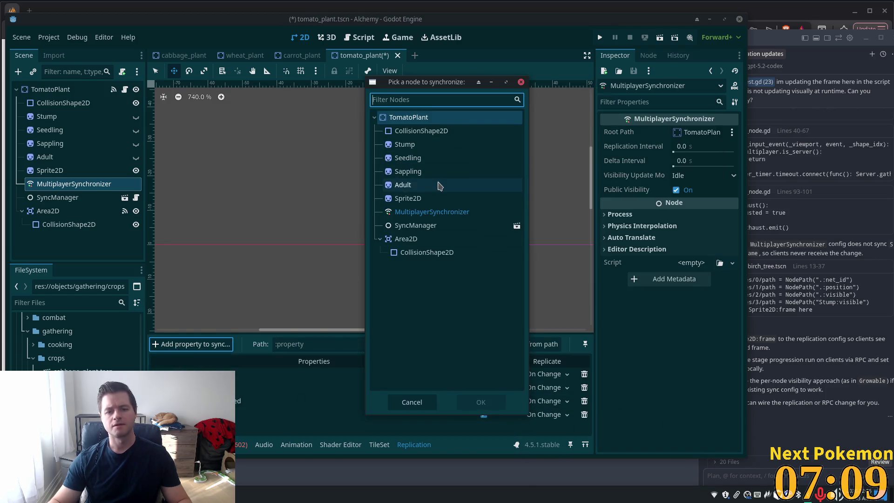
{"action": "double_click", "coordinate": [439, 199]}
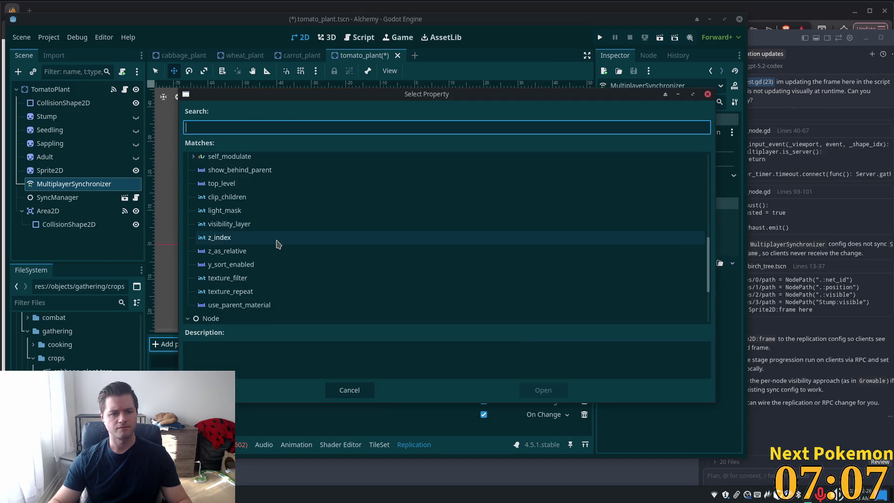
{"action": "scroll", "coordinate": [278, 244], "scroll_direction": "down", "scroll_amount": 3}
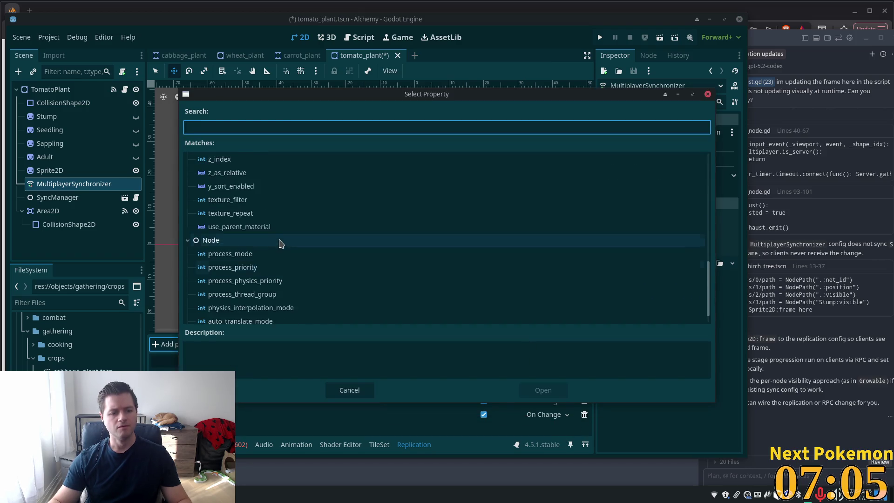
{"action": "scroll", "coordinate": [280, 244], "scroll_direction": "up", "scroll_amount": 10}
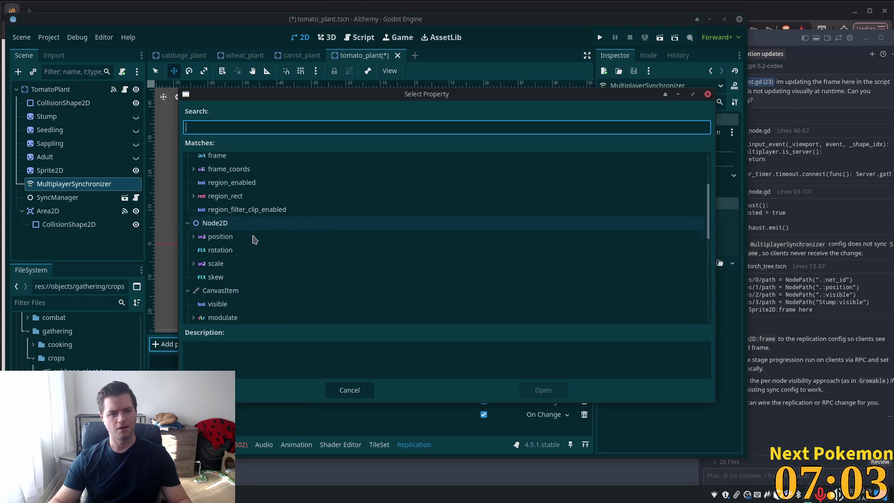
{"action": "scroll", "coordinate": [259, 241], "scroll_direction": "up", "scroll_amount": 2}
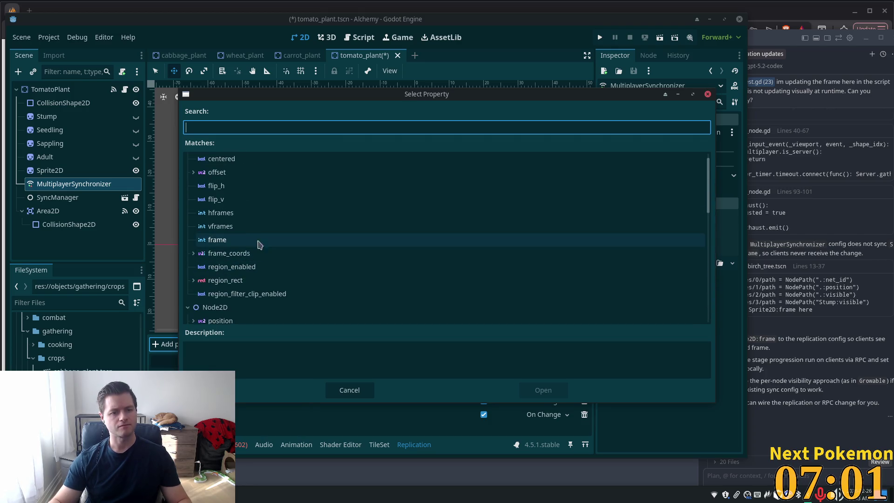
{"action": "double_click", "coordinate": [229, 242]}
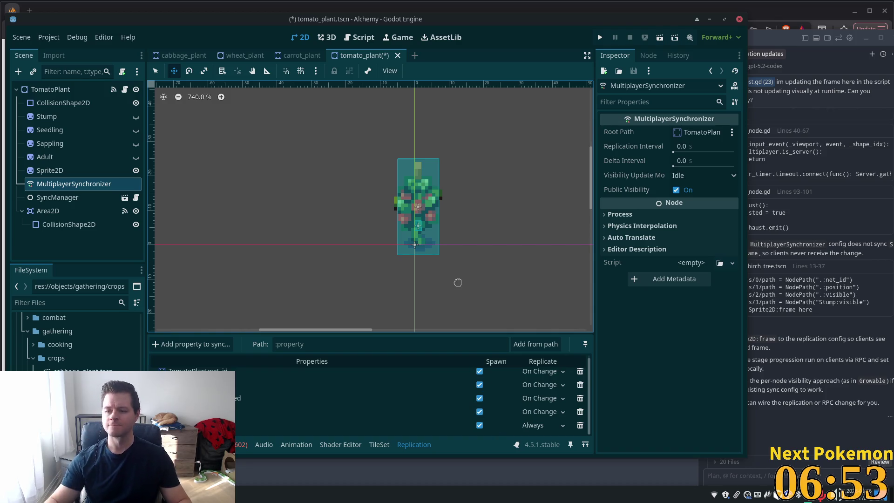
{"action": "key", "text": "ctrl+s"}
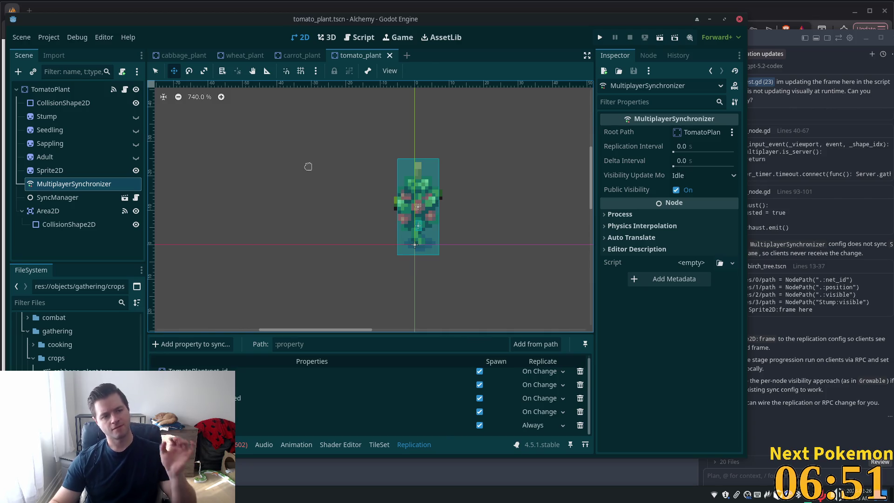
Delete the tomato's four stage nodes, Stump through Adult.
{"action": "left_click", "coordinate": [53, 120]}
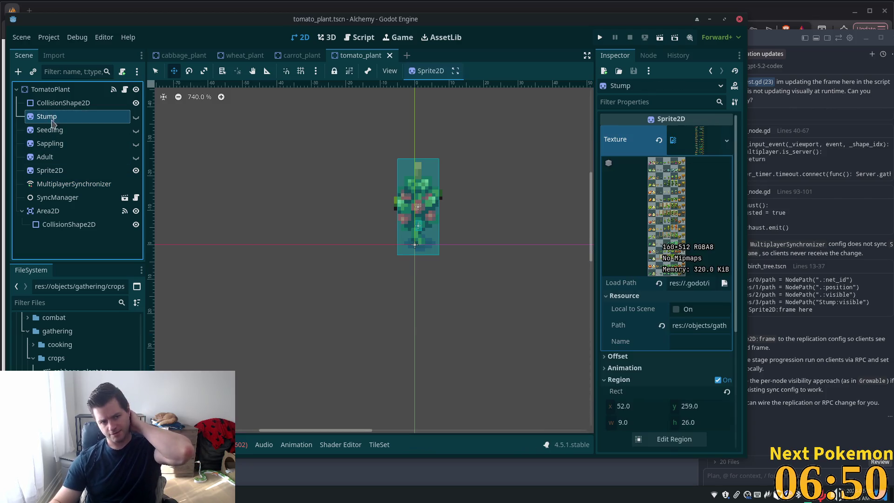
{"action": "left_click", "coordinate": [51, 157], "text": "shift"}
{"action": "key", "text": "Delete"}
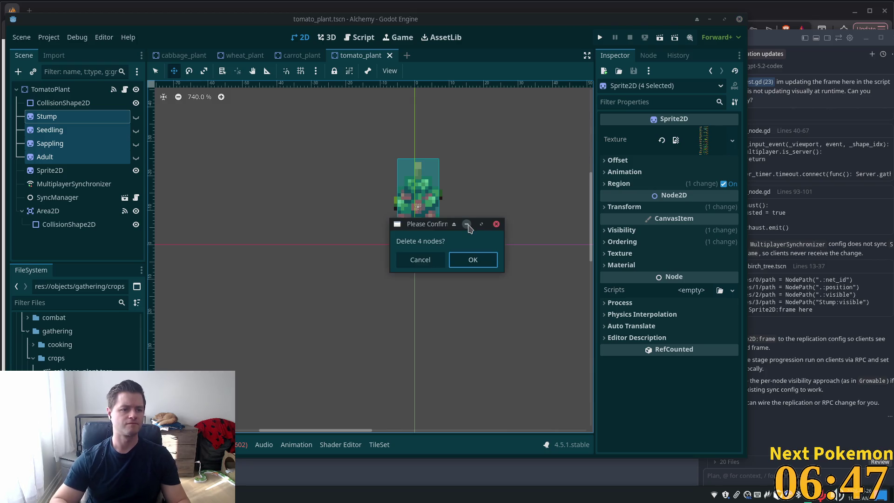
{"action": "left_click", "coordinate": [478, 263]}
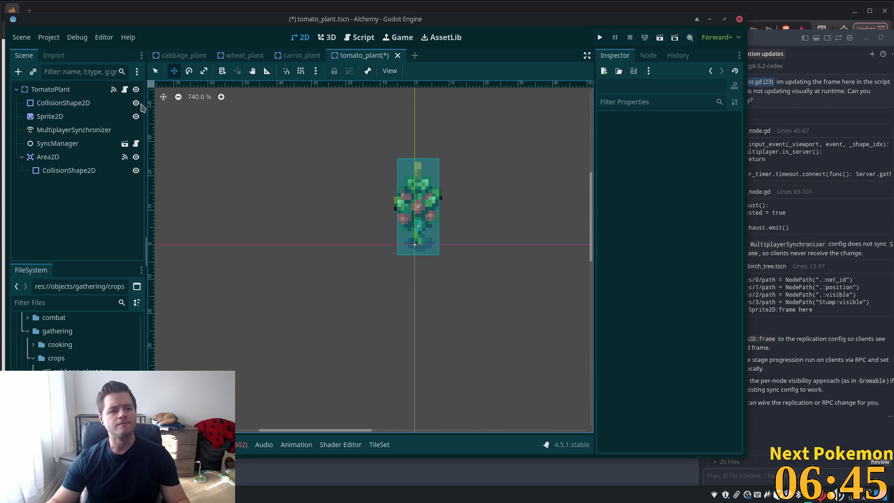
Add five entries to the TomatoPlant root's Growth Stage Frames array.
{"action": "left_click", "coordinate": [104, 89]}
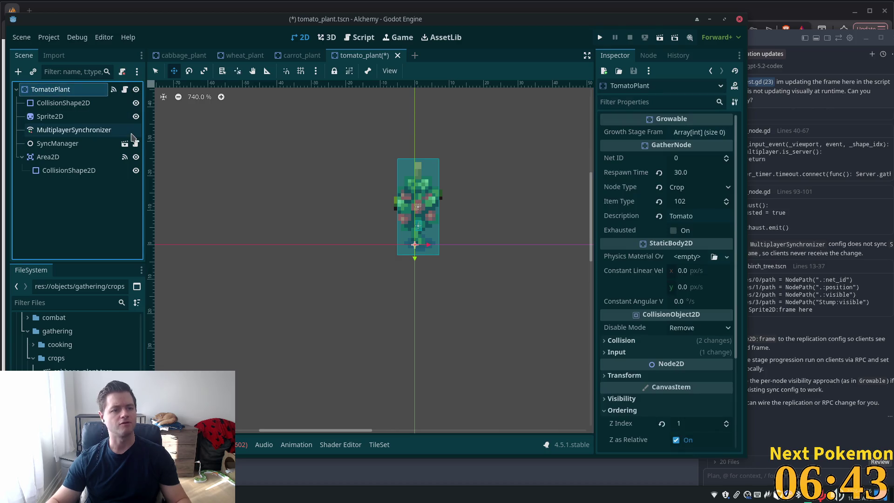
{"action": "left_click", "coordinate": [698, 132]}
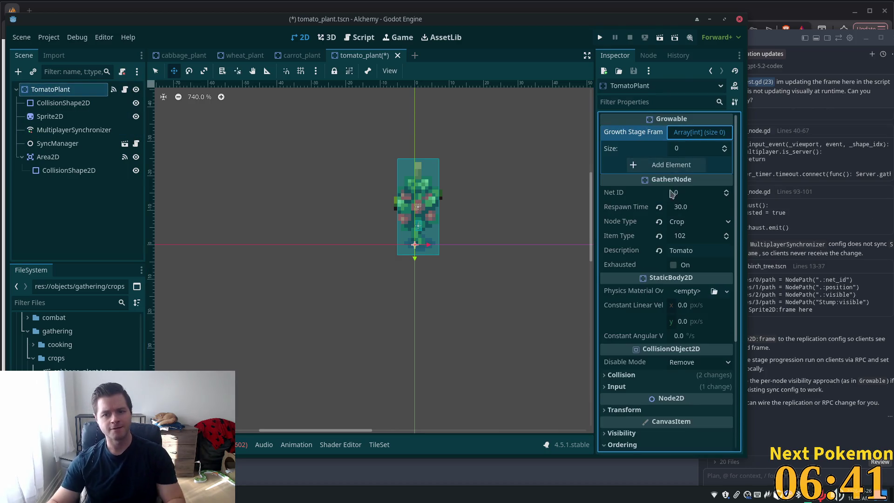
{"action": "left_click", "coordinate": [671, 165]}
{"action": "left_click", "coordinate": [675, 180]}
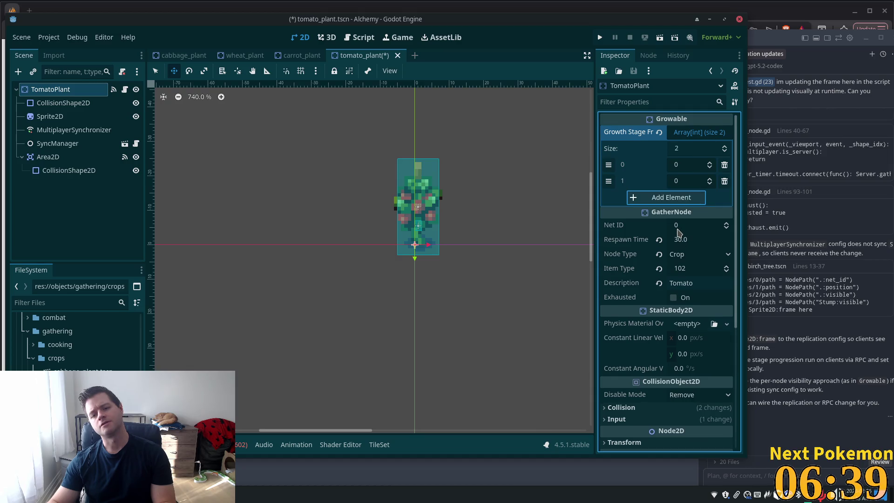
{"action": "left_click", "coordinate": [675, 197]}
{"action": "left_click", "coordinate": [675, 213]}
{"action": "left_click", "coordinate": [678, 233]}
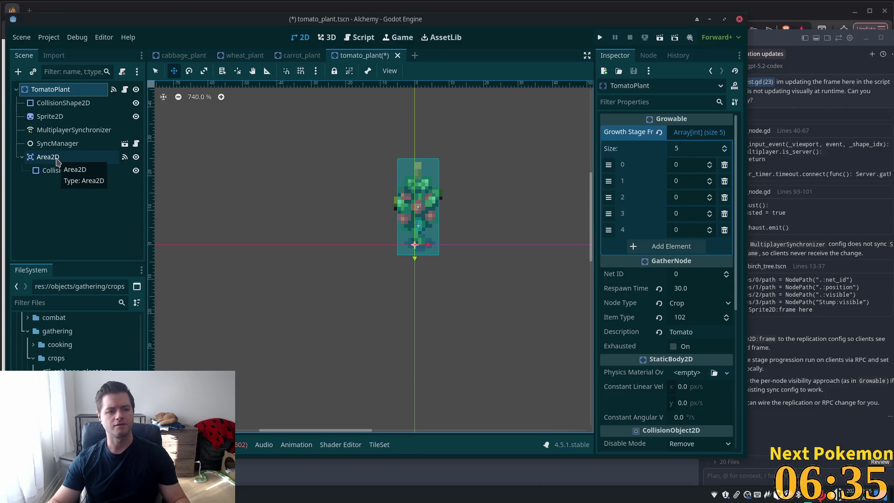
Set the tomato's stage frames to 83, 84, 85, 86, 87 and save the scene.
{"action": "left_click", "coordinate": [49, 116]}
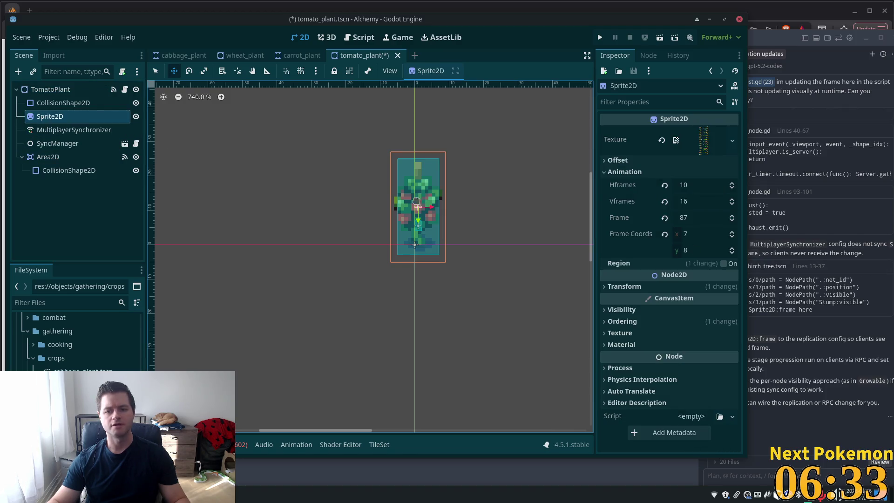
{"action": "left_click", "coordinate": [51, 90]}
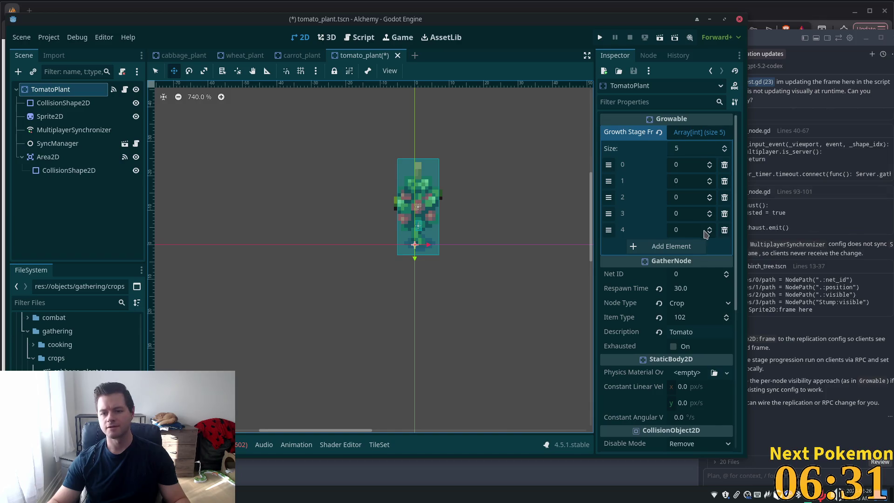
{"action": "left_click", "coordinate": [705, 230]}
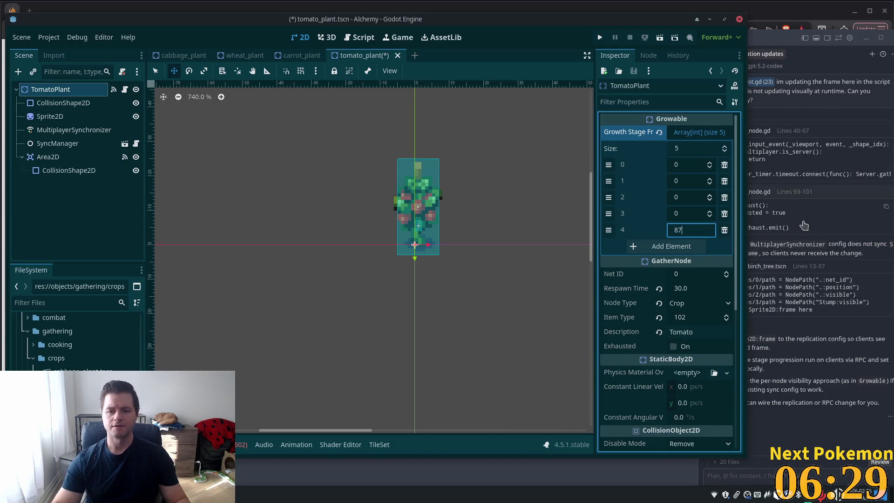
{"action": "key", "text": "Return"}
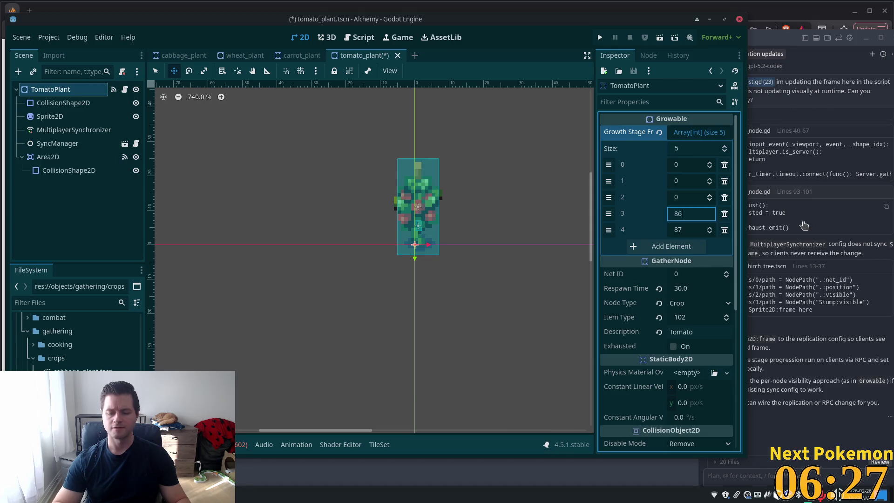
{"action": "key", "text": "Return"}
{"action": "type", "text": "5"}
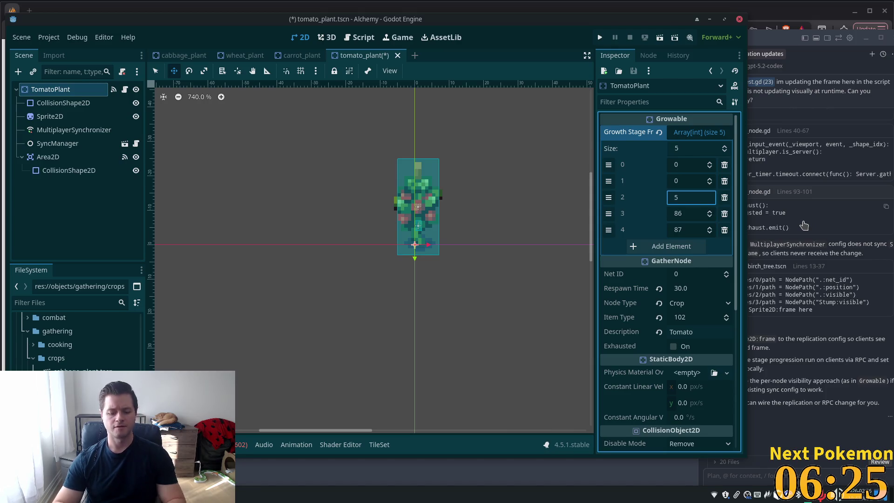
{"action": "type", "text": "8"}
{"action": "key", "text": "shift+Tab"}
{"action": "key", "text": "shift+Tab"}
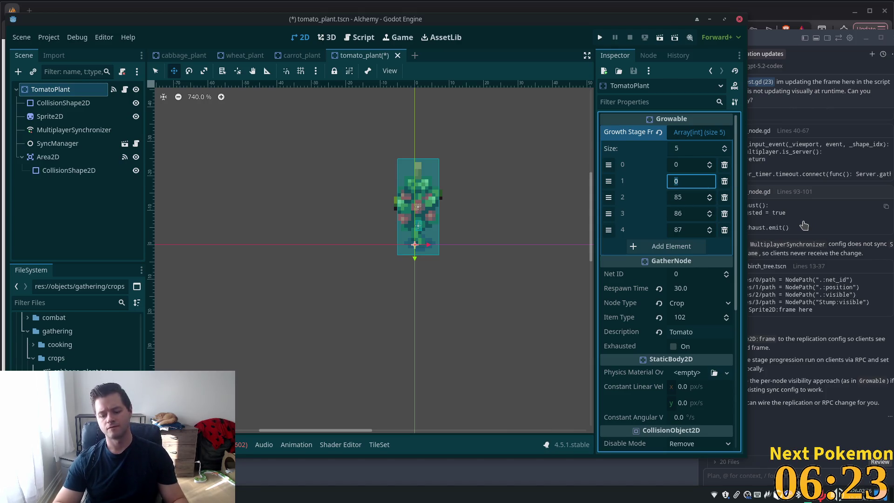
{"action": "left_click", "coordinate": [690, 163]}
{"action": "type", "text": "83"}
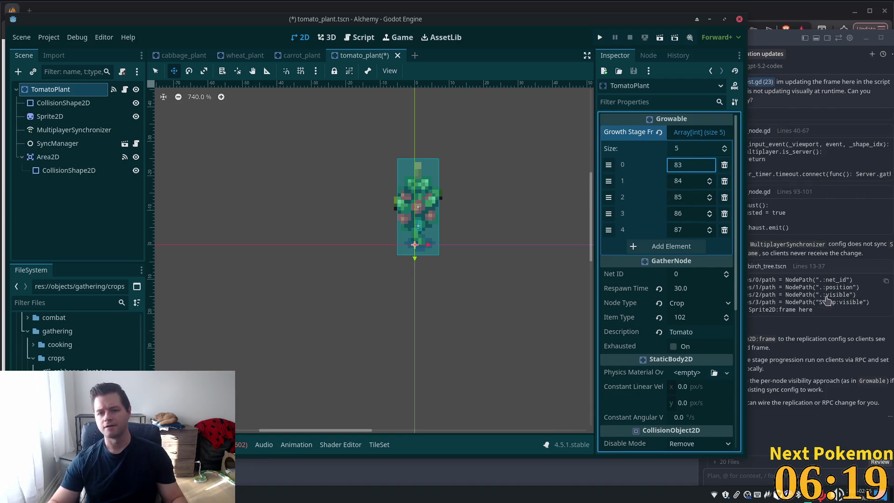
{"action": "key", "text": "Return"}
{"action": "key", "text": "ctrl+s"}
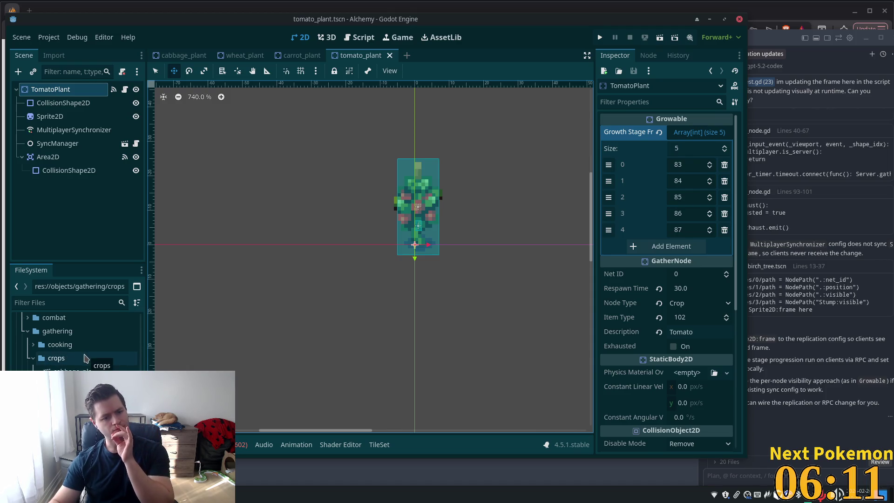
Collapse the crops folder and select the woodcutting folder in the FileSystem.
{"action": "left_click", "coordinate": [85, 358]}
{"action": "left_click", "coordinate": [32, 344]}
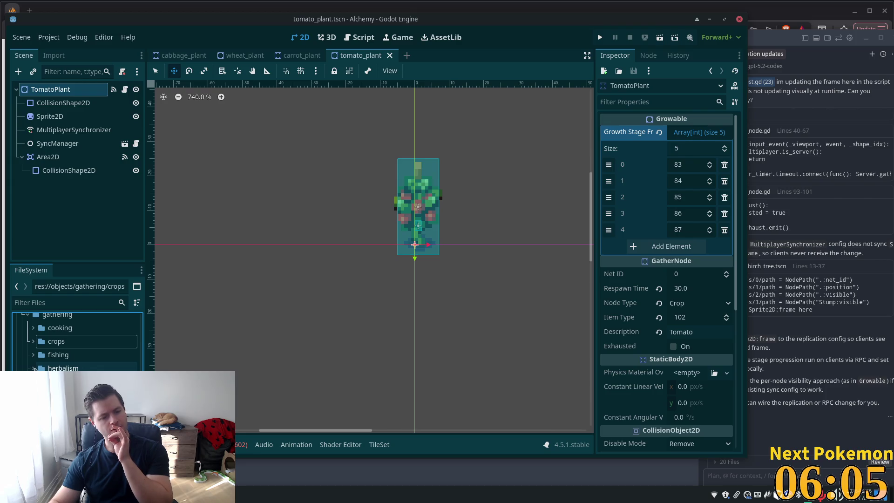
{"action": "left_click", "coordinate": [58, 394]}
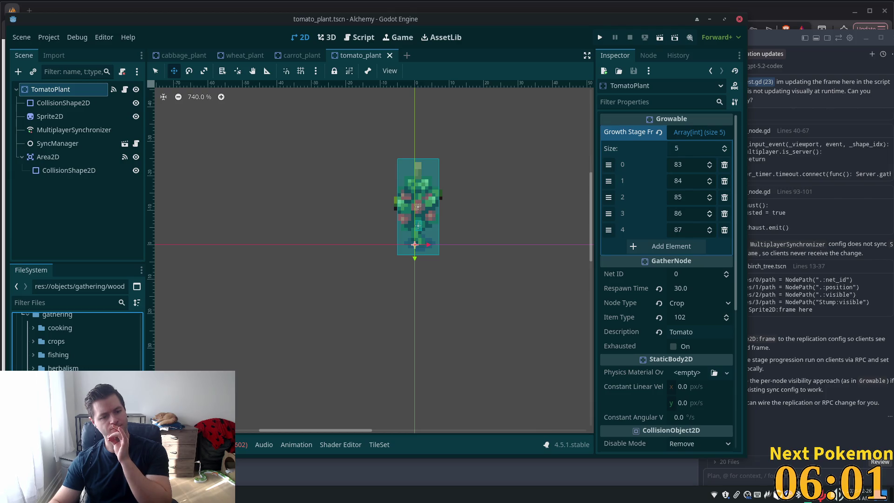
{"action": "scroll", "coordinate": [77, 343], "scroll_direction": "down", "scroll_amount": 3}
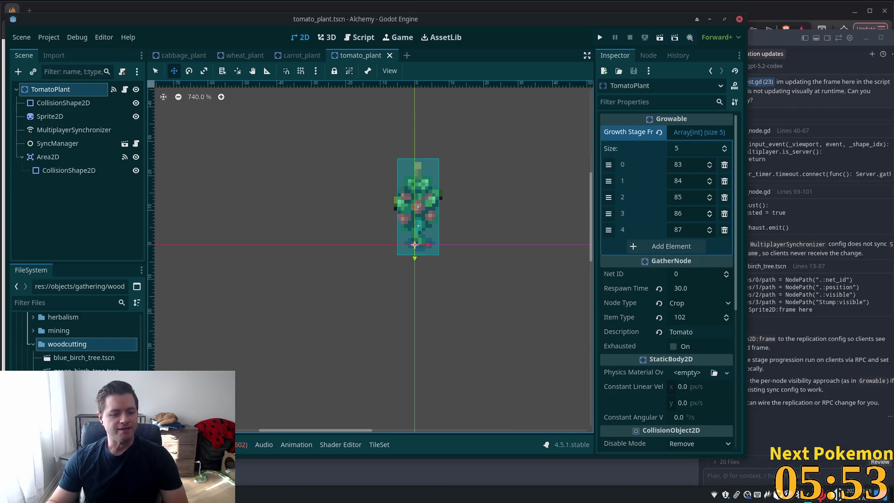
Delete the TomatoPlant root, close the emptied scene, and bring up the quick file search.
{"action": "key", "text": "Delete"}
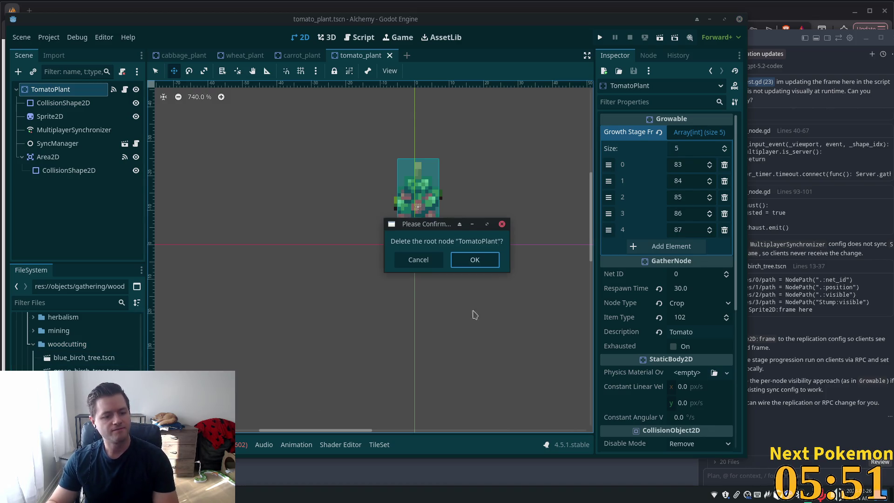
{"action": "left_click", "coordinate": [470, 259]}
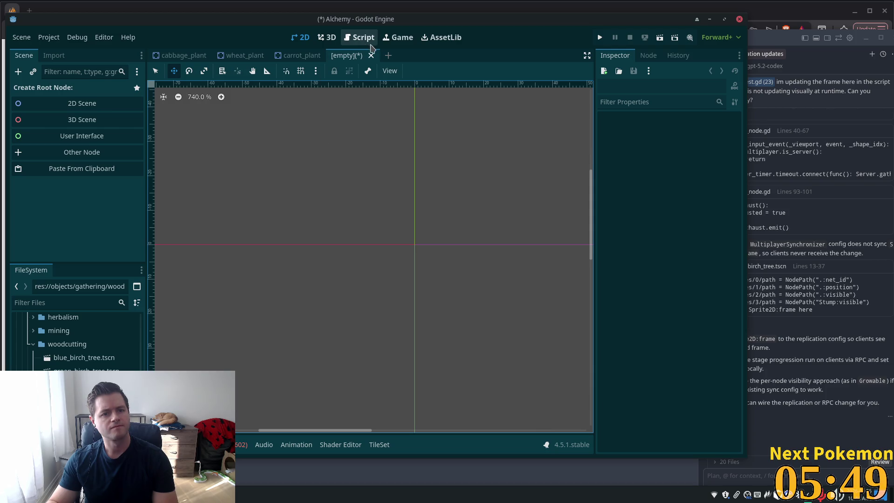
{"action": "left_click", "coordinate": [371, 56]}
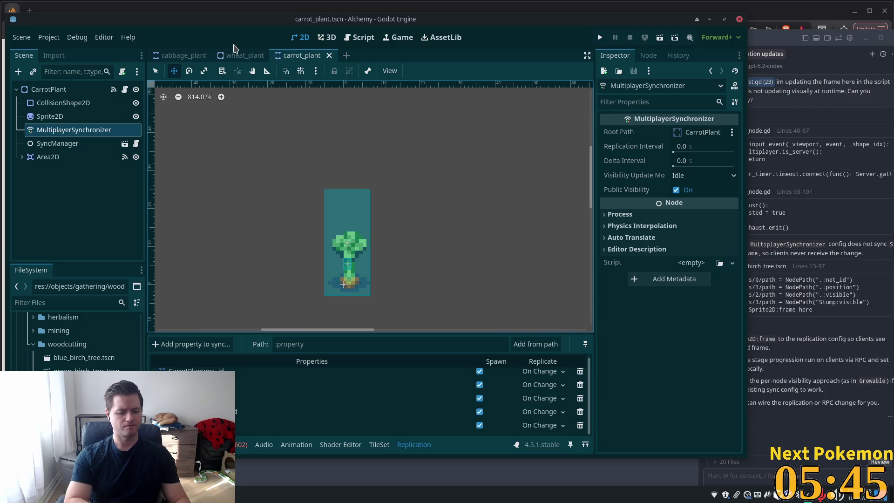
{"action": "key", "text": "alt+shift+o"}
Open yellow_birch_tree.tscn, detach the script from its root node, and save the scene.
{"action": "type", "text": "yellow"}
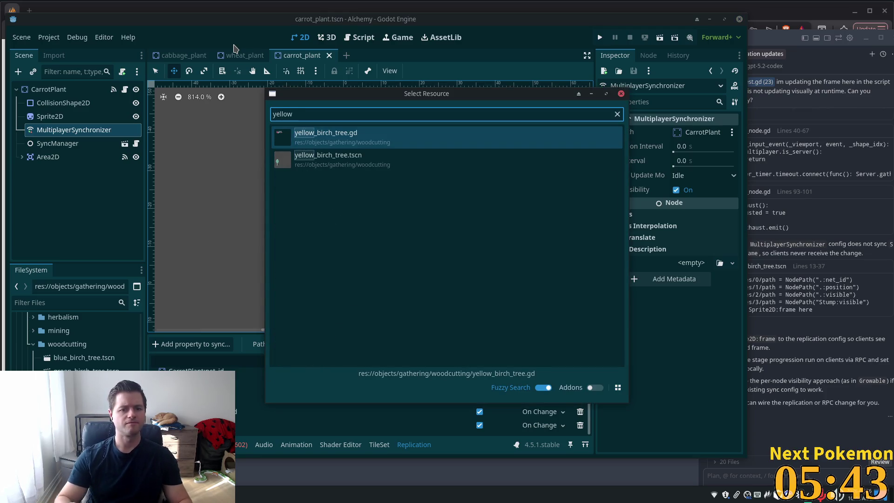
{"action": "left_click", "coordinate": [365, 156]}
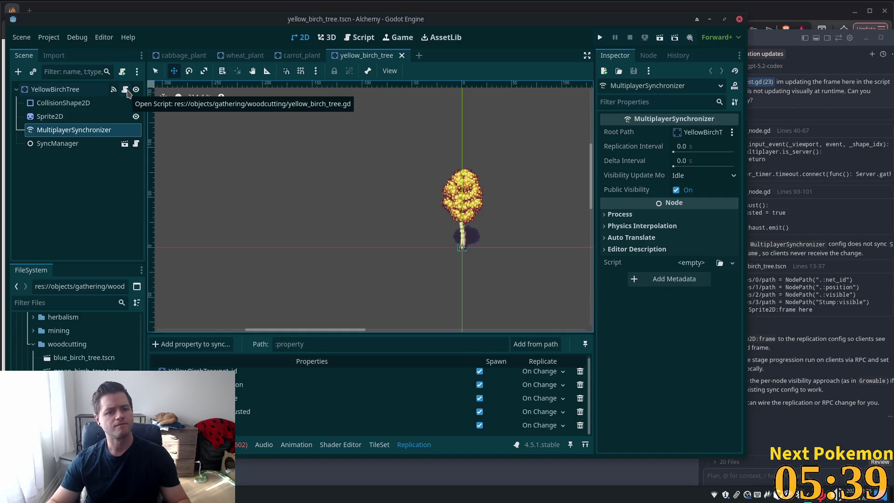
{"action": "left_click", "coordinate": [108, 89]}
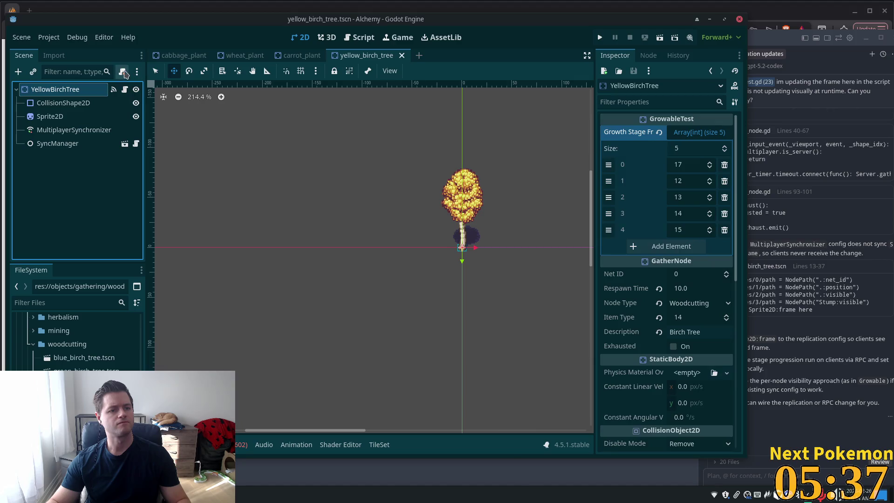
{"action": "left_click", "coordinate": [124, 73]}
{"action": "left_click", "coordinate": [122, 72]}
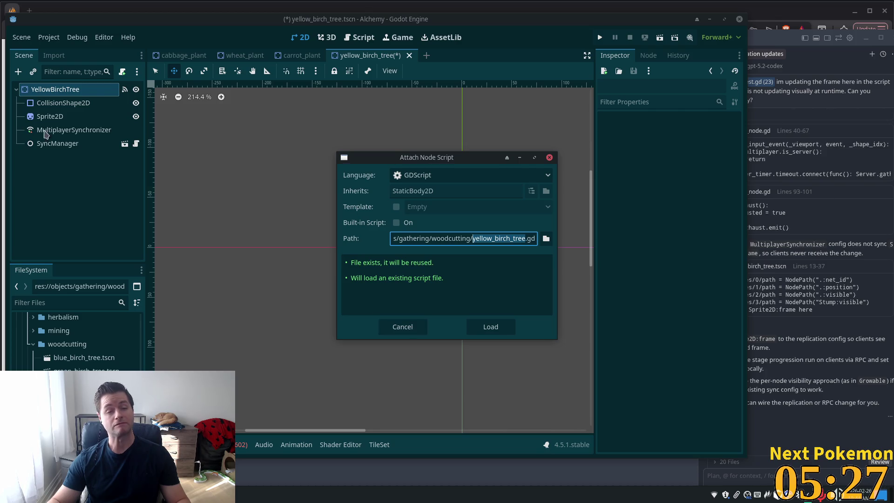
{"action": "left_click", "coordinate": [404, 325]}
{"action": "left_click", "coordinate": [49, 158]}
{"action": "key", "text": "ctrl+s"}
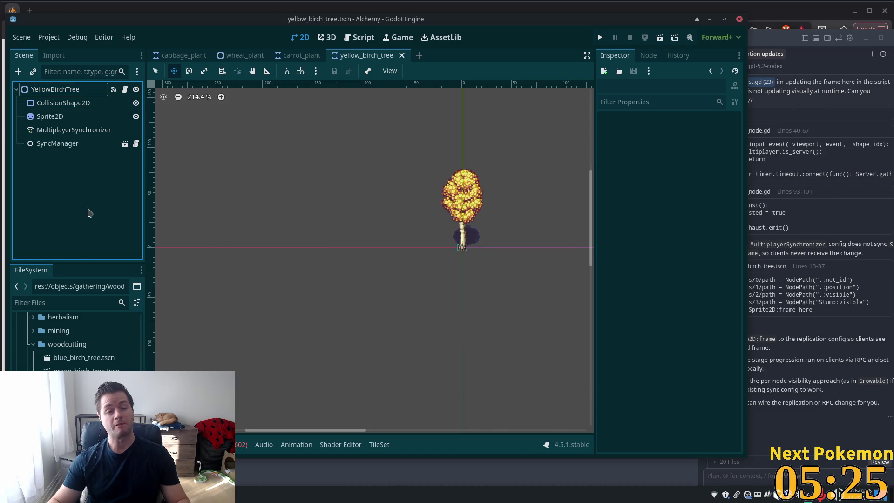
Delete the YellowBirchTree root node and confirm the deletion.
{"action": "left_click", "coordinate": [70, 357]}
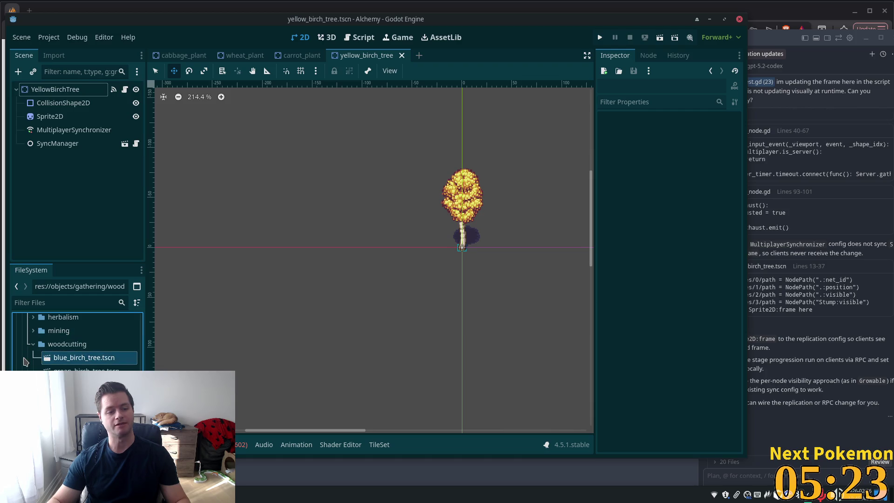
{"action": "left_click", "coordinate": [60, 91]}
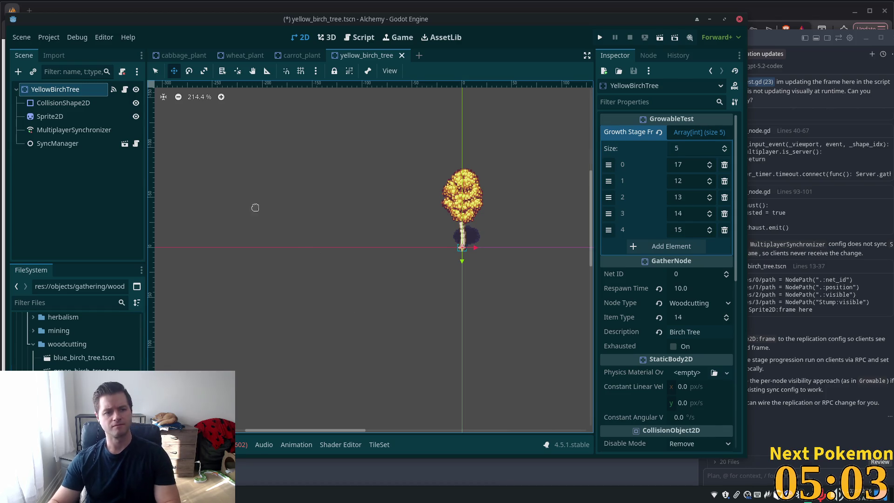
{"action": "key", "text": "Delete"}
{"action": "left_click", "coordinate": [475, 260]}
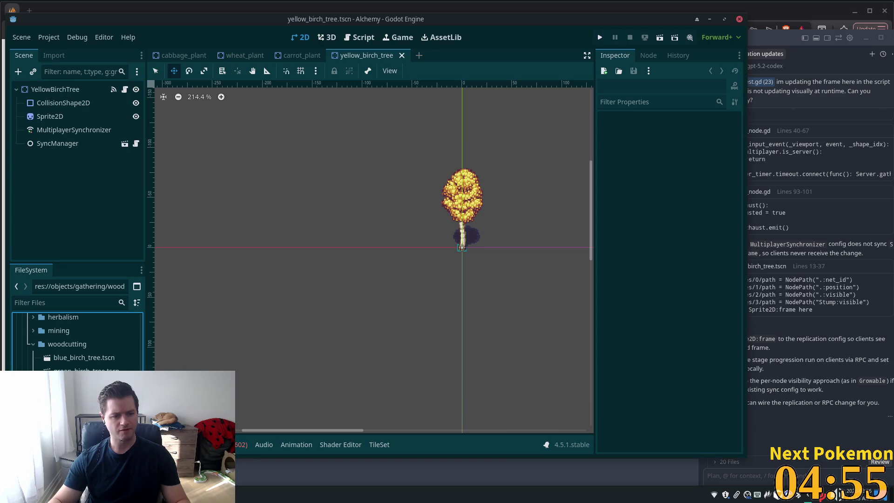
Detach the YellowBirchTree root's script, then delete the root and undo the deletion.
{"action": "right_click", "coordinate": [93, 398]}
{"action": "left_click", "coordinate": [139, 415]}
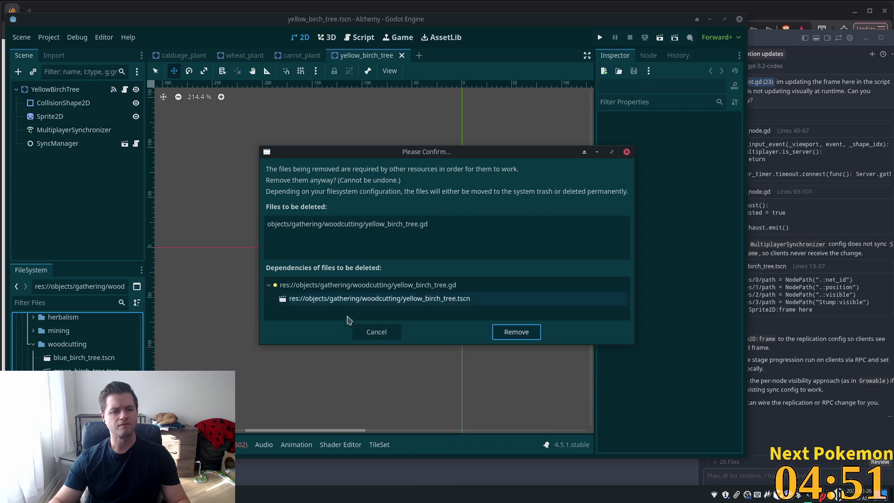
{"action": "left_click", "coordinate": [368, 332]}
{"action": "left_click", "coordinate": [55, 89]}
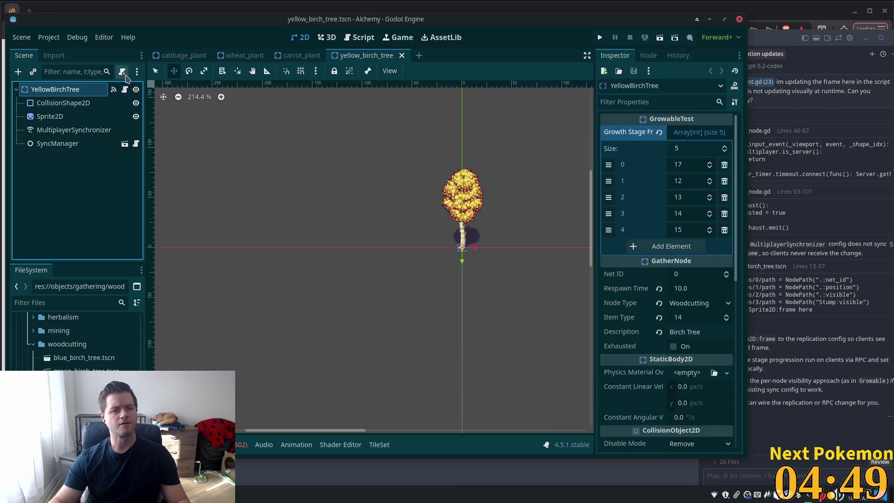
{"action": "left_click", "coordinate": [122, 71]}
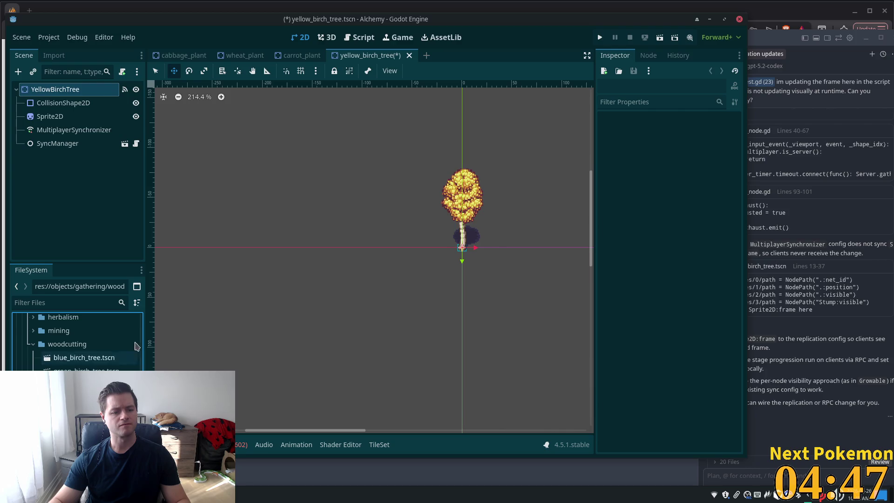
{"action": "key", "text": "Delete"}
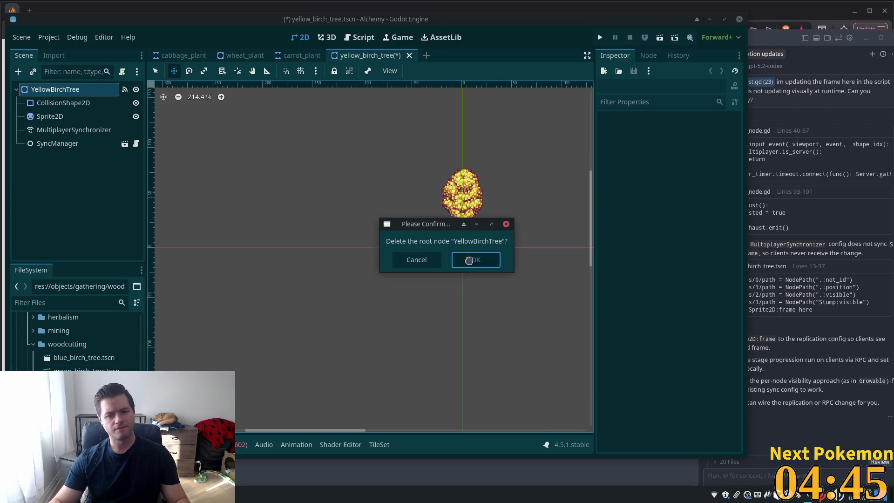
{"action": "left_click", "coordinate": [471, 261]}
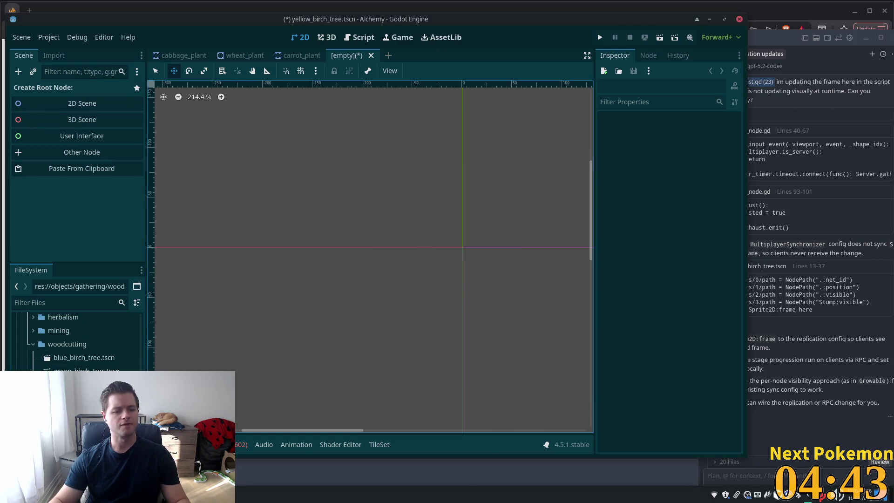
{"action": "key", "text": "ctrl+z"}
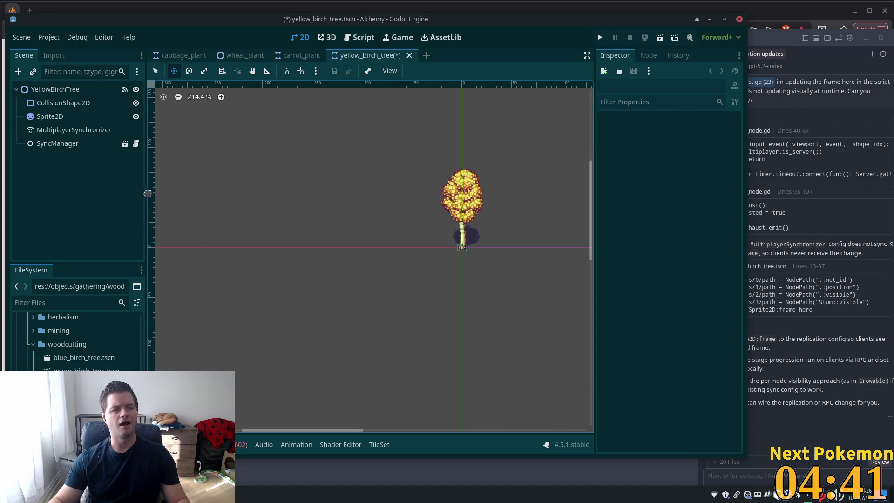
Delete the yellow_birch_tree.gd script file from the FileSystem.
{"action": "right_click", "coordinate": [70, 357]}
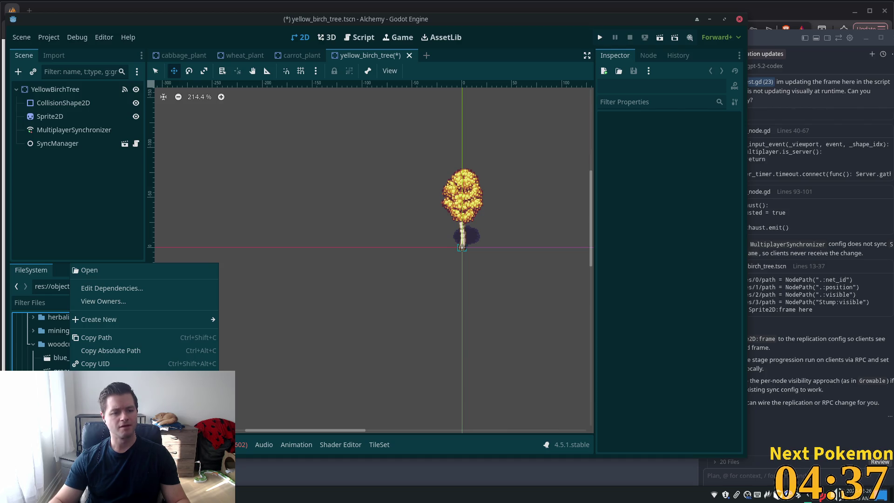
{"action": "left_click", "coordinate": [98, 419]}
{"action": "left_click", "coordinate": [515, 332]}
Attach res://types/growable.gd to the YellowBirchTree root node.
{"action": "left_click", "coordinate": [77, 89]}
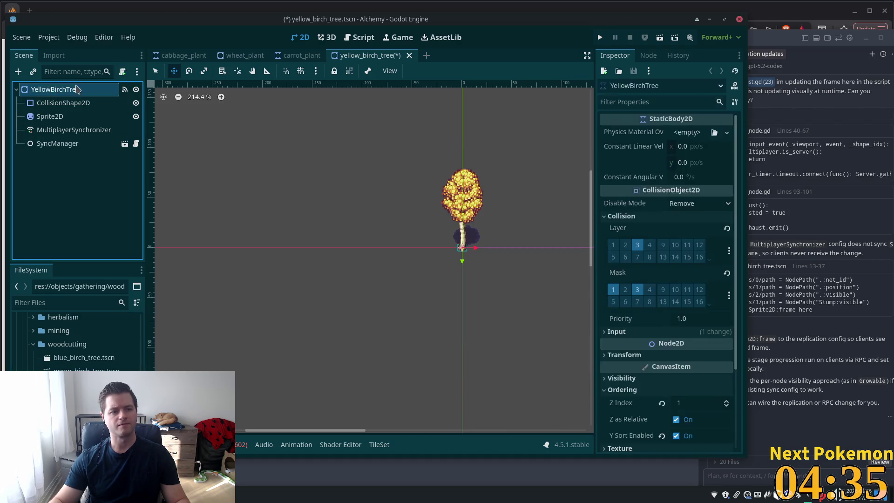
{"action": "left_click", "coordinate": [122, 72]}
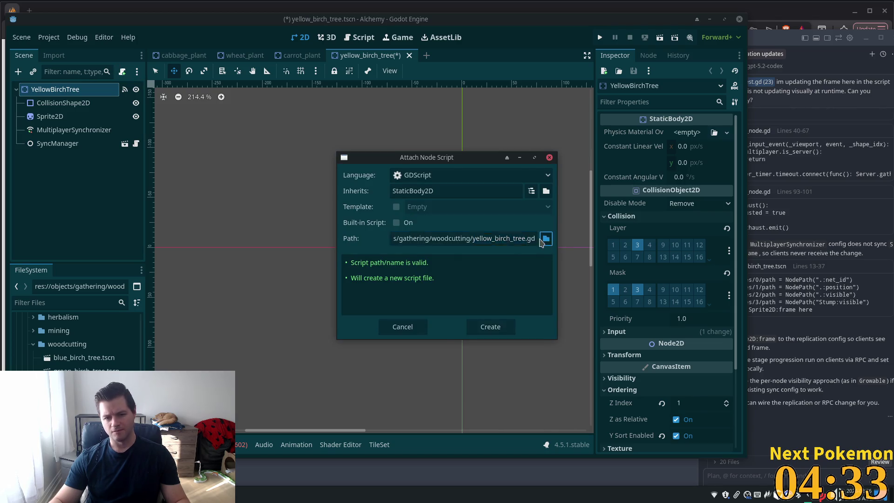
{"action": "left_click", "coordinate": [545, 238]}
{"action": "left_click", "coordinate": [236, 100]}
{"action": "left_click", "coordinate": [236, 100]}
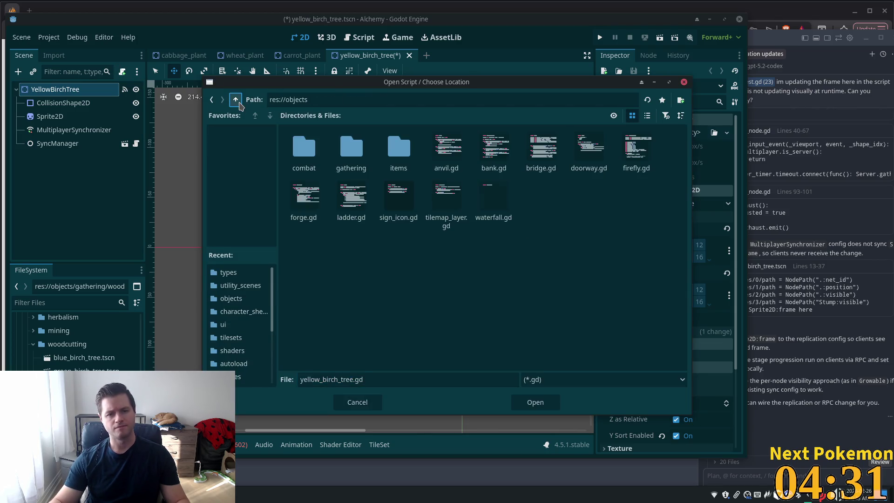
{"action": "left_click", "coordinate": [235, 100]}
{"action": "double_click", "coordinate": [348, 205]}
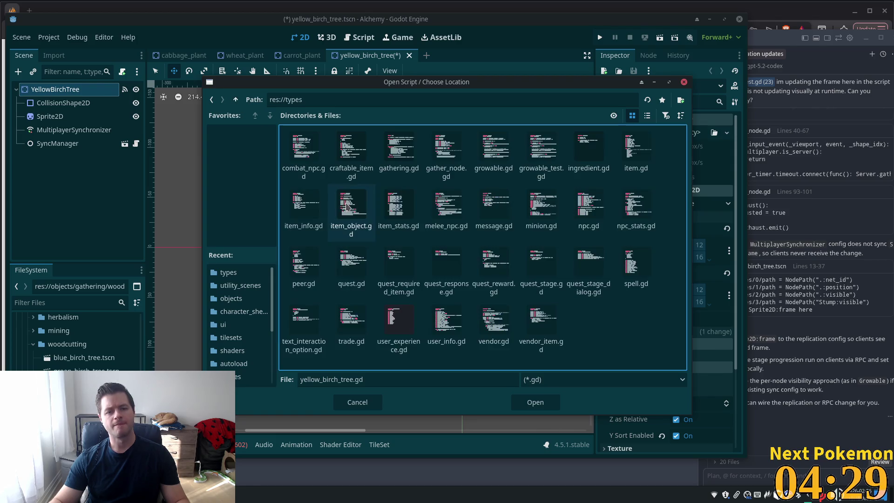
{"action": "double_click", "coordinate": [496, 151]}
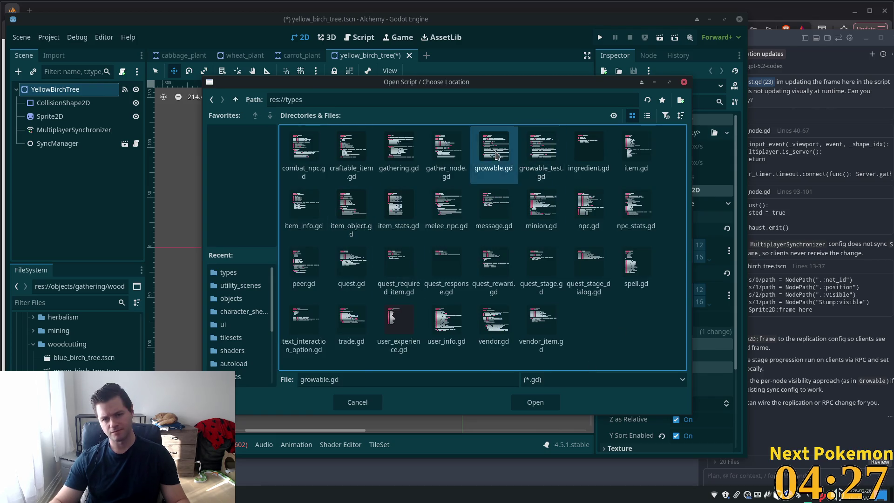
{"action": "left_click", "coordinate": [491, 327]}
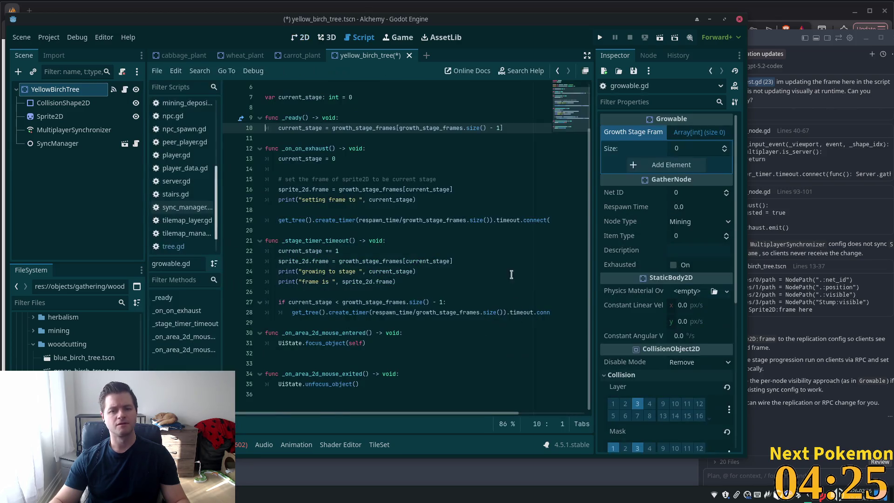
Give Growth Stage Frames five entries: 17, 12, 13, 14, 15.
{"action": "left_click", "coordinate": [692, 165]}
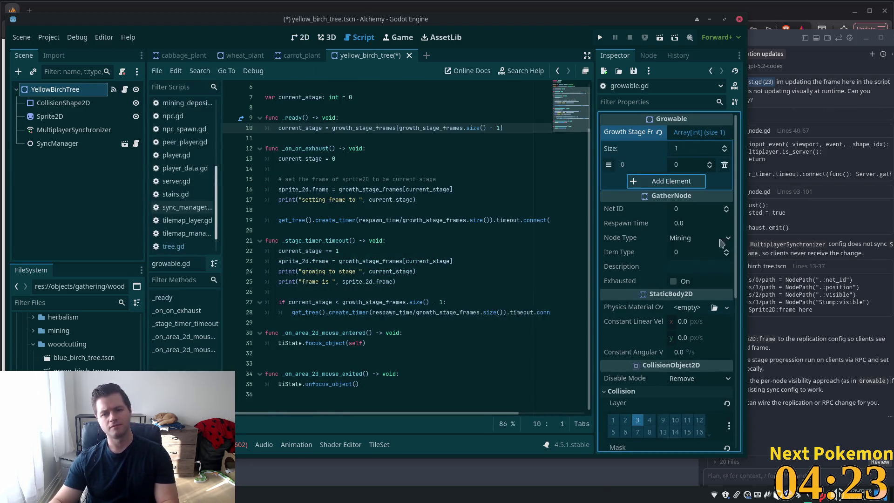
{"action": "key", "text": "Return"}
{"action": "key", "text": "Return"}
{"action": "key", "text": "Return"}
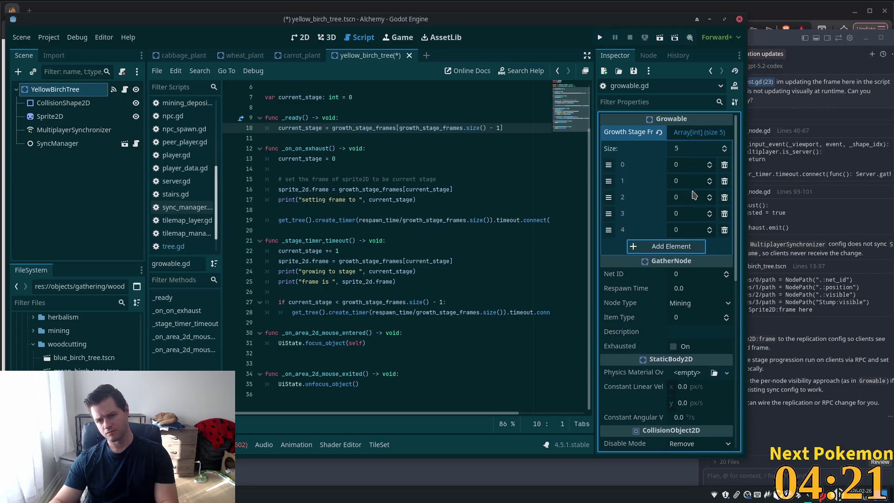
{"action": "left_click", "coordinate": [683, 228]}
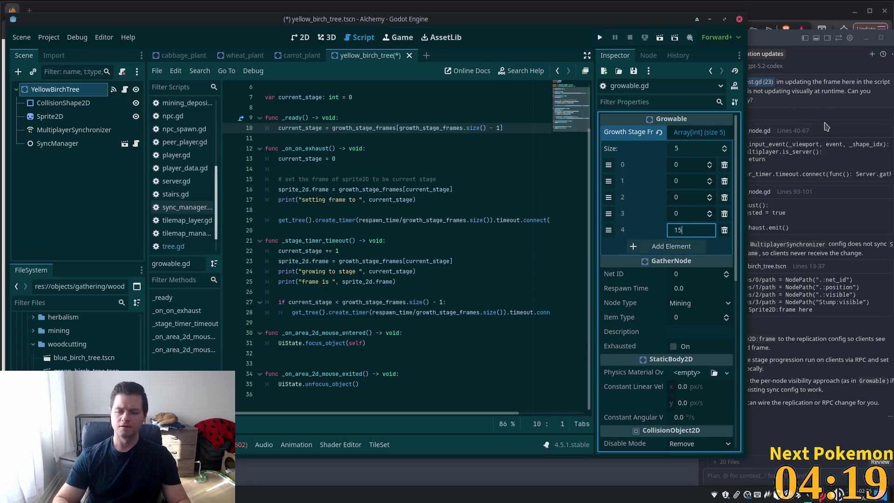
{"action": "key", "text": "Return"}
{"action": "left_click", "coordinate": [698, 212]}
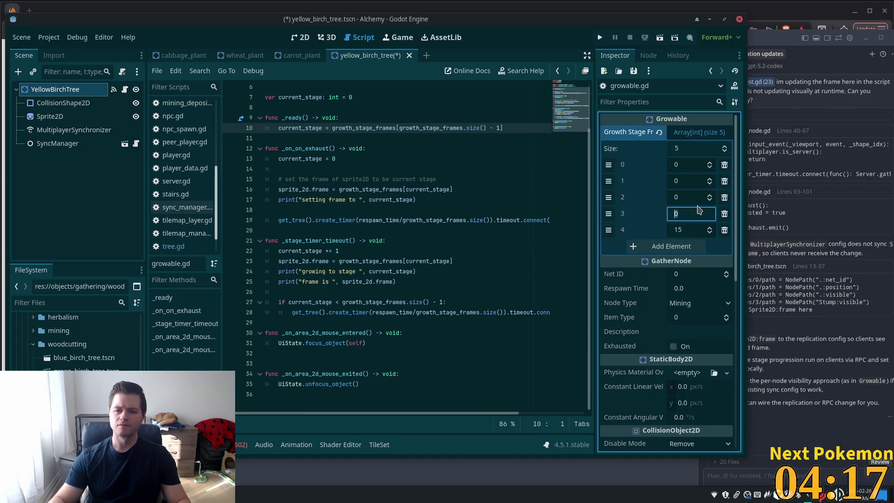
{"action": "type", "text": "14"}
{"action": "left_click", "coordinate": [694, 197]}
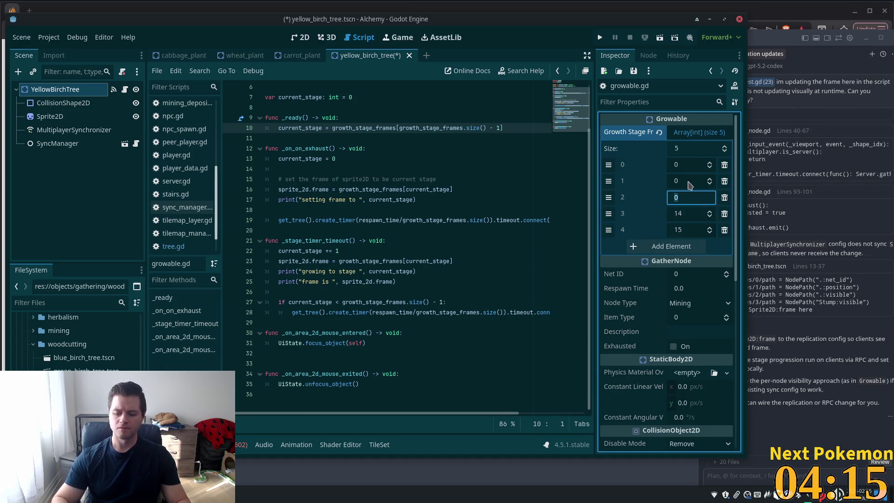
{"action": "type", "text": "13"}
{"action": "left_click", "coordinate": [690, 186]}
{"action": "type", "text": "12"}
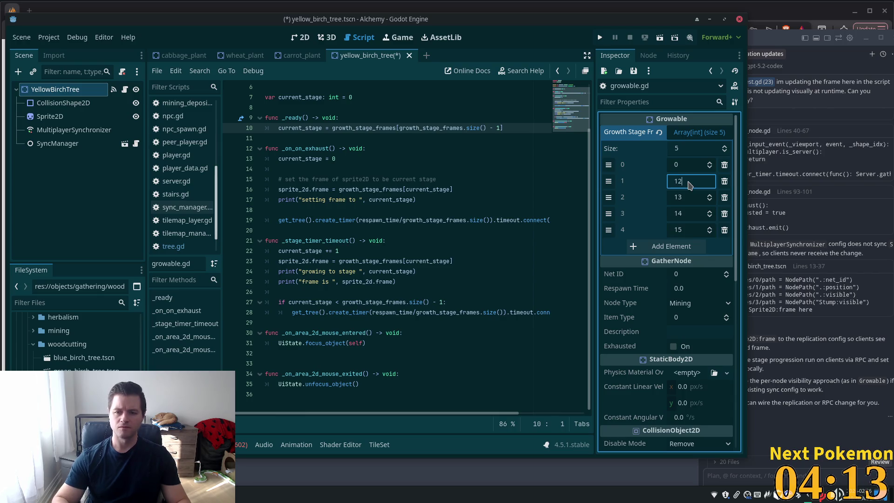
{"action": "left_click", "coordinate": [687, 167]}
{"action": "type", "text": "17"}
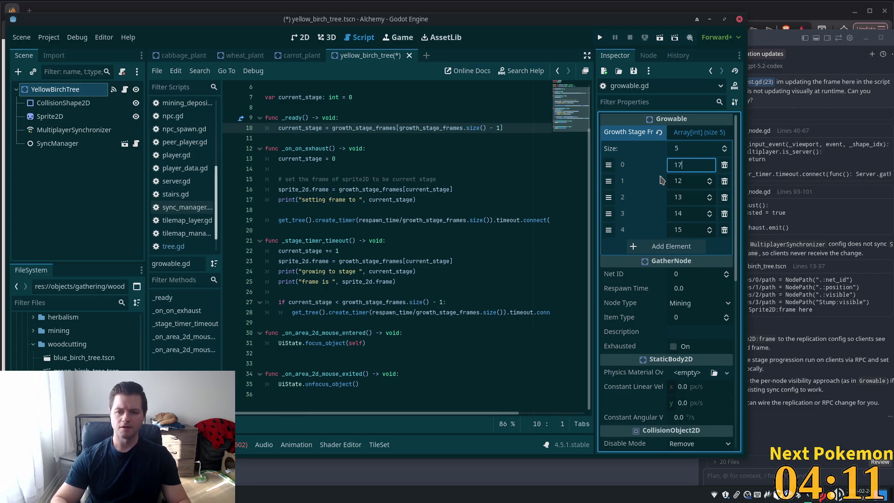
{"action": "left_click", "coordinate": [692, 317]}
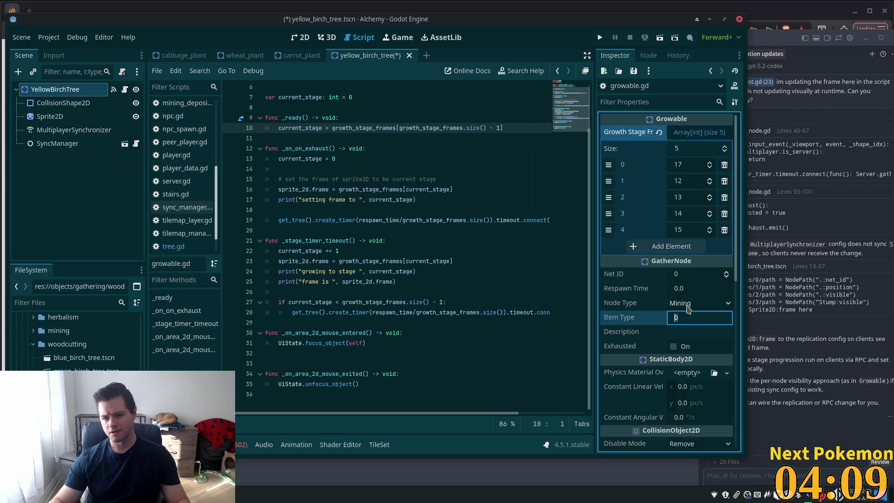
Set the yellow birch tree's gather Node Type to Woodcutting.
{"action": "left_click", "coordinate": [688, 305]}
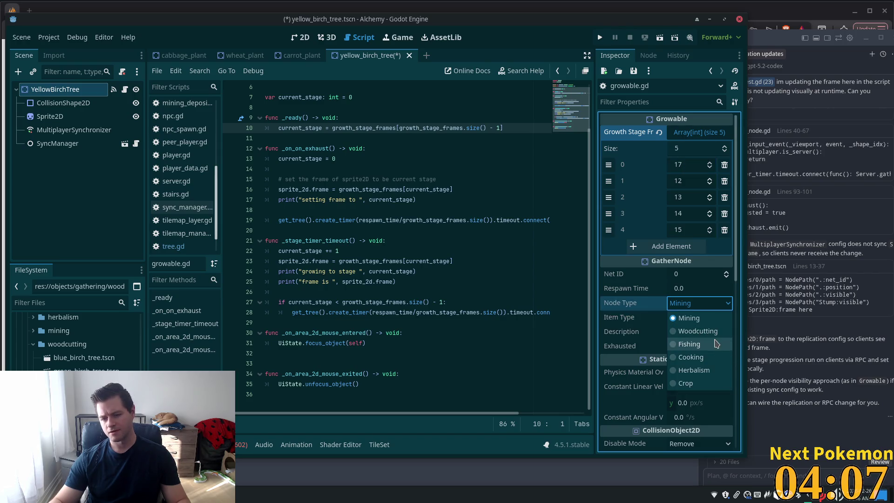
{"action": "left_click", "coordinate": [710, 331]}
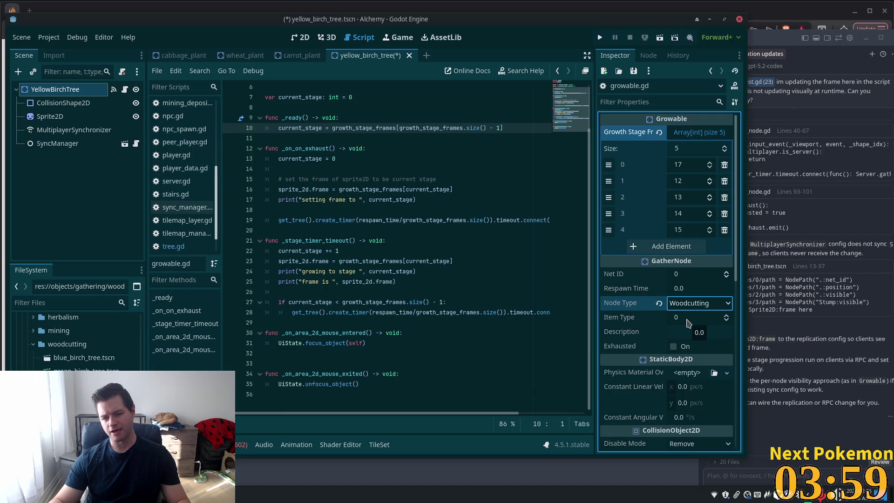
{"action": "left_click", "coordinate": [427, 56]}
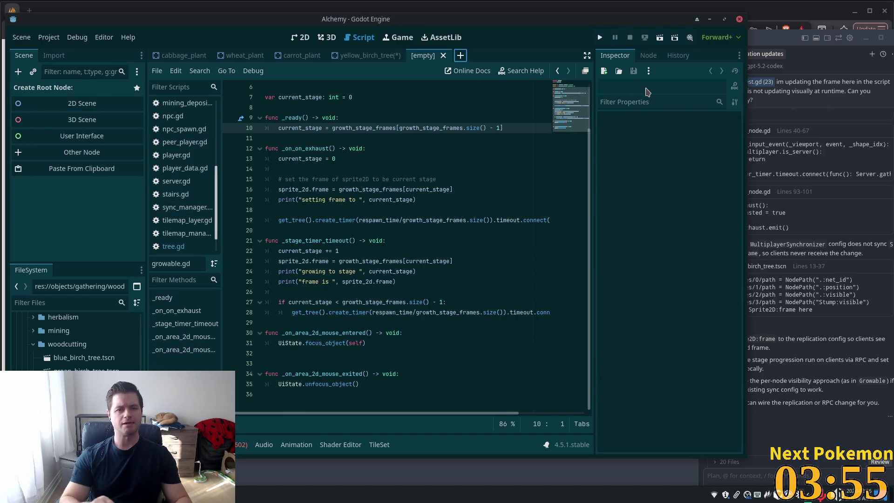
Open blue_birch_tree.tscn and set its root Node Type to Woodcutting.
{"action": "key", "text": "alt+shift+o"}
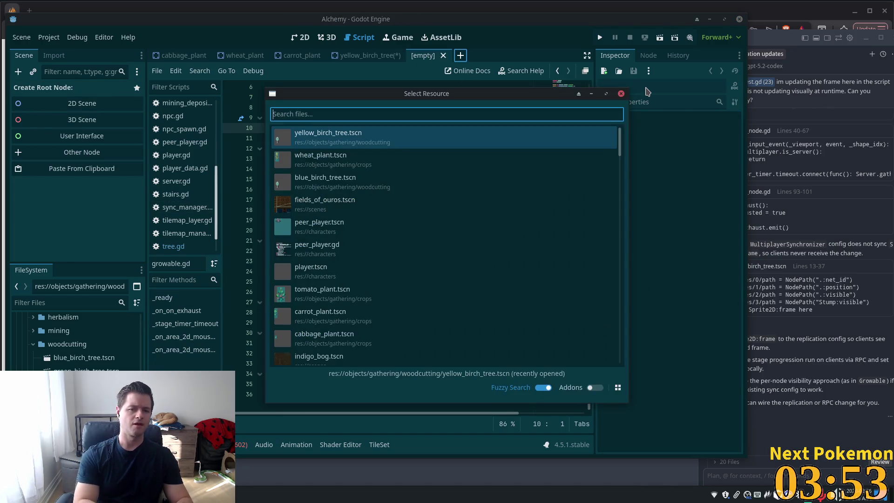
{"action": "left_click", "coordinate": [317, 179]}
{"action": "left_click", "coordinate": [67, 90]}
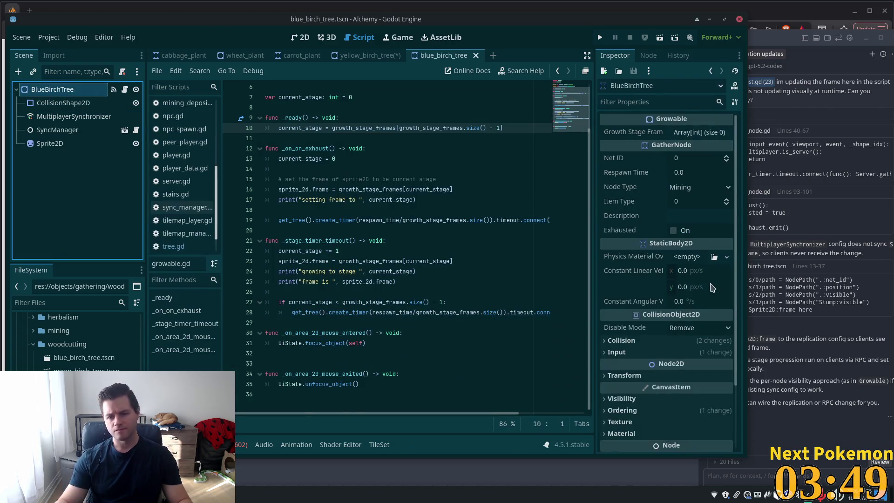
{"action": "left_click", "coordinate": [708, 188]}
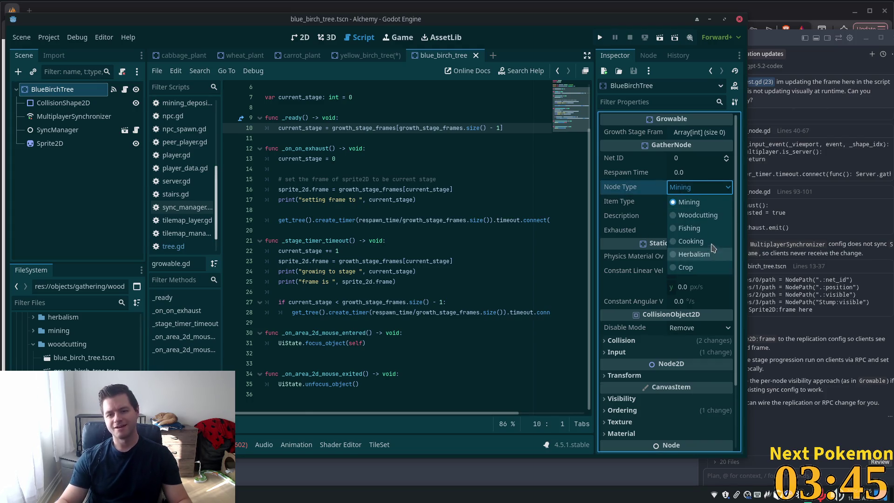
{"action": "left_click", "coordinate": [697, 217]}
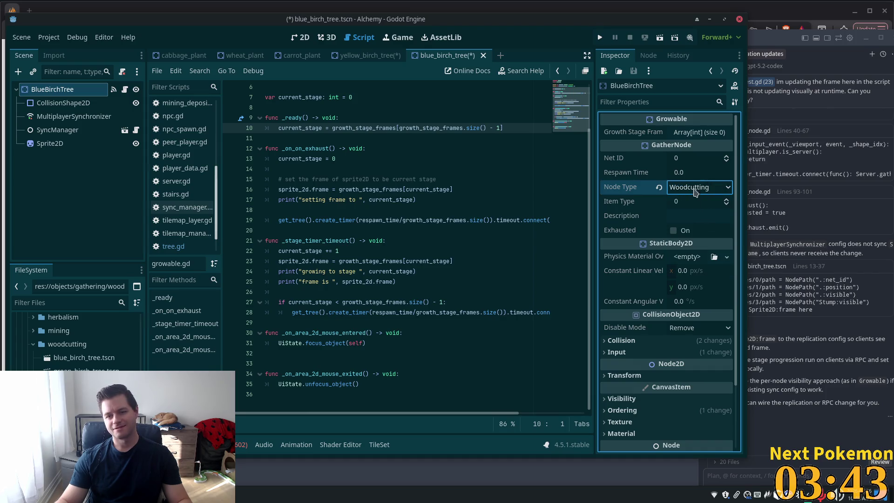
Set respawn time to 10 and description to 'Birch Tree', then save the scene.
{"action": "left_click", "coordinate": [692, 173]}
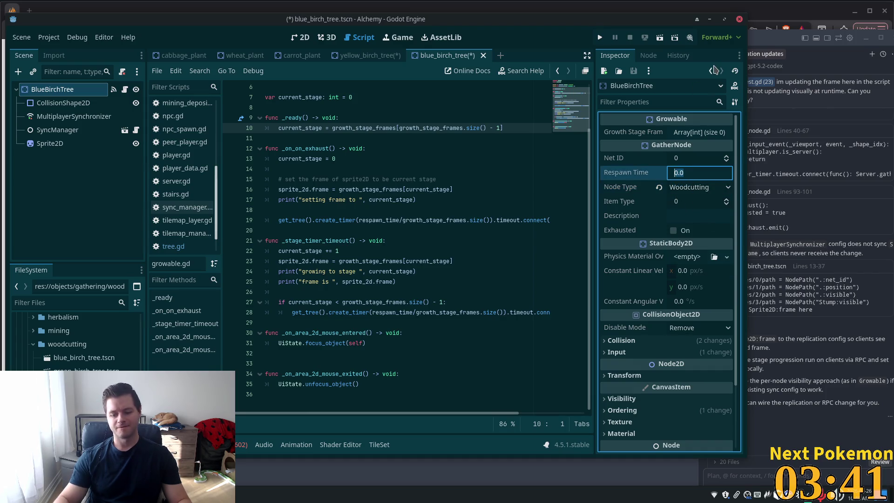
{"action": "type", "text": "10"}
{"action": "left_click", "coordinate": [682, 230]}
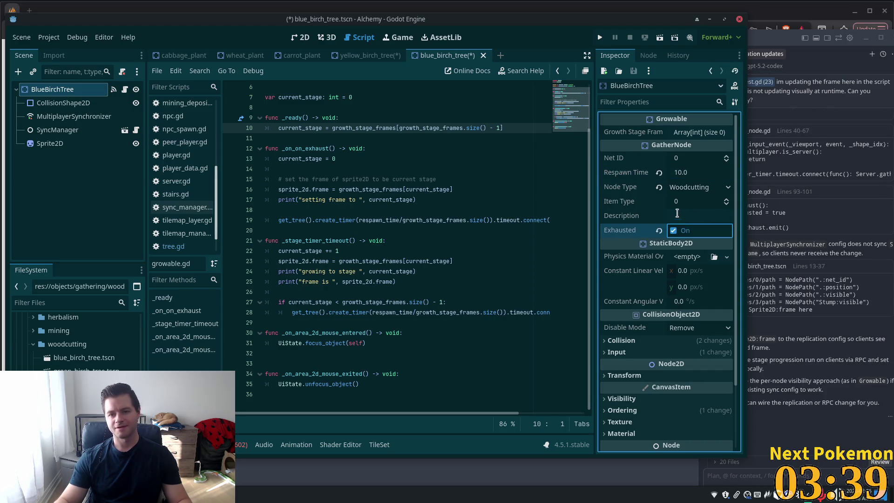
{"action": "left_click", "coordinate": [682, 215]}
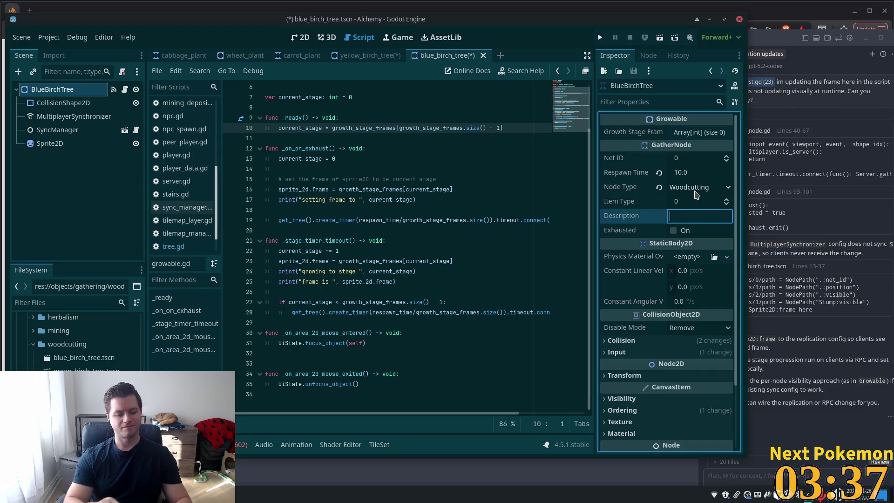
{"action": "type", "text": "Birch "}
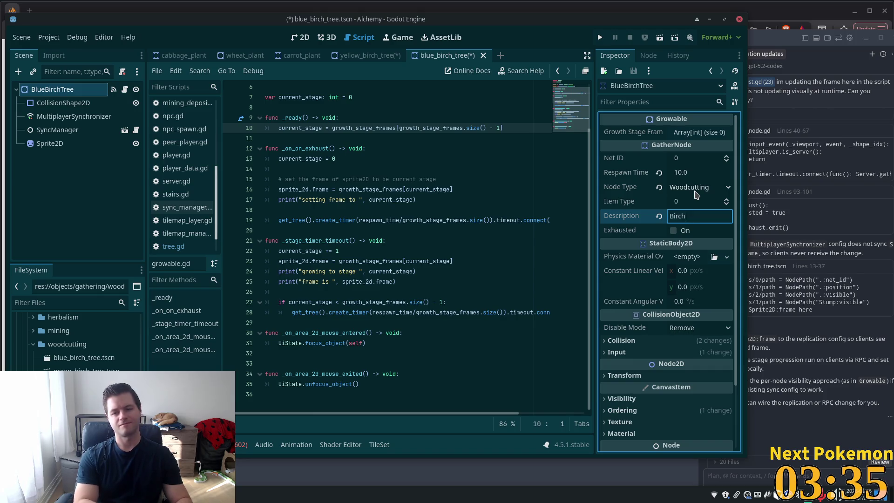
{"action": "type", "text": "Tree"}
{"action": "key", "text": "Tab"}
{"action": "key", "text": "ctrl+s"}
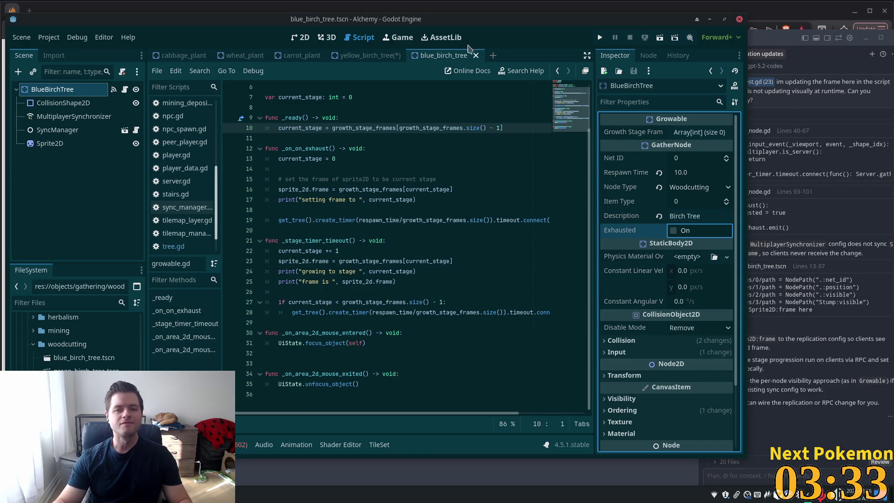
{"action": "key", "text": "shift+alt+o"}
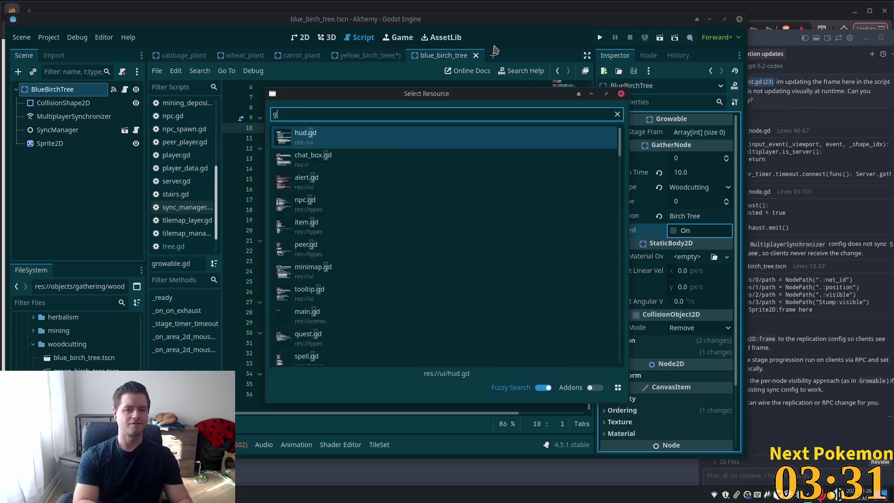
Open green_birch_tree.tscn to check its root's item type value.
{"action": "type", "text": "green_b"}
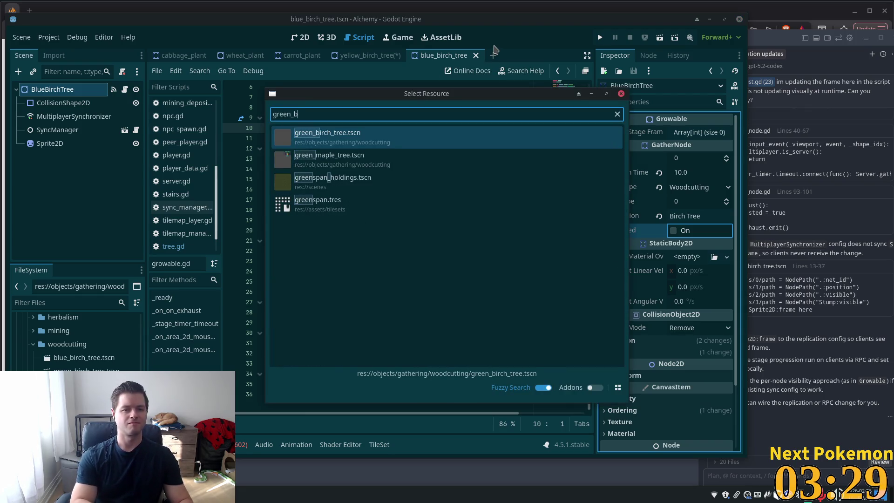
{"action": "key", "text": "Return"}
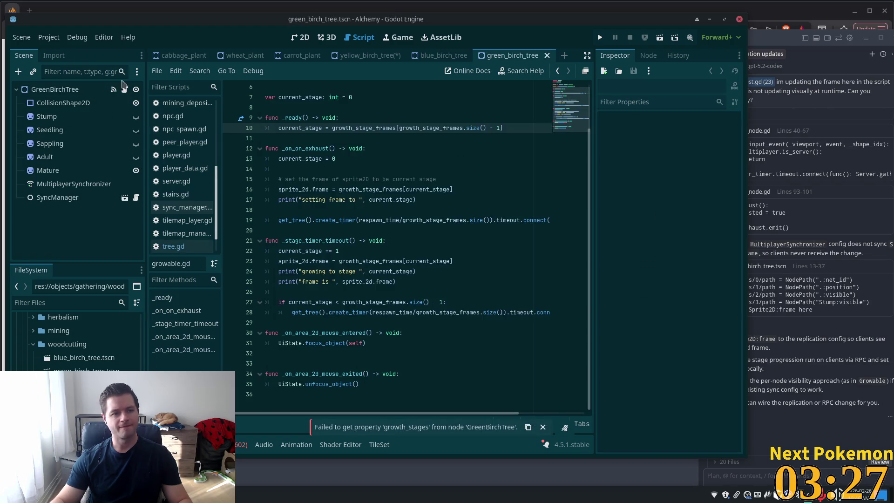
{"action": "left_click", "coordinate": [98, 89]}
{"action": "left_click", "coordinate": [691, 200]}
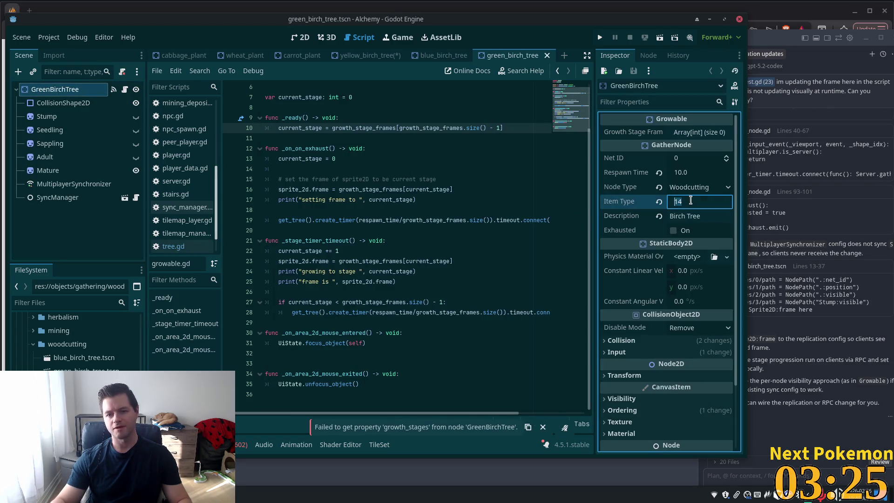
{"action": "left_click", "coordinate": [368, 55]}
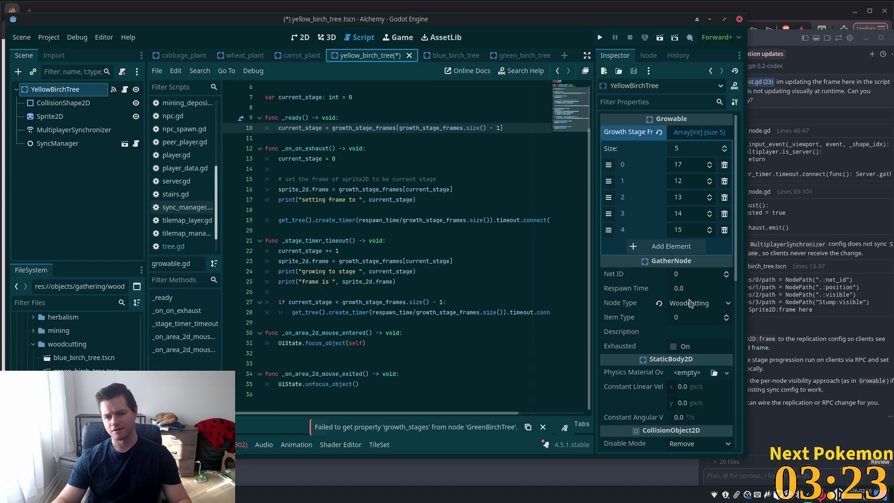
Give the yellow birch tree item type 14 and description 'Birch Tree', then save.
{"action": "left_click", "coordinate": [692, 317]}
{"action": "type", "text": "14"}
{"action": "key", "text": "Tab"}
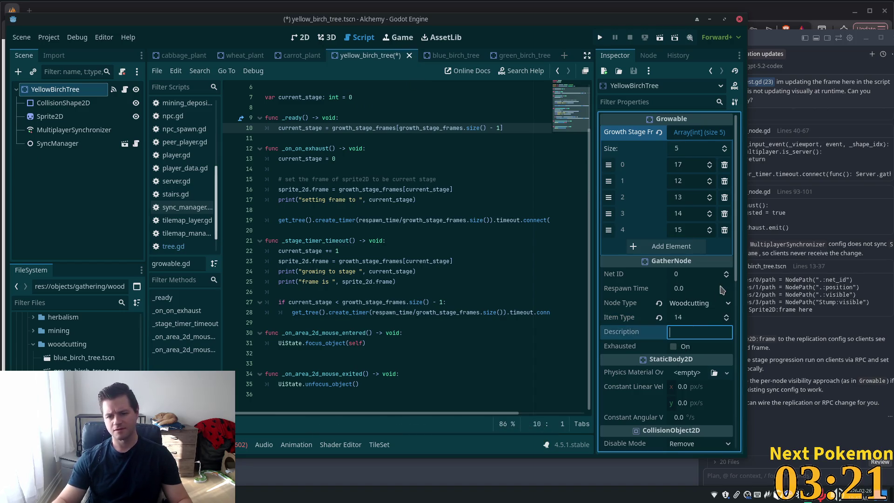
{"action": "type", "text": "Birch Tr"}
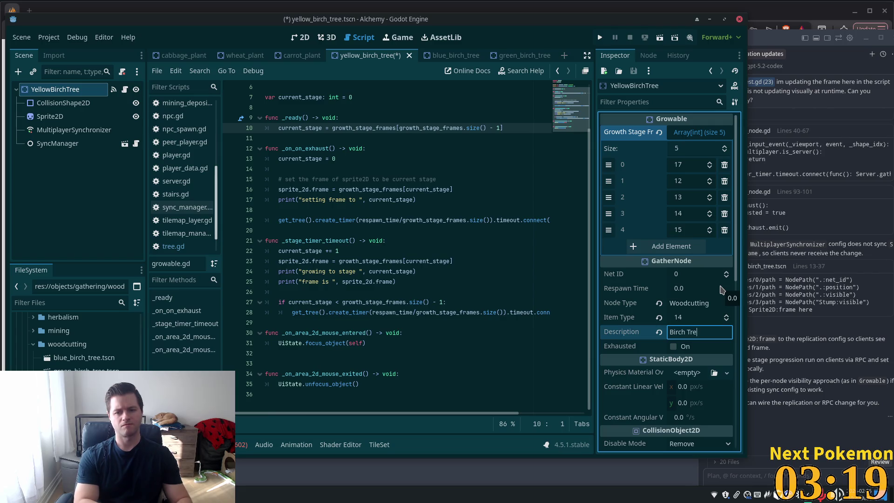
{"action": "type", "text": "e"}
{"action": "key", "text": "Tab"}
{"action": "key", "text": "ctrl+s"}
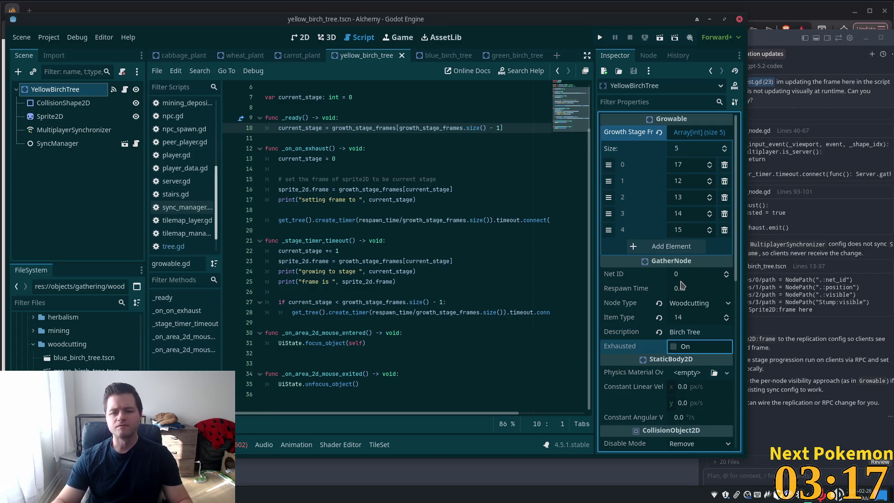
Set the yellow birch tree's respawn time to 10.
{"action": "left_click", "coordinate": [692, 289]}
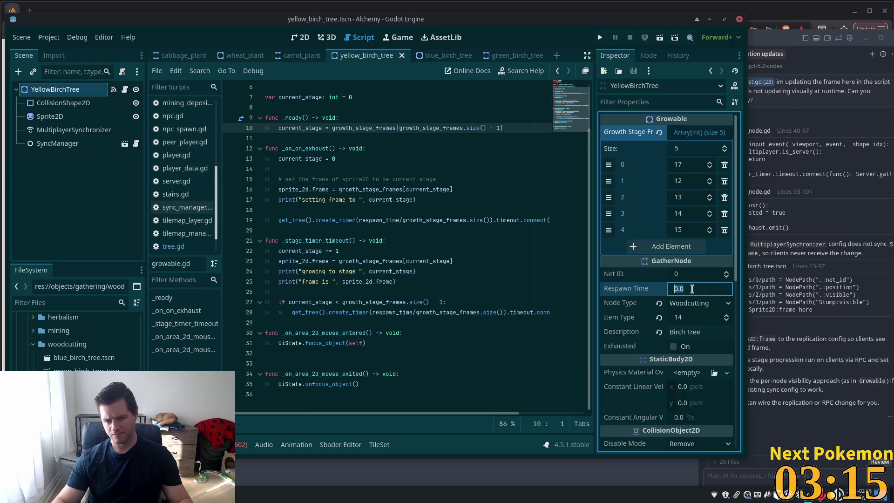
{"action": "type", "text": "10"}
{"action": "key", "text": "Return"}
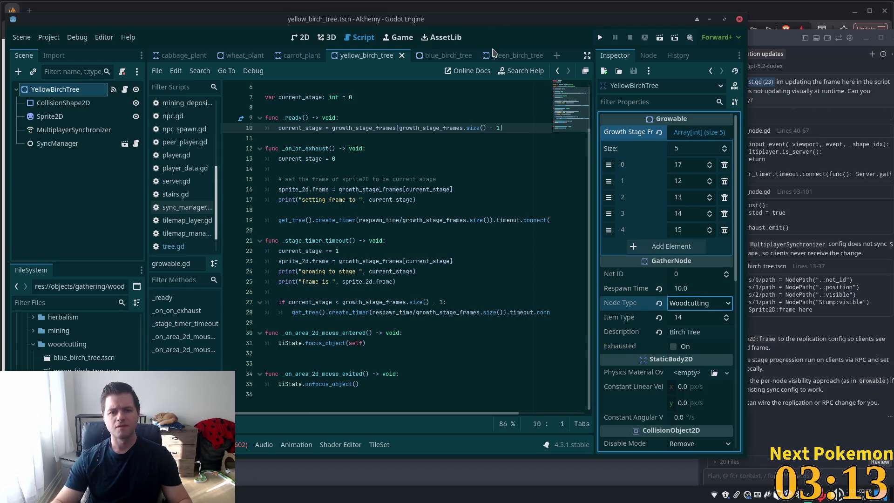
{"action": "left_click", "coordinate": [431, 56]}
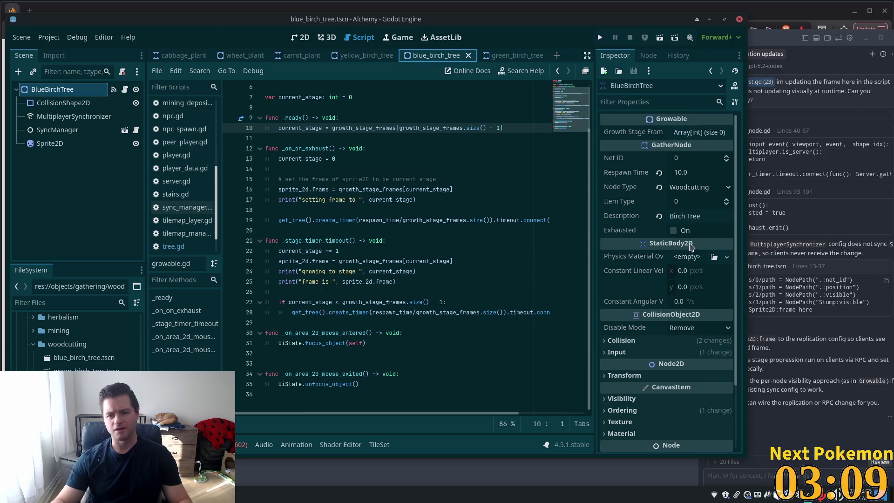
Confirm blue birch item type 14 and inspect its Sprite2D frames and MultiplayerSynchronizer replication.
{"action": "left_click", "coordinate": [687, 203]}
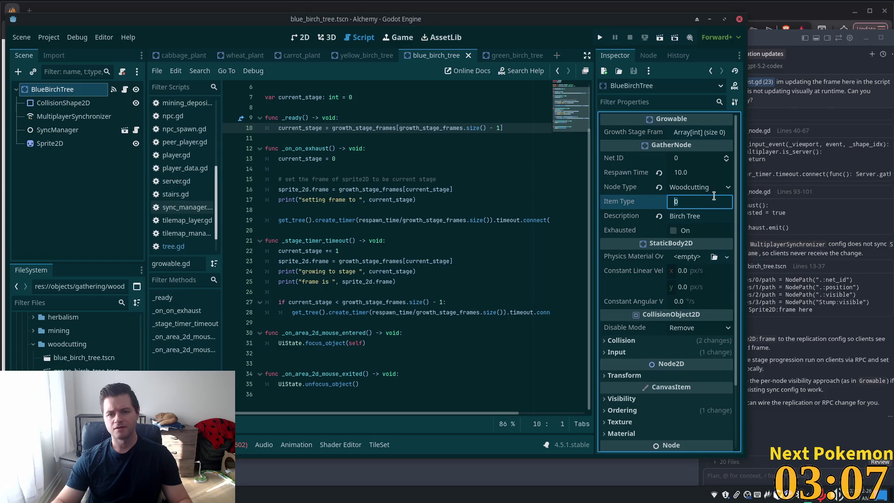
{"action": "type", "text": "14"}
{"action": "key", "text": "Tab"}
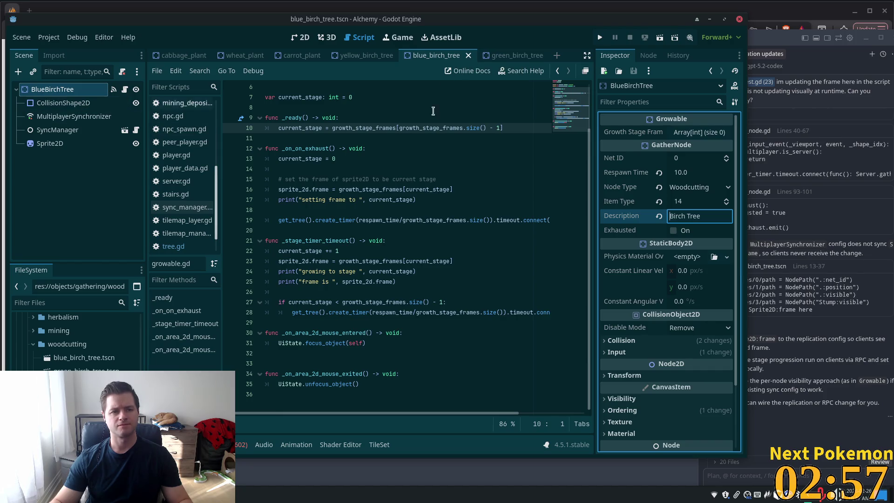
{"action": "left_click", "coordinate": [41, 117]}
{"action": "left_click", "coordinate": [52, 89]}
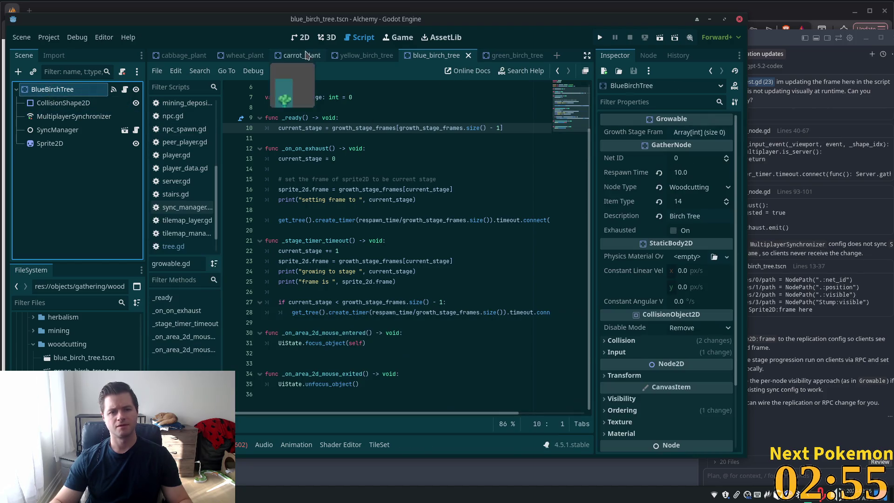
{"action": "left_click", "coordinate": [300, 37]}
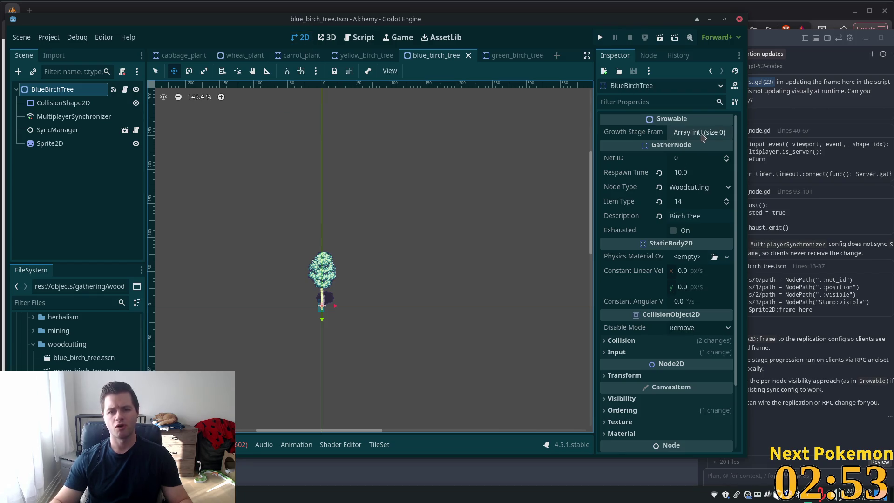
{"action": "left_click", "coordinate": [57, 144]}
{"action": "left_click", "coordinate": [59, 118]}
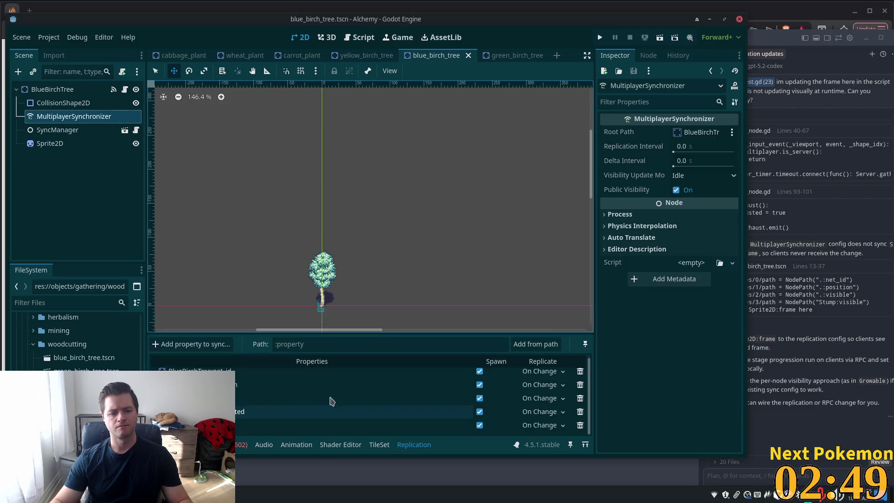
{"action": "left_click", "coordinate": [45, 144]}
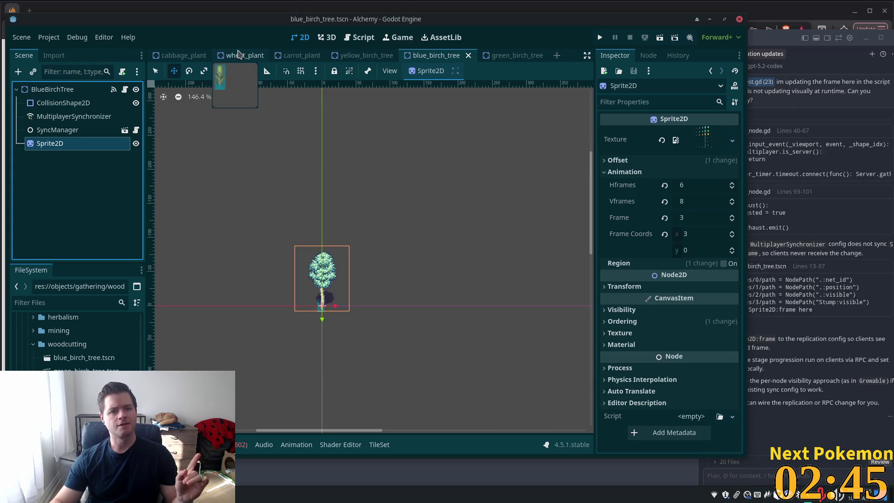
{"action": "left_click", "coordinate": [241, 55]}
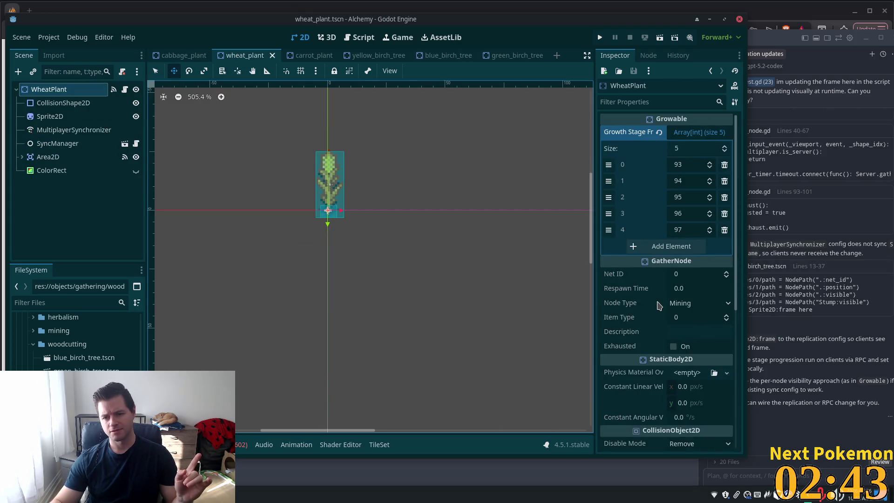
Change the wheat plant's gather Node Type from Mining to Crop.
{"action": "left_click", "coordinate": [689, 305]}
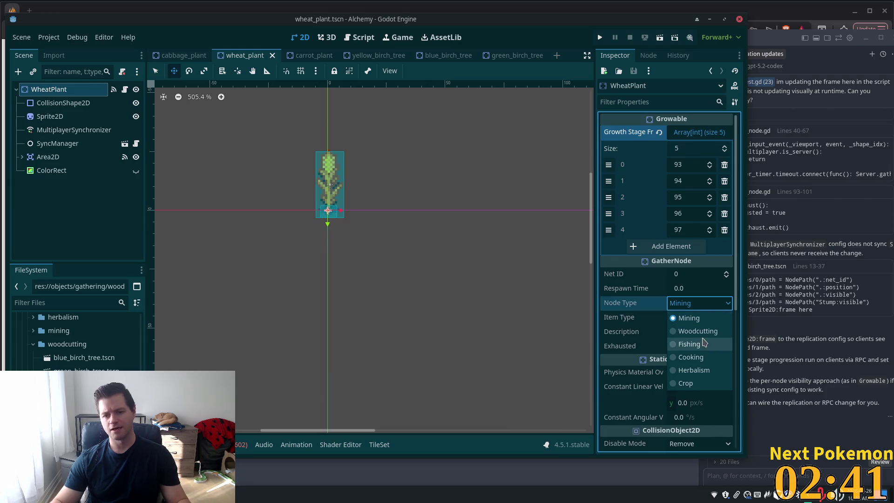
{"action": "left_click", "coordinate": [700, 382]}
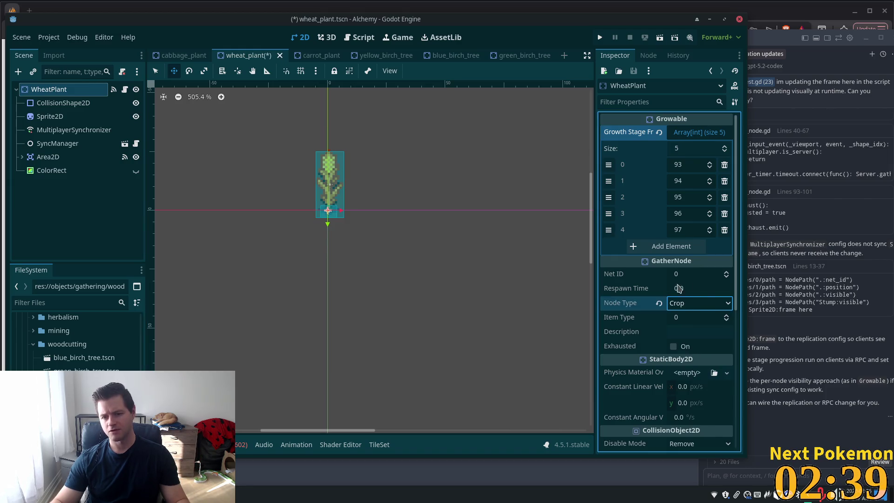
{"action": "left_click", "coordinate": [682, 322]}
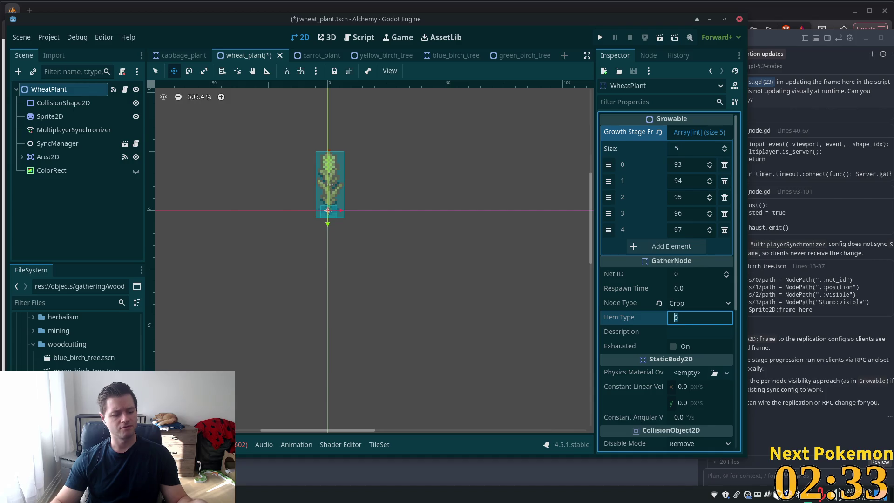
{"action": "key", "text": "alt+Tab"}
{"action": "key", "text": "ctrl+p"}
Open items.txt and search for 'wheat' to find its item id, 98.
{"action": "type", "text": "it"}
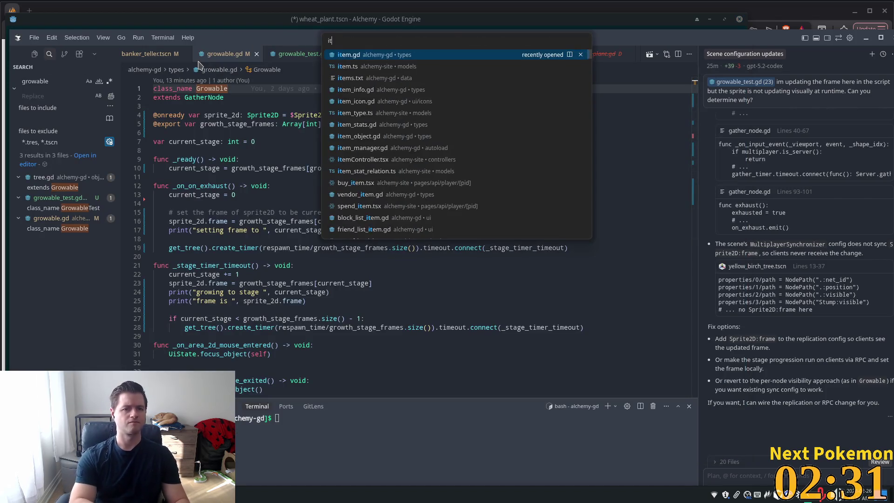
{"action": "type", "text": "ems"}
{"action": "key", "text": "Return"}
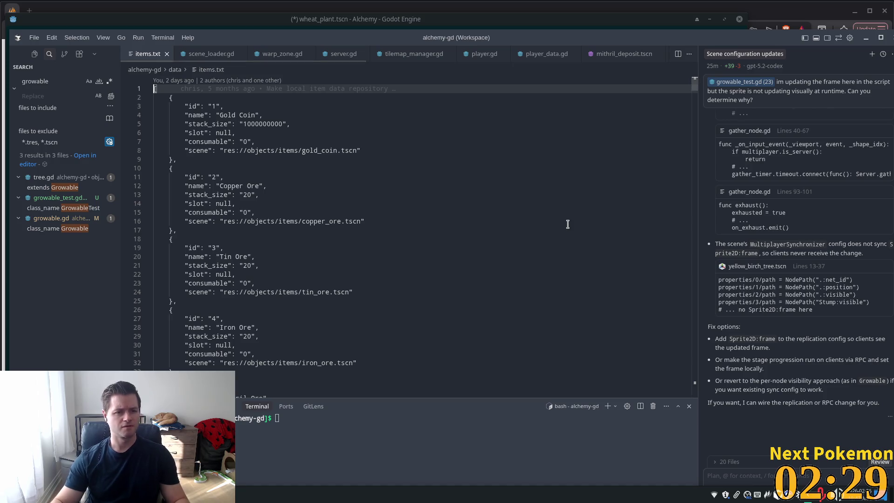
{"action": "key", "text": "ctrl+f"}
{"action": "type", "text": "whea"}
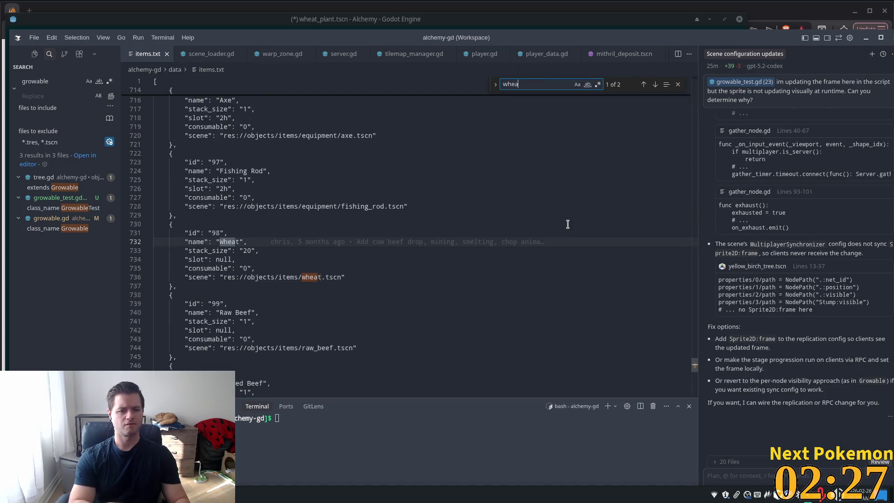
{"action": "type", "text": "t"}
{"action": "key", "text": "alt+Tab"}
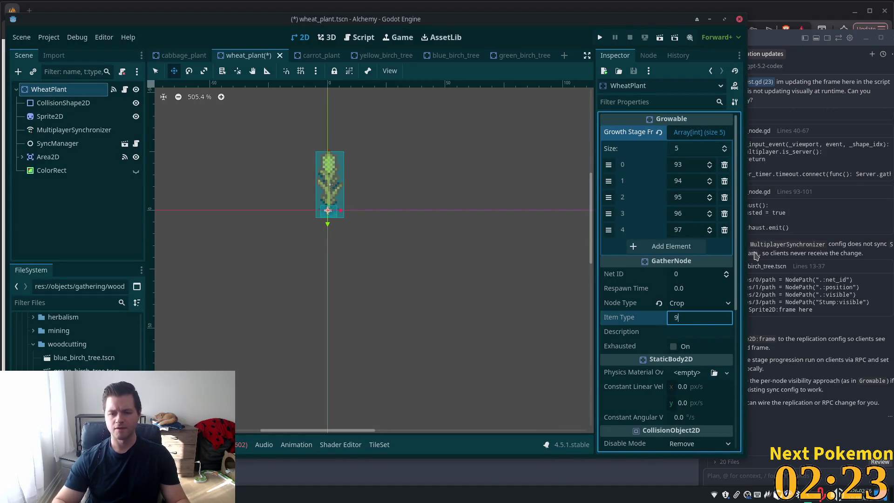
Give the wheat plant item type 98 and description 'Wheat', and save.
{"action": "key", "text": "Tab"}
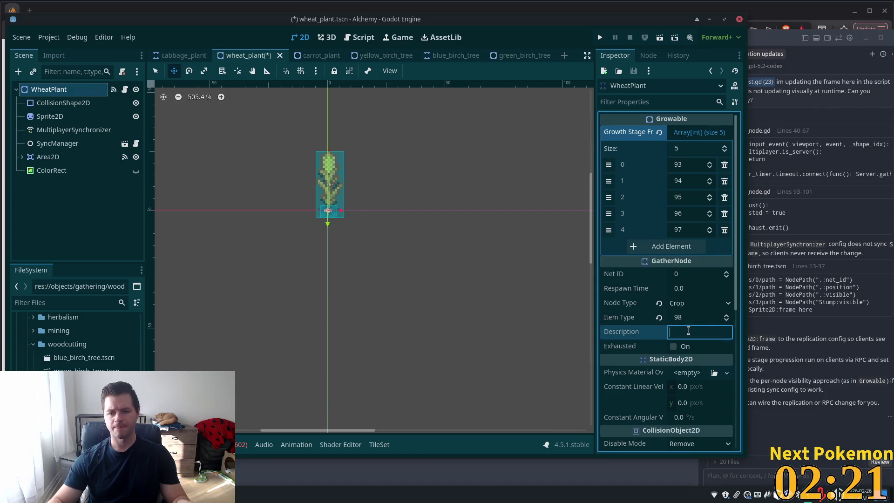
{"action": "type", "text": "Wheat"}
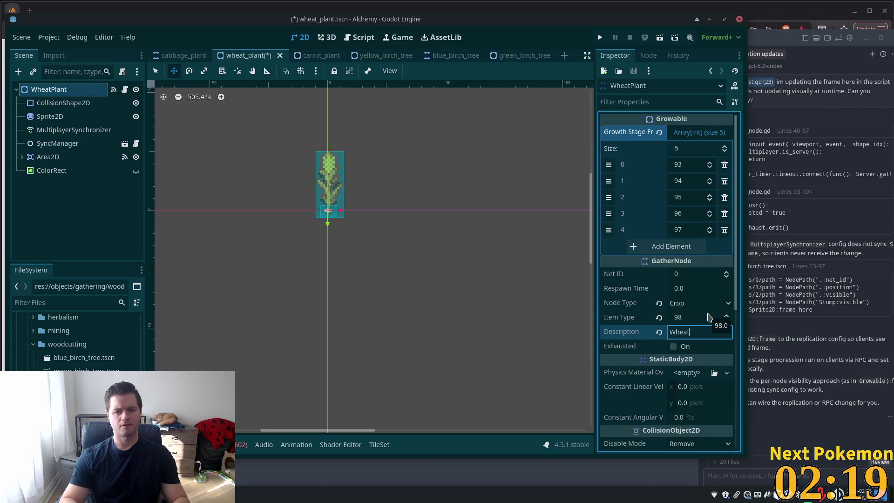
{"action": "left_click", "coordinate": [680, 289]}
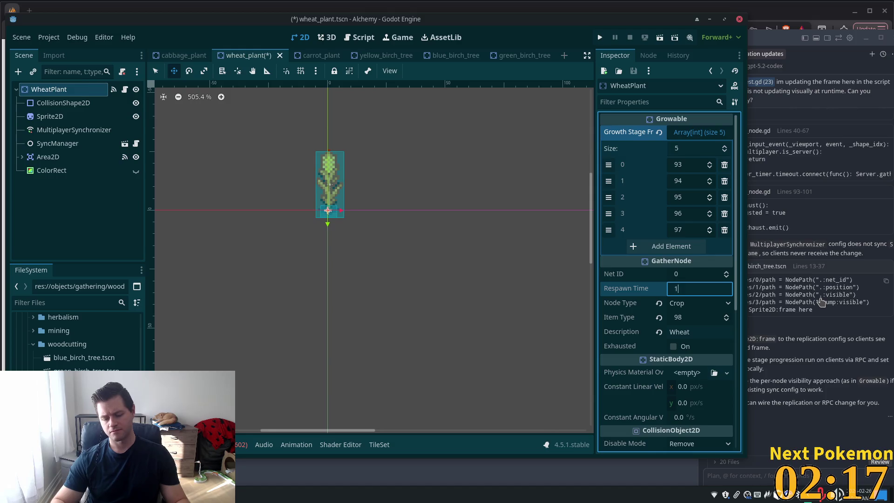
{"action": "type", "text": "0"}
{"action": "key", "text": "Tab"}
{"action": "key", "text": "ctrl+s"}
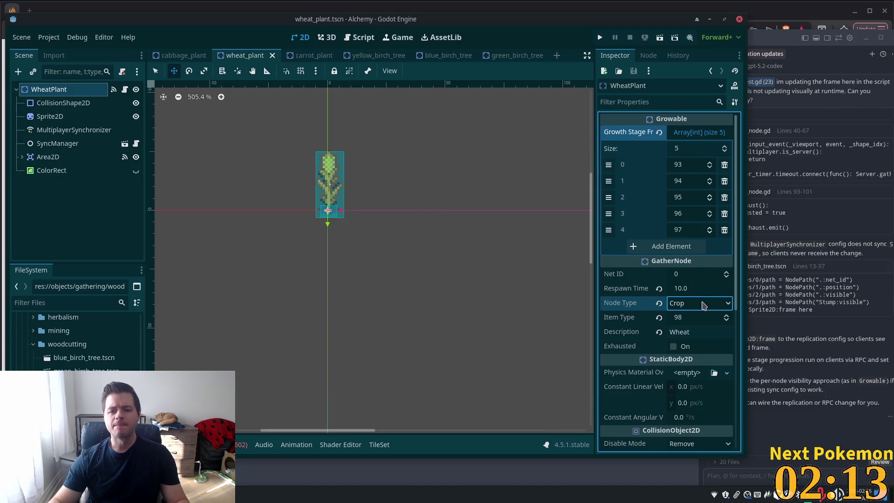
Change the wheat plant's respawn time to 20.
{"action": "left_click", "coordinate": [694, 287]}
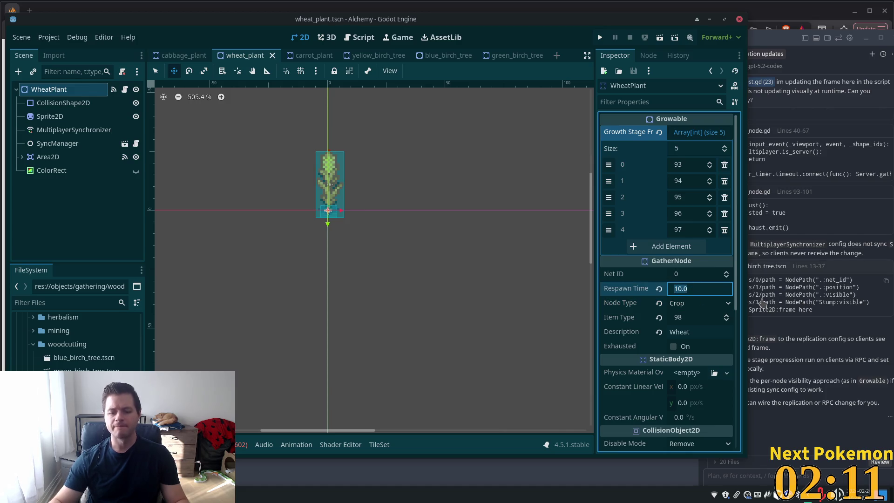
{"action": "type", "text": "20"}
{"action": "key", "text": "Tab"}
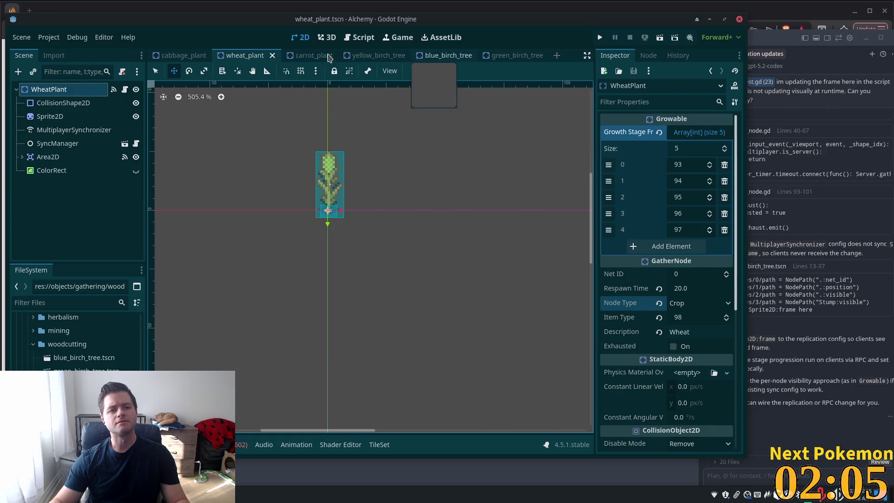
Look over the cabbage and carrot plant scenes for comparison.
{"action": "left_click", "coordinate": [166, 56]}
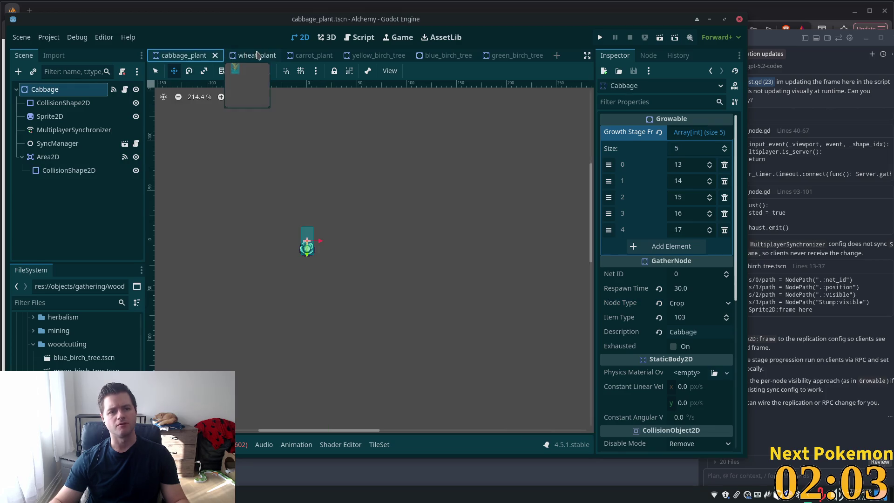
{"action": "left_click", "coordinate": [317, 56]}
{"action": "left_click", "coordinate": [93, 89]}
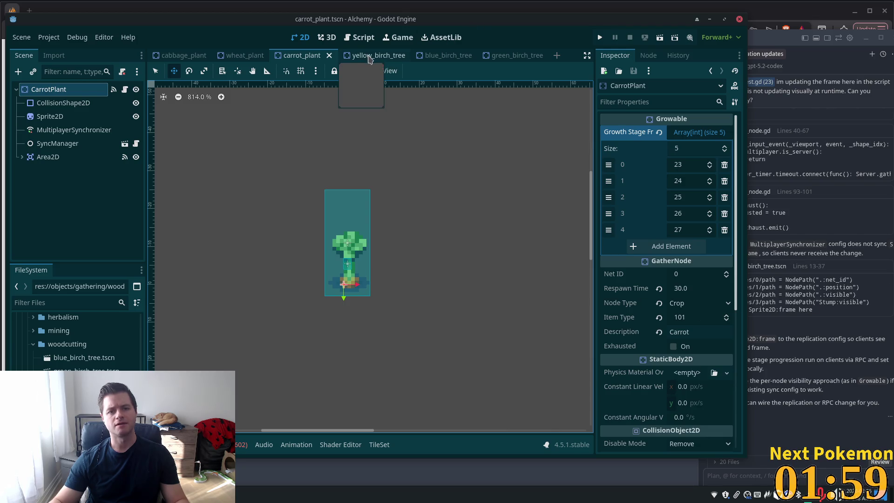
{"action": "left_click", "coordinate": [246, 56]}
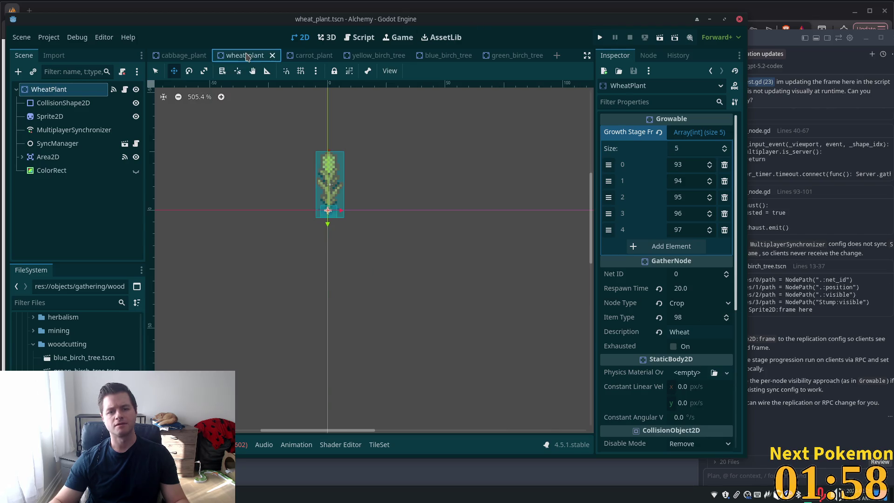
{"action": "left_click", "coordinate": [455, 56]}
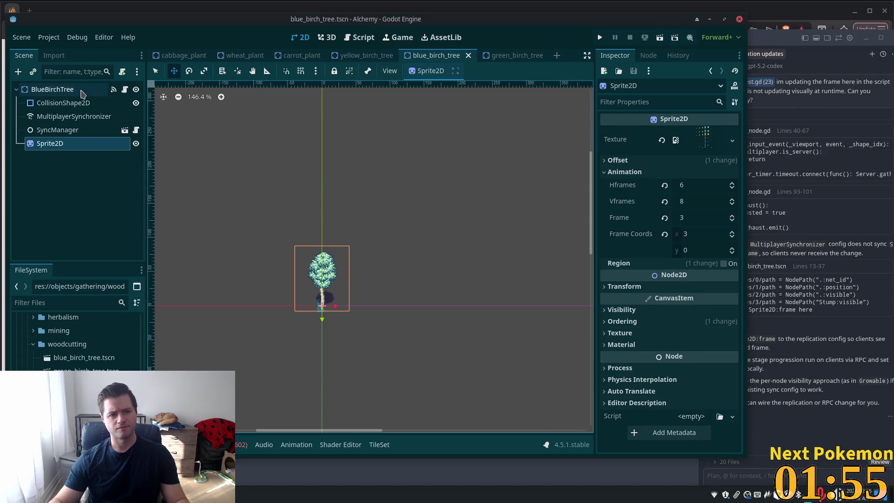
Set Respawn Time to 20 on both BlueBirchTree and YellowBirchTree roots.
{"action": "left_click", "coordinate": [52, 89]}
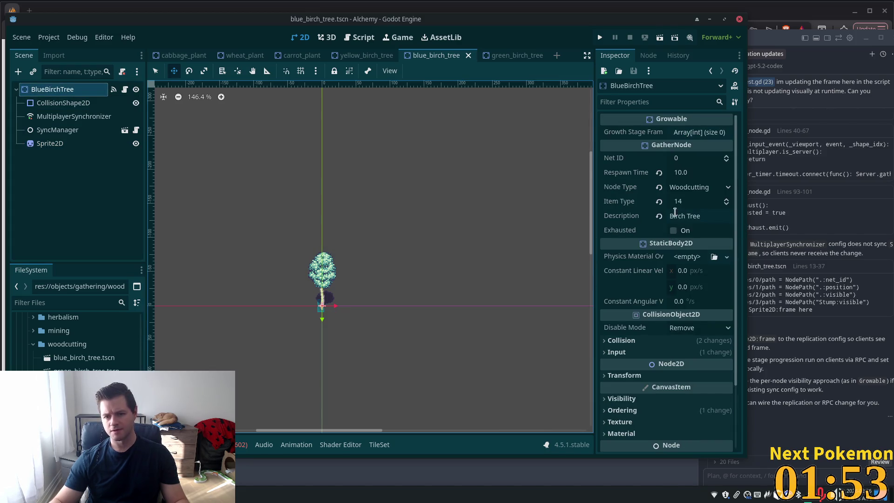
{"action": "left_click", "coordinate": [692, 173]}
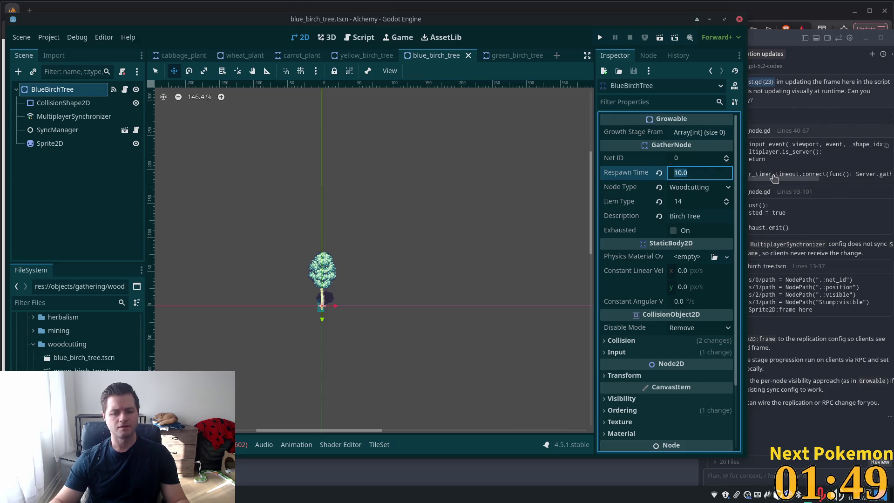
{"action": "type", "text": "20"}
{"action": "key", "text": "Tab"}
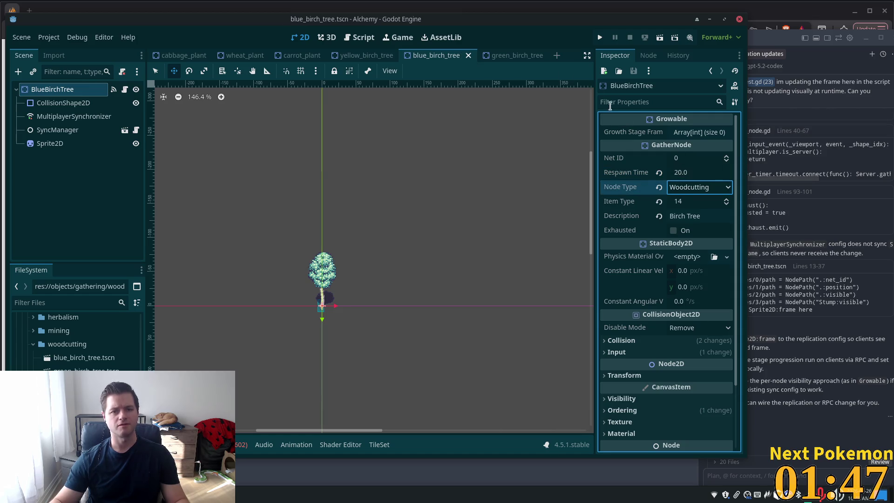
{"action": "left_click", "coordinate": [366, 55]}
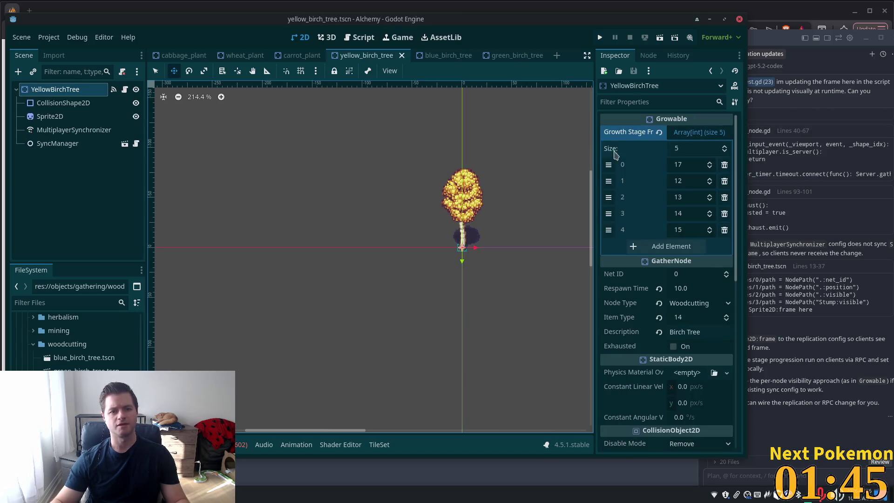
{"action": "left_click", "coordinate": [697, 288]}
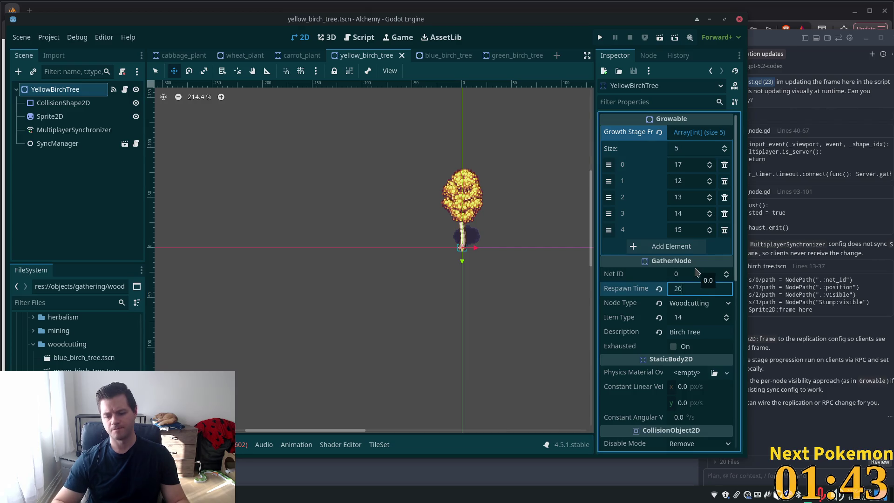
{"action": "key", "text": "Tab"}
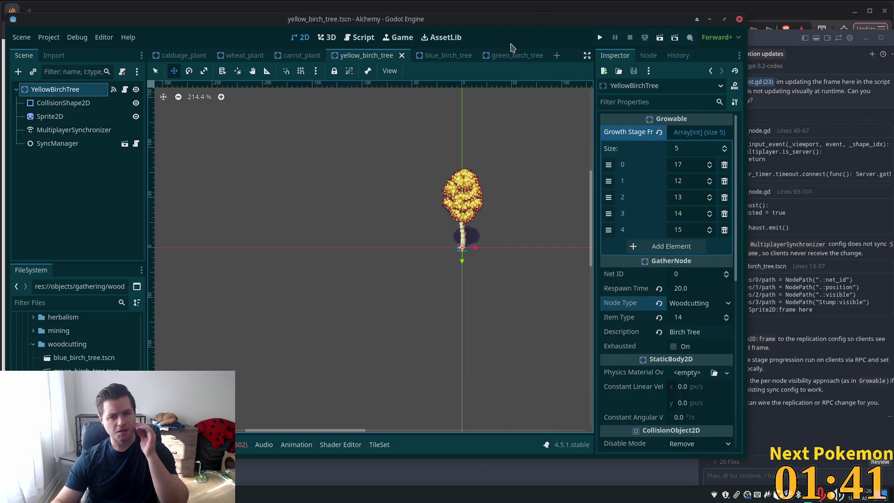
{"action": "left_click", "coordinate": [505, 57]}
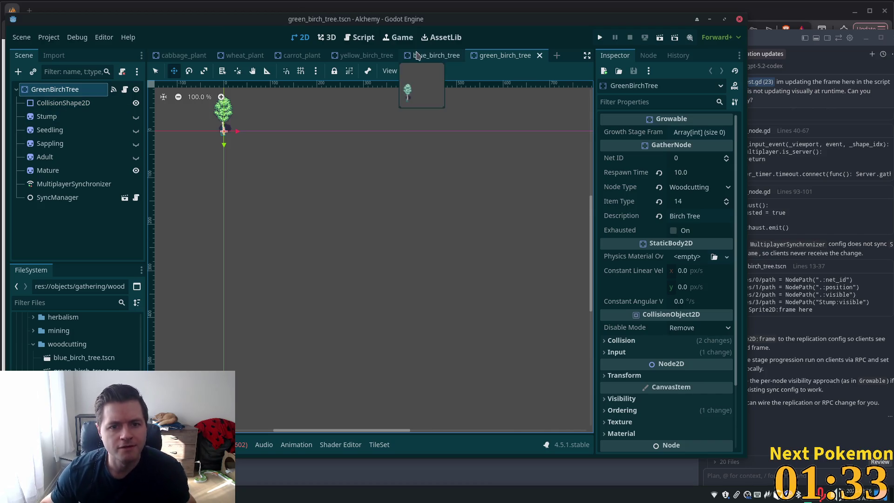
Check the blue birch tree's sync settings, and select the green birch tree's MultiplayerSynchronizer.
{"action": "left_click", "coordinate": [433, 55]}
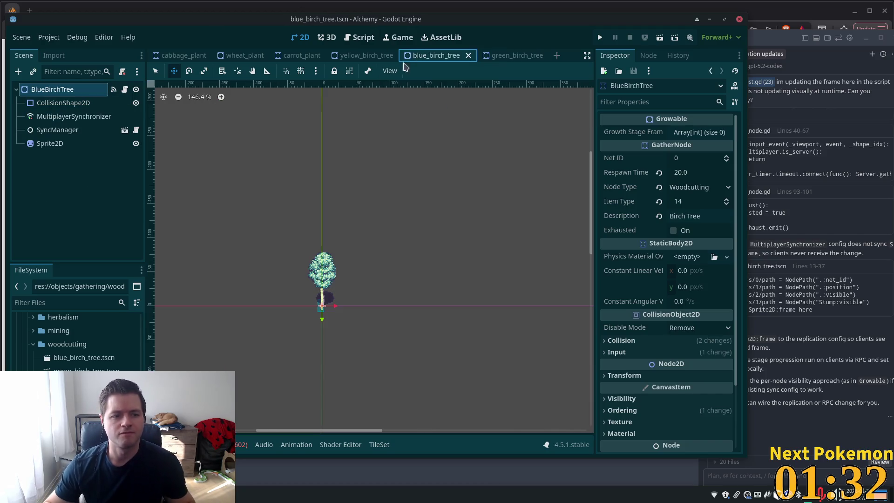
{"action": "left_click", "coordinate": [56, 145]}
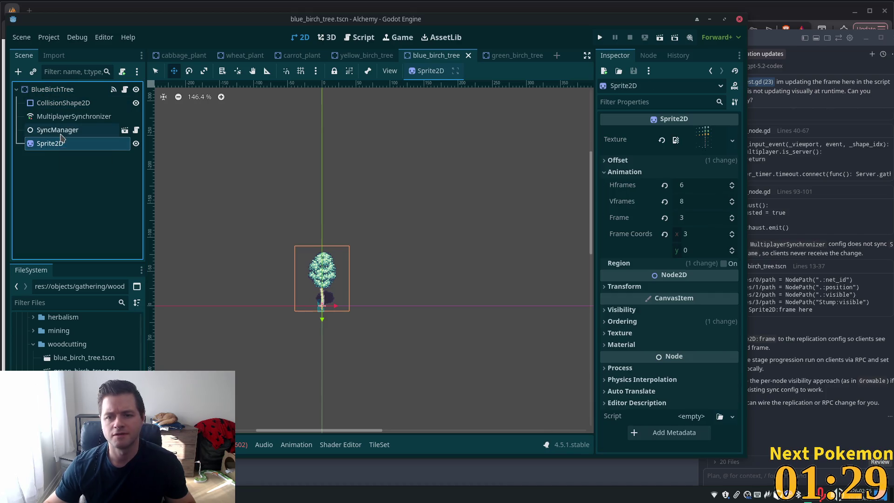
{"action": "left_click", "coordinate": [77, 118]}
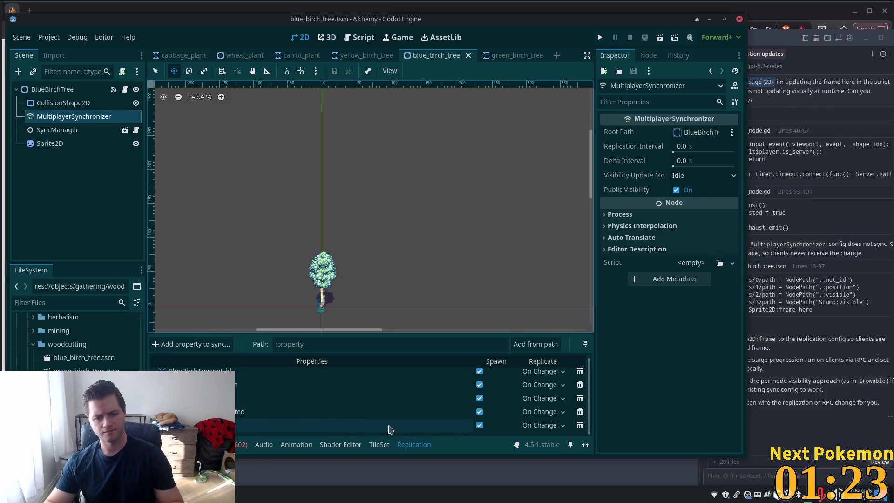
{"action": "left_click", "coordinate": [507, 55]}
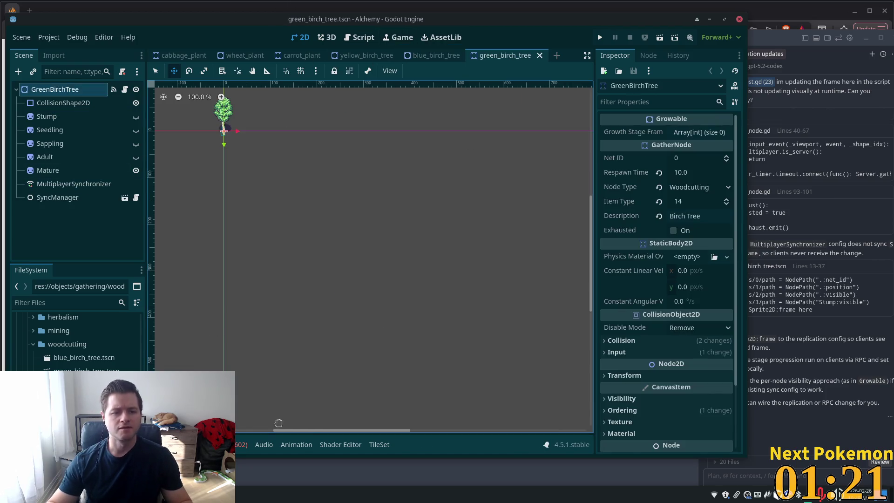
{"action": "left_click", "coordinate": [74, 184]}
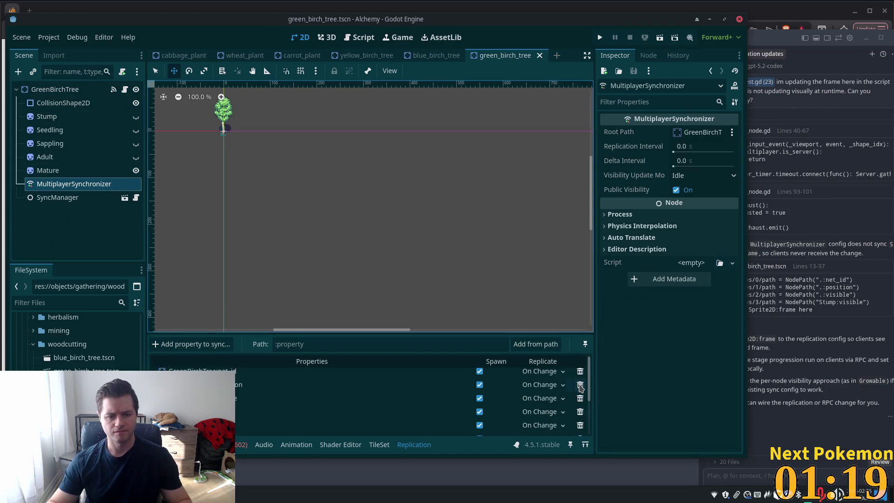
Delete three stage-visibility properties, including Mature:visible, from the replication list.
{"action": "left_click", "coordinate": [580, 413]}
{"action": "key", "text": "Return"}
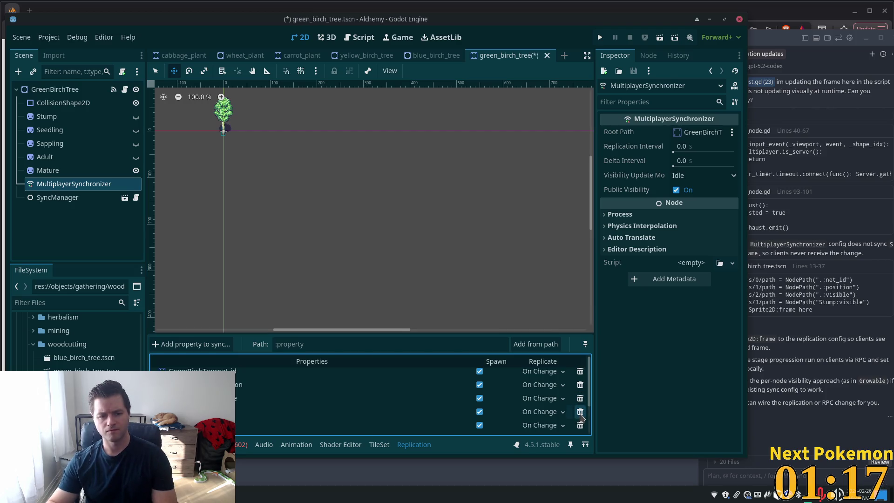
{"action": "left_click", "coordinate": [580, 413]}
{"action": "key", "text": "Return"}
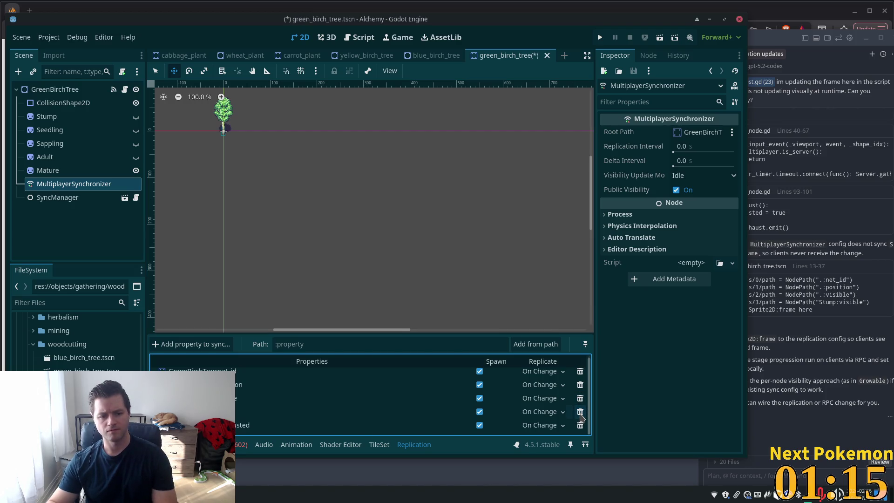
{"action": "left_click", "coordinate": [580, 413]}
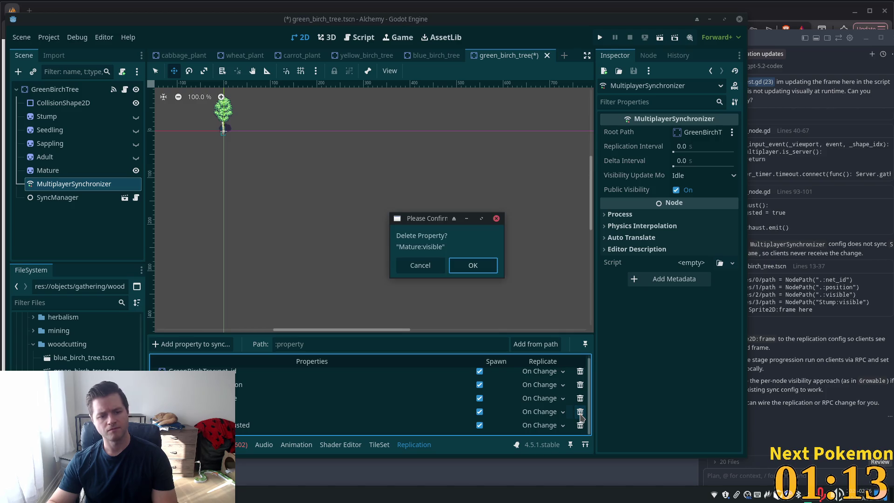
{"action": "key", "text": "Return"}
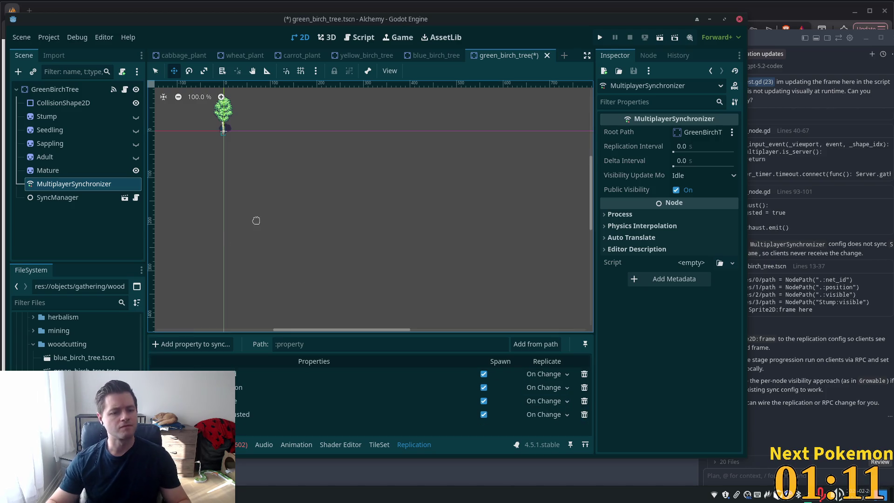
{"action": "left_click", "coordinate": [79, 219]}
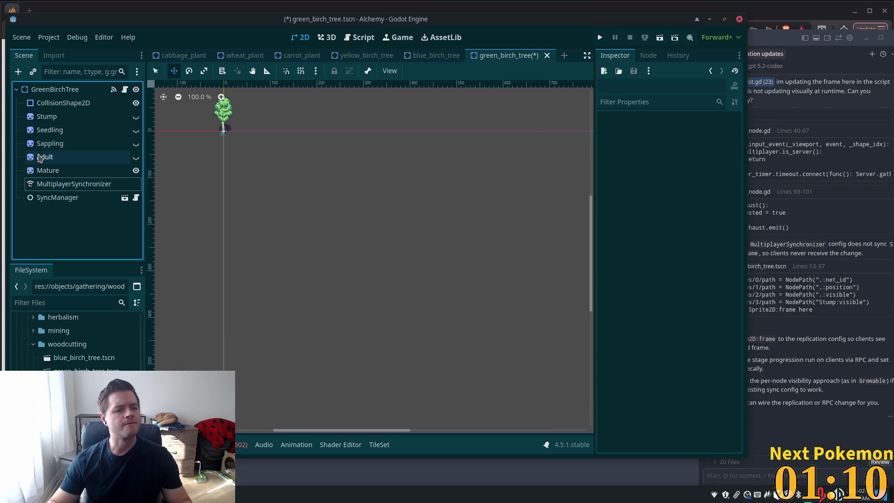
Delete the four growth-stage sprites from Stump through Adult.
{"action": "left_click", "coordinate": [49, 118]}
{"action": "left_click", "coordinate": [47, 157], "text": "shift"}
{"action": "key", "text": "Delete"}
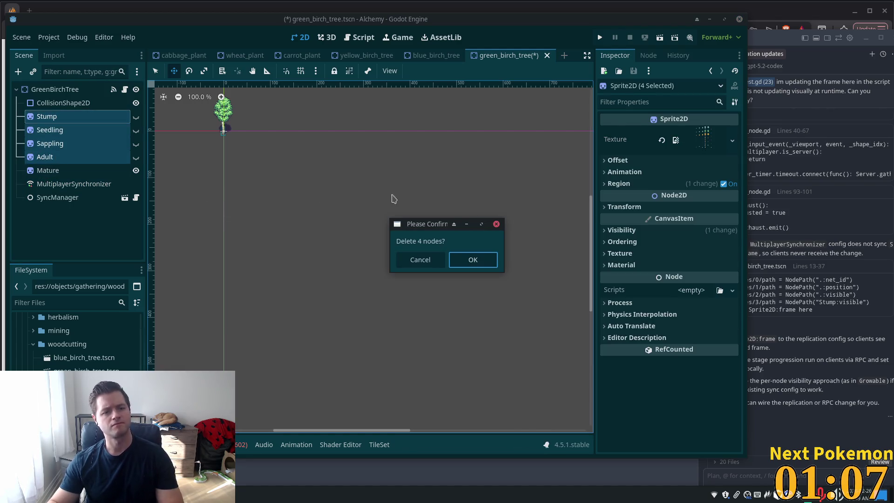
{"action": "left_click", "coordinate": [471, 260]}
Rename the remaining Mature sprite node to Sprite2D.
{"action": "left_click", "coordinate": [56, 117]}
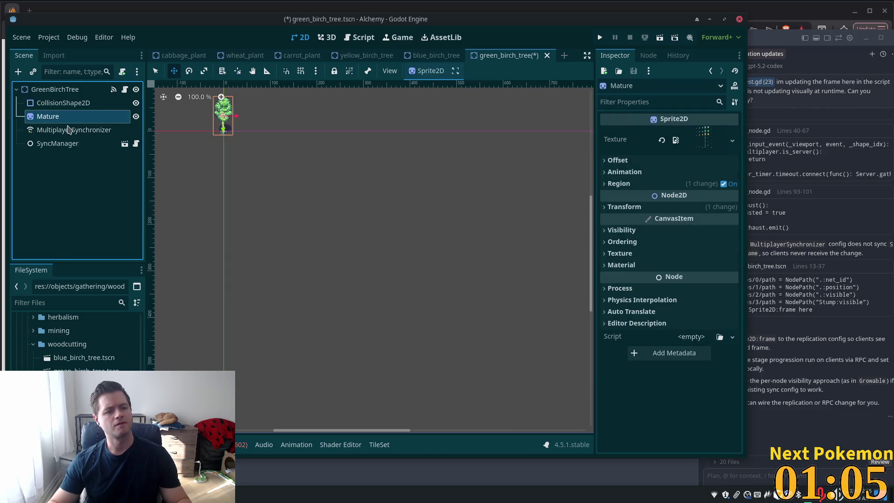
{"action": "key", "text": "F2"}
{"action": "type", "text": "Sprite2"}
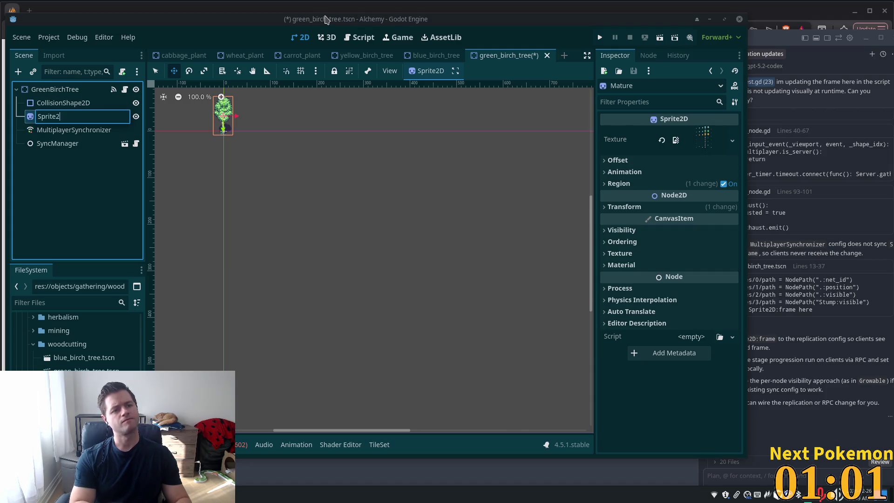
{"action": "type", "text": "D"}
{"action": "key", "text": "Return"}
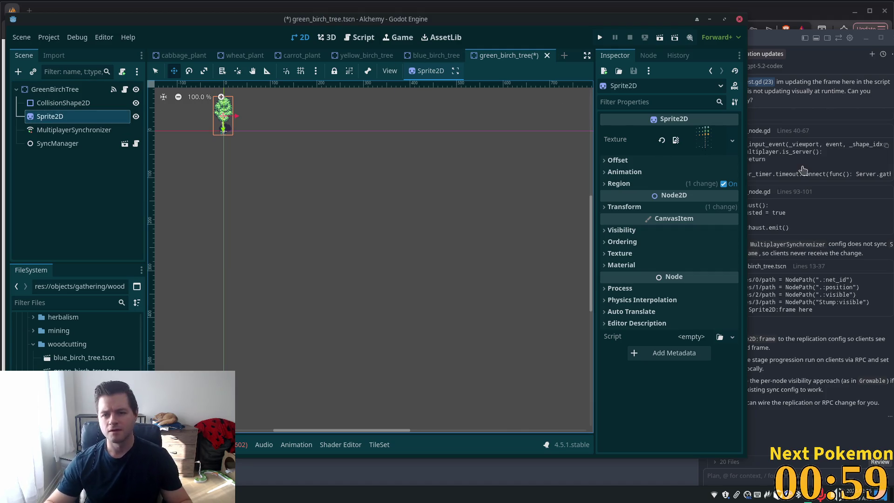
Turn off Region so the sprite shows its whole sheet.
{"action": "left_click", "coordinate": [724, 184]}
{"action": "scroll", "coordinate": [483, 198], "scroll_direction": "down", "scroll_amount": 1}
{"action": "left_click_drag", "start_coordinate": [483, 197], "coordinate": [580, 317]}
{"action": "left_click", "coordinate": [624, 171]}
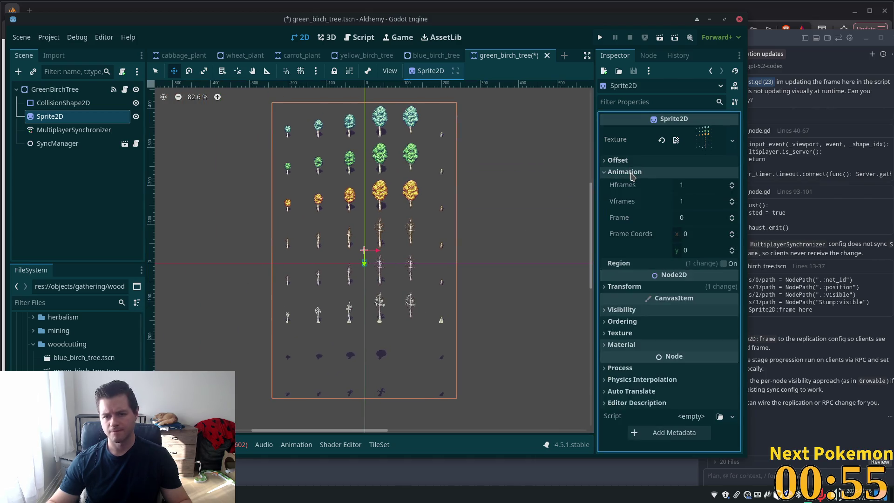
Set the sprite's Hframes to 6 and Vframes to 8, matching the blue birch tree.
{"action": "left_click", "coordinate": [424, 55]}
{"action": "left_click", "coordinate": [55, 90]}
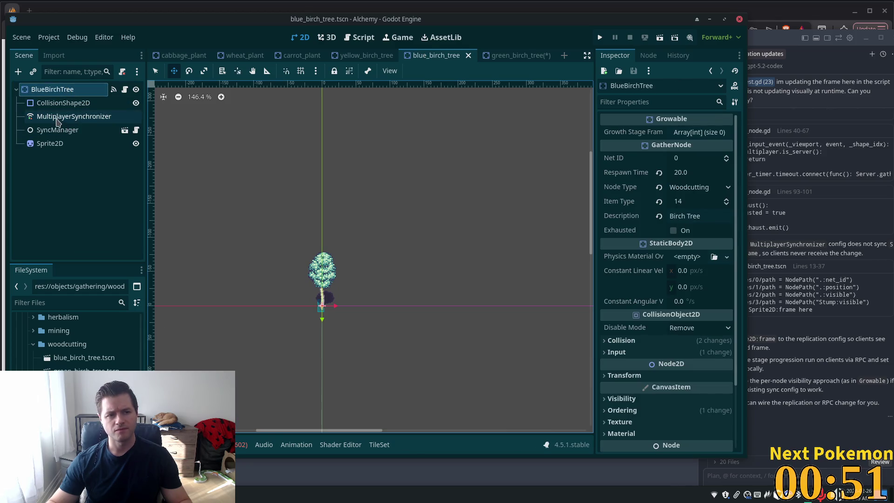
{"action": "left_click", "coordinate": [49, 144]}
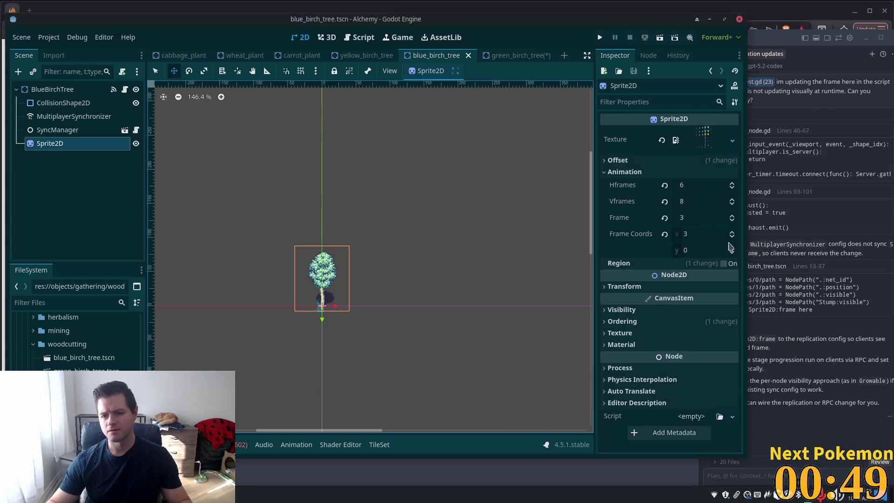
{"action": "left_click", "coordinate": [523, 58]}
{"action": "left_click", "coordinate": [699, 184]}
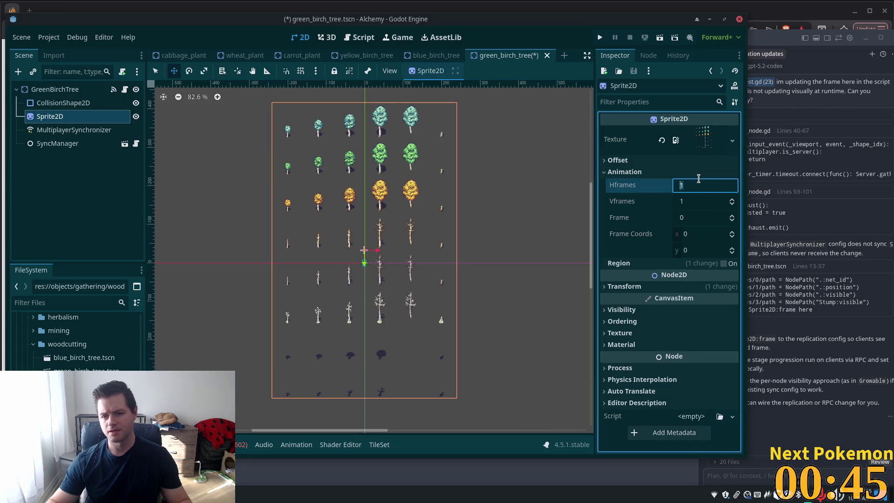
{"action": "type", "text": "6"}
{"action": "key", "text": "Tab"}
{"action": "type", "text": "8"}
{"action": "key", "text": "Return"}
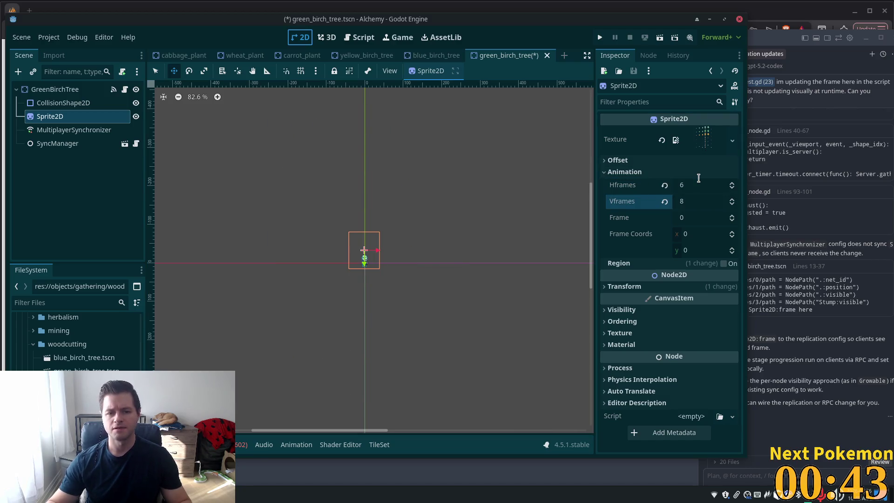
Reset the sprite's Transform Position to 0,0.
{"action": "scroll", "coordinate": [523, 172], "scroll_direction": "up", "scroll_amount": 5}
{"action": "left_click_drag", "start_coordinate": [435, 180], "coordinate": [552, 141]}
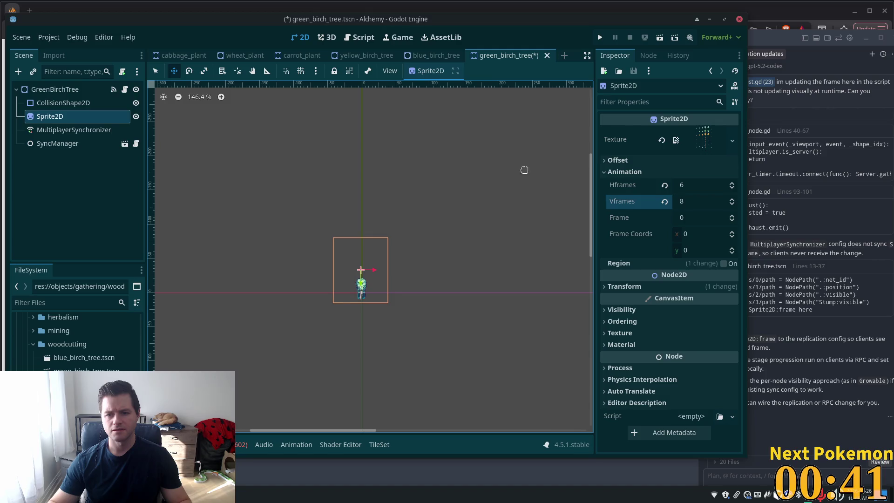
{"action": "scroll", "coordinate": [517, 184], "scroll_direction": "up", "scroll_amount": 2}
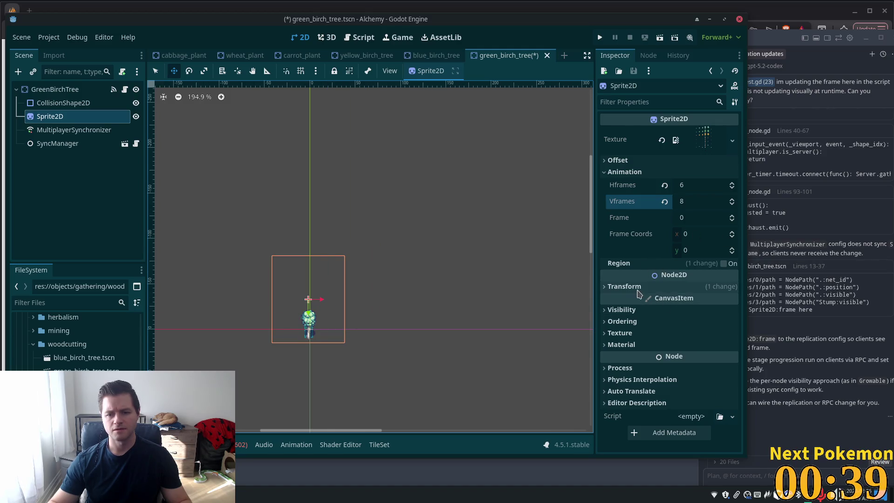
{"action": "left_click", "coordinate": [425, 58]}
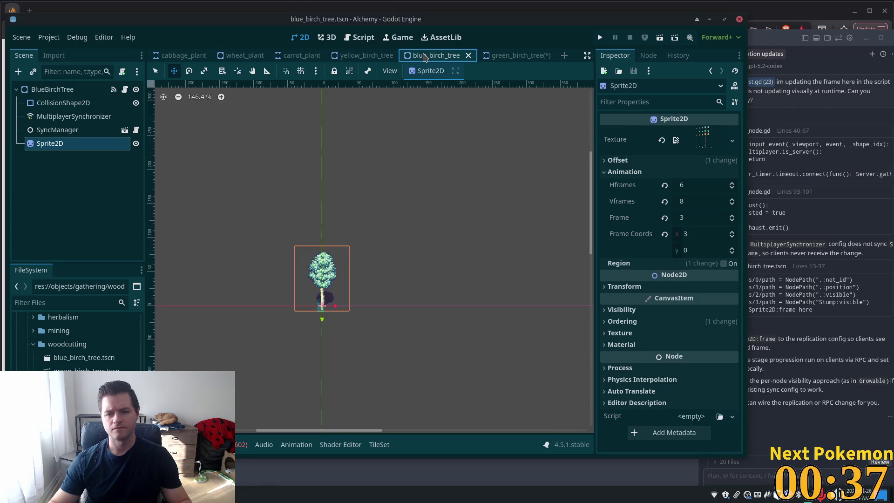
{"action": "left_click", "coordinate": [510, 55]}
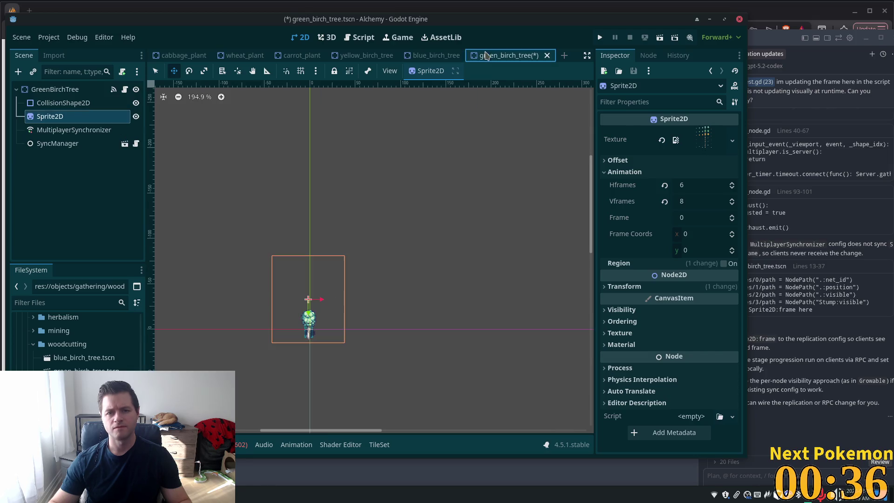
{"action": "left_click", "coordinate": [630, 292]}
{"action": "left_click", "coordinate": [664, 301]}
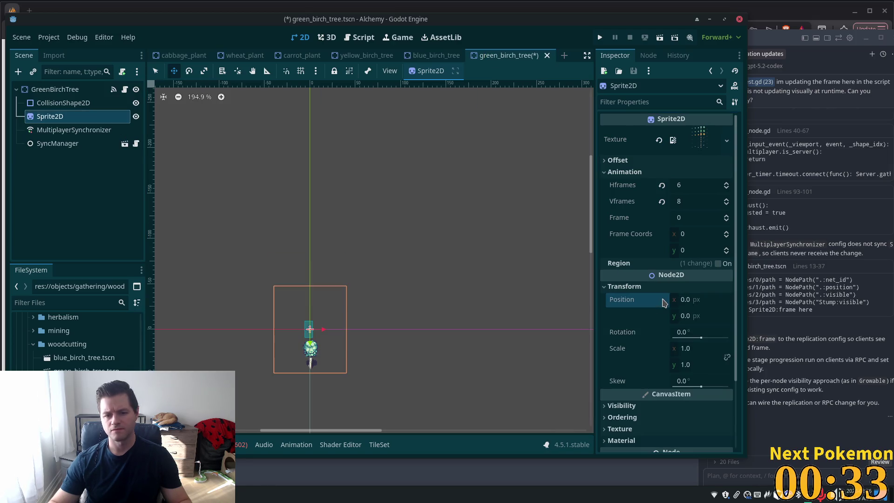
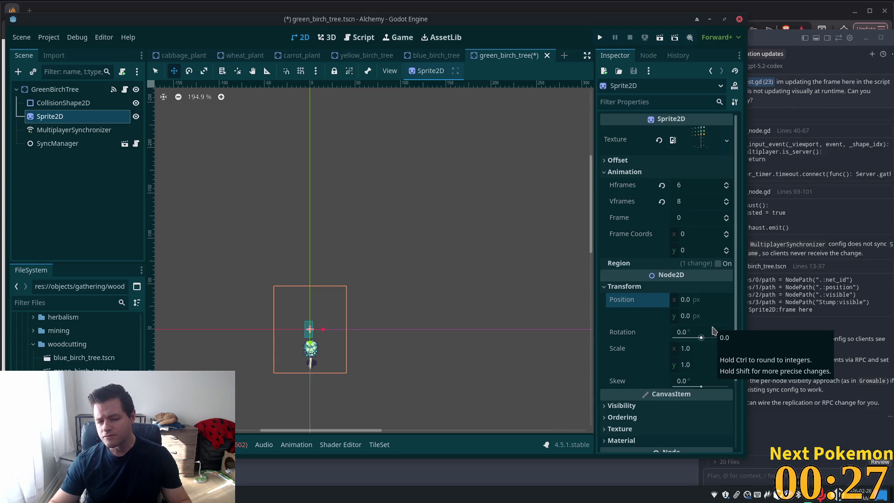
Compare the blue and yellow birch tree sprites' ordering, visibility and offset settings.
{"action": "left_click", "coordinate": [429, 56]}
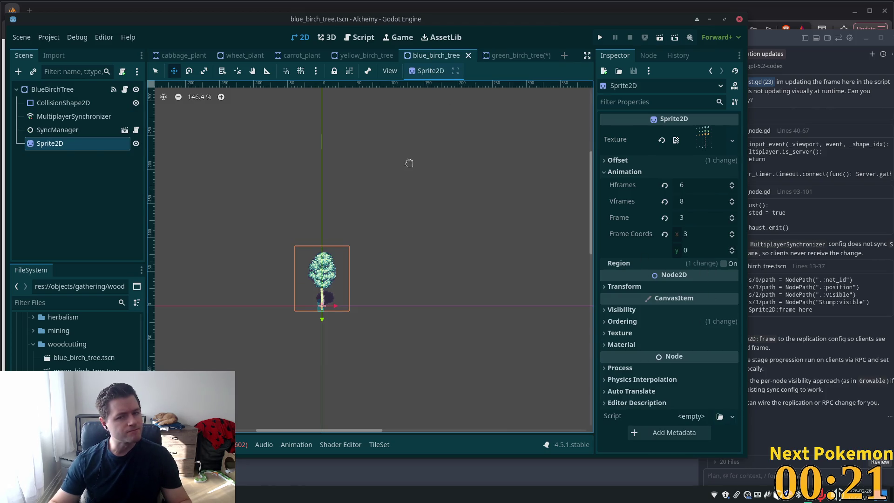
{"action": "left_click", "coordinate": [51, 89]}
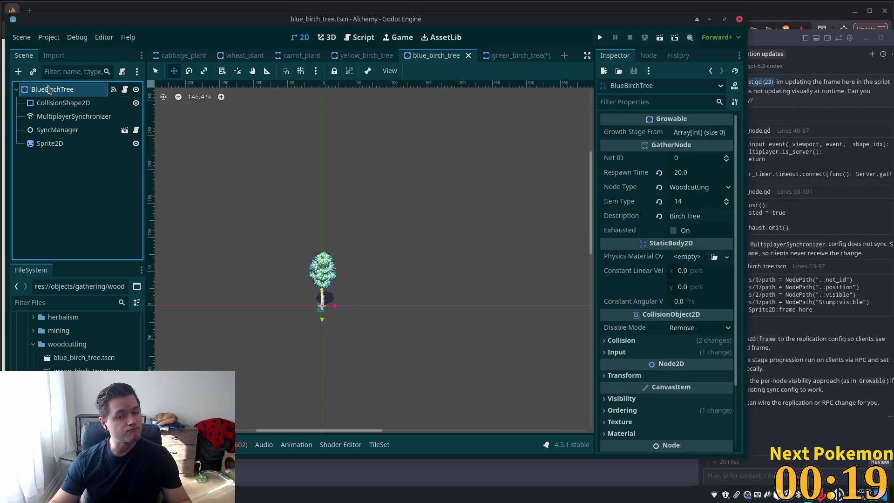
{"action": "left_click", "coordinate": [50, 143]}
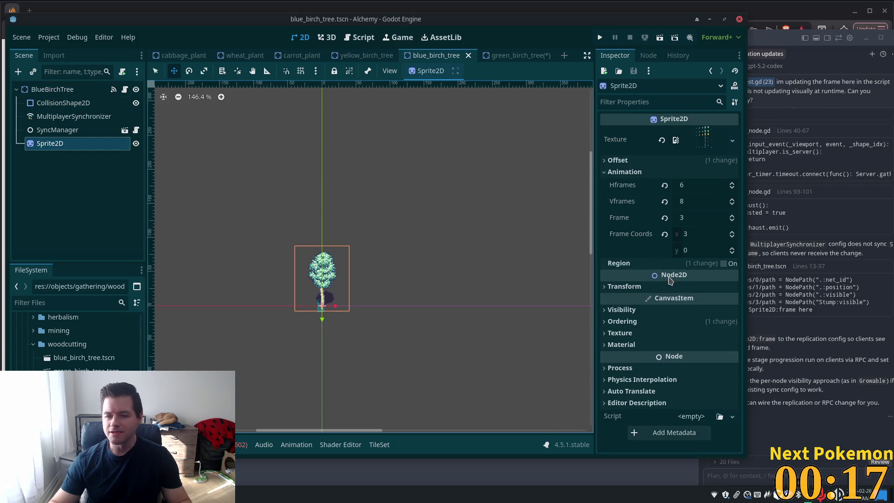
{"action": "left_click", "coordinate": [642, 324]}
{"action": "left_click", "coordinate": [638, 323]}
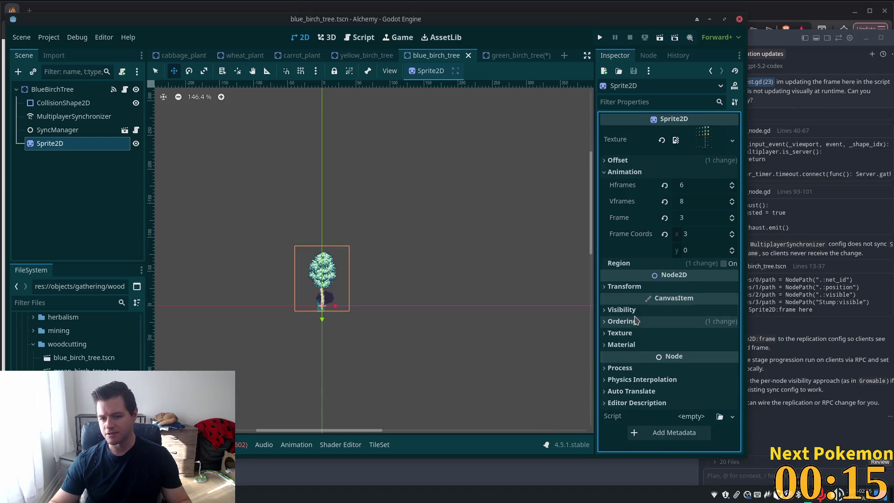
{"action": "left_click", "coordinate": [627, 312]}
{"action": "left_click", "coordinate": [626, 313]}
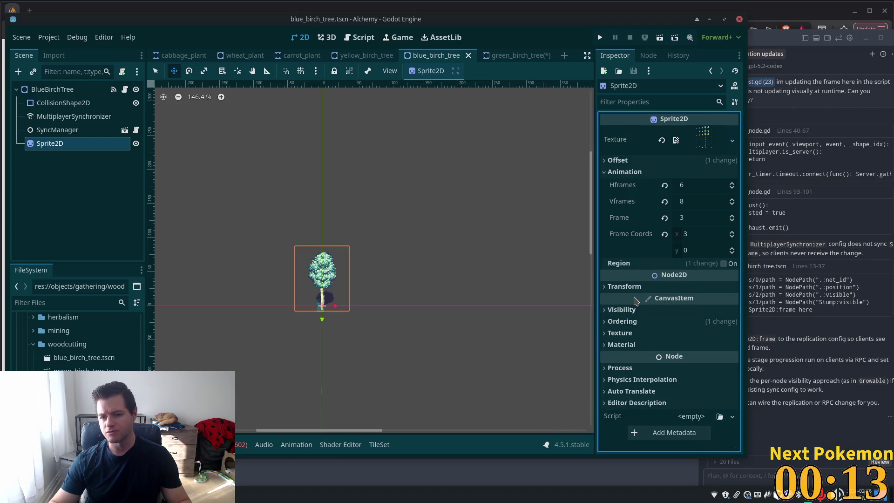
{"action": "left_click", "coordinate": [618, 160]}
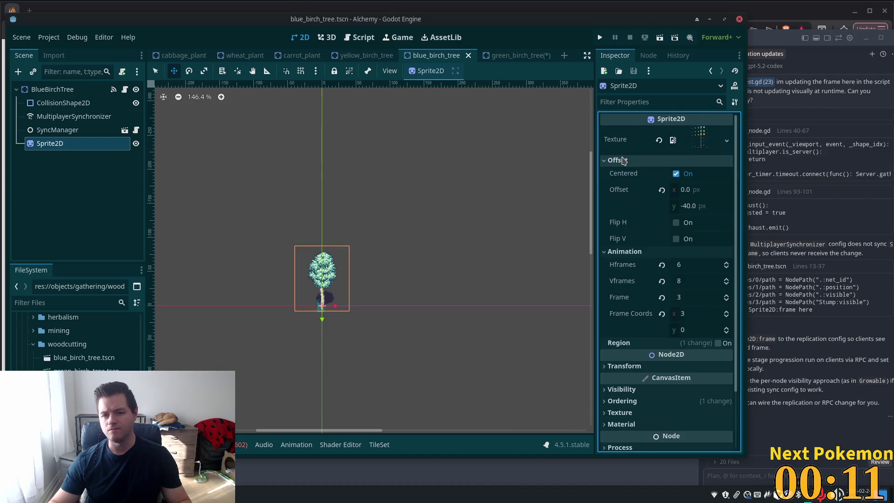
{"action": "left_click", "coordinate": [357, 55]}
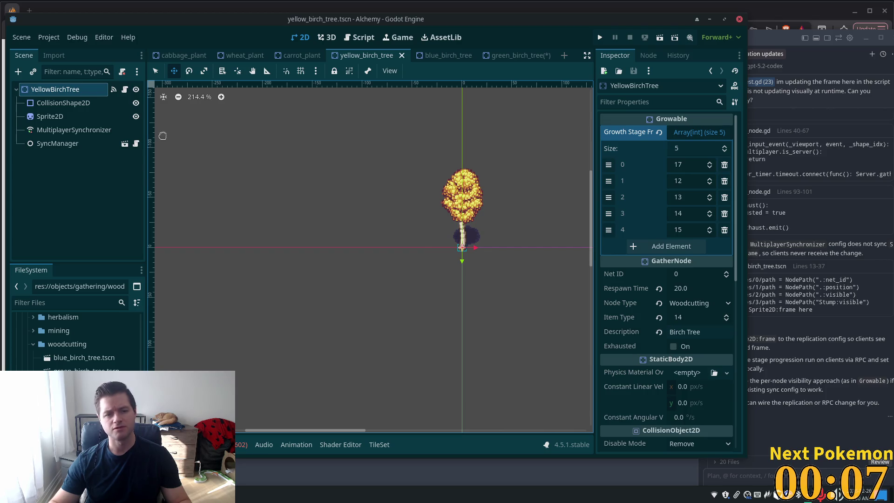
{"action": "left_click", "coordinate": [52, 118]}
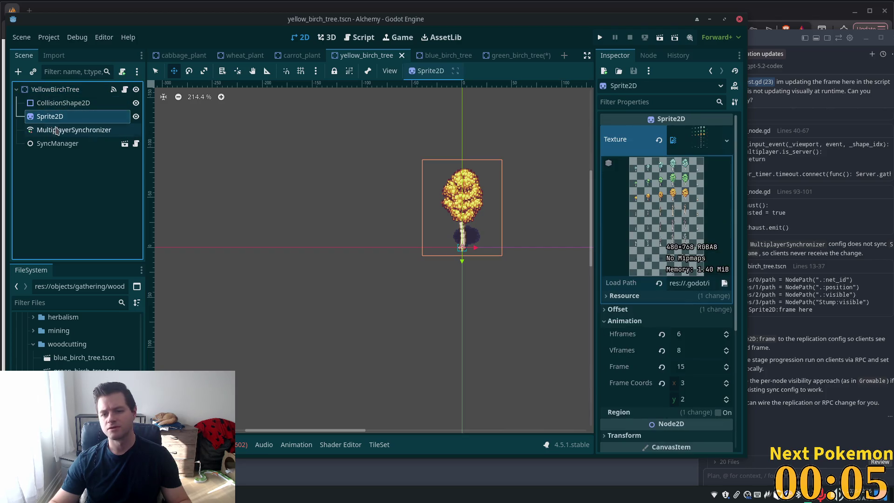
{"action": "left_click", "coordinate": [651, 309]}
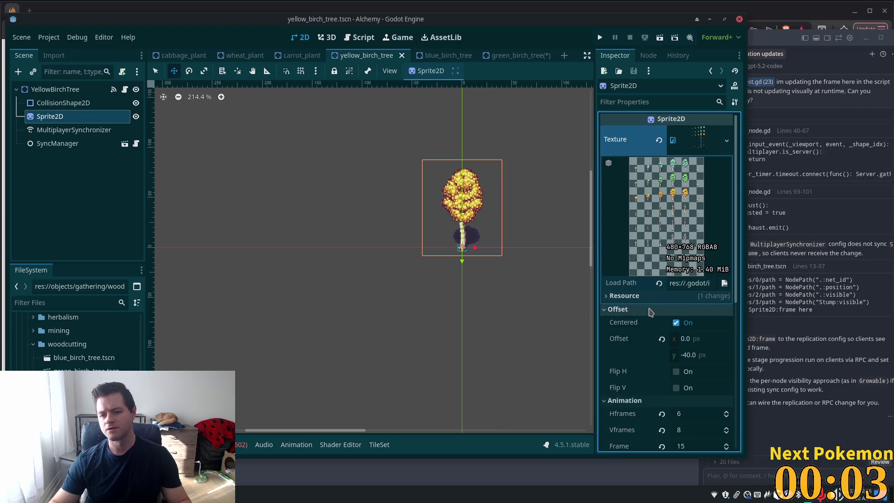
Give the green birch tree sprite a vertical offset of -40 and save the scene.
{"action": "left_click", "coordinate": [507, 54]}
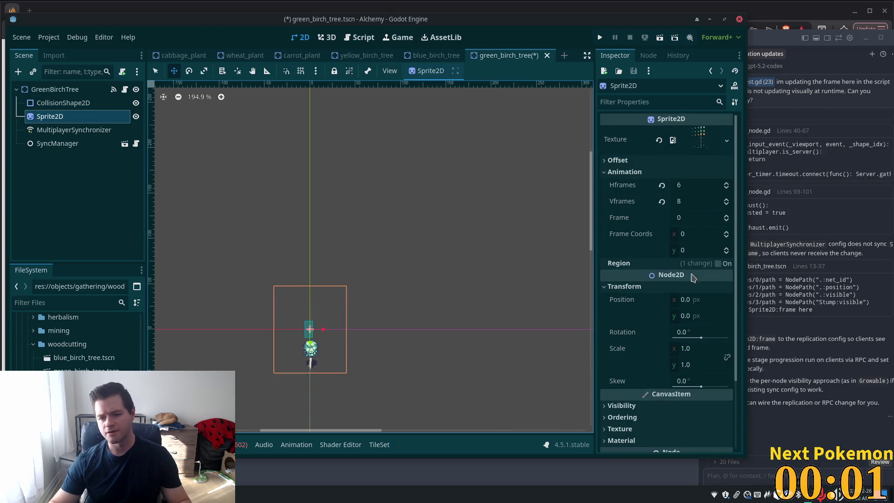
{"action": "left_click", "coordinate": [693, 160]}
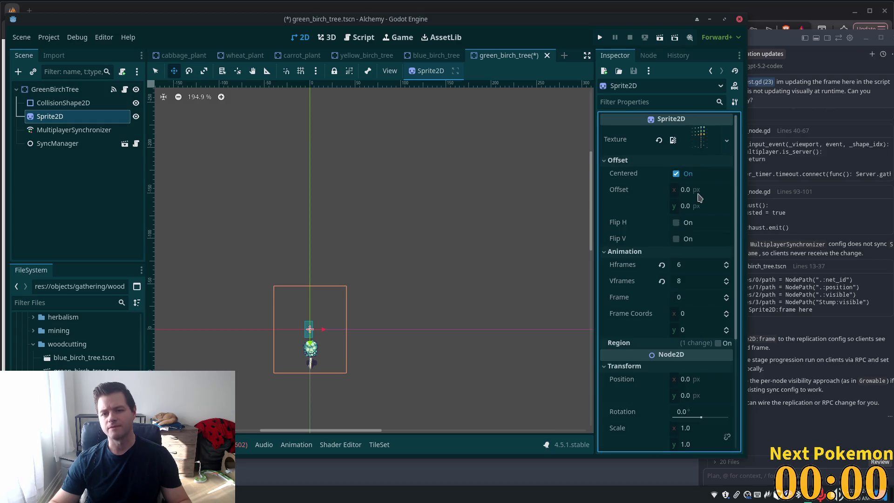
{"action": "left_click", "coordinate": [686, 207]}
{"action": "type", "text": "40"}
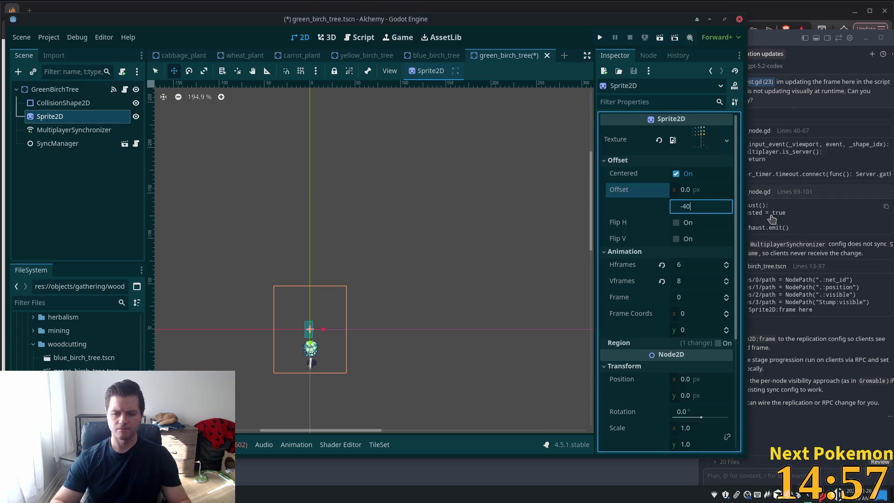
{"action": "key", "text": "Tab"}
{"action": "key", "text": "ctrl+s"}
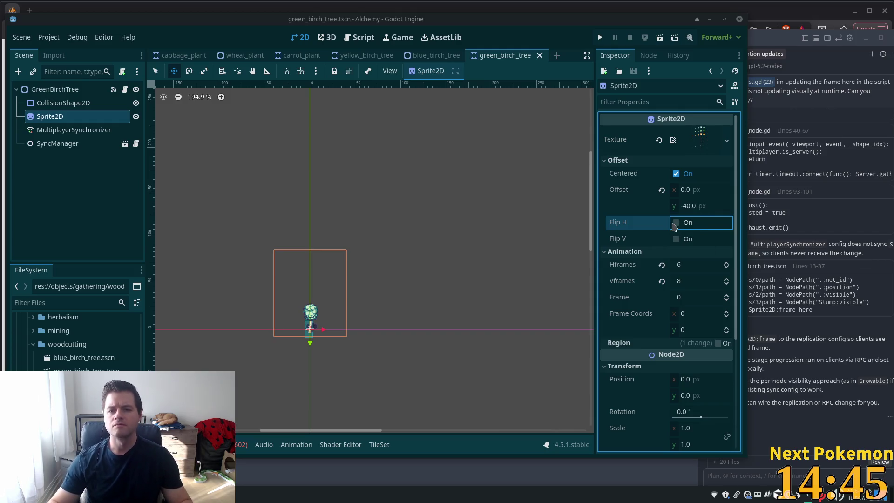
Set the green birch sprite to its grown frame 9 and save again.
{"action": "left_click_drag", "start_coordinate": [646, 195], "coordinate": [618, 185]}
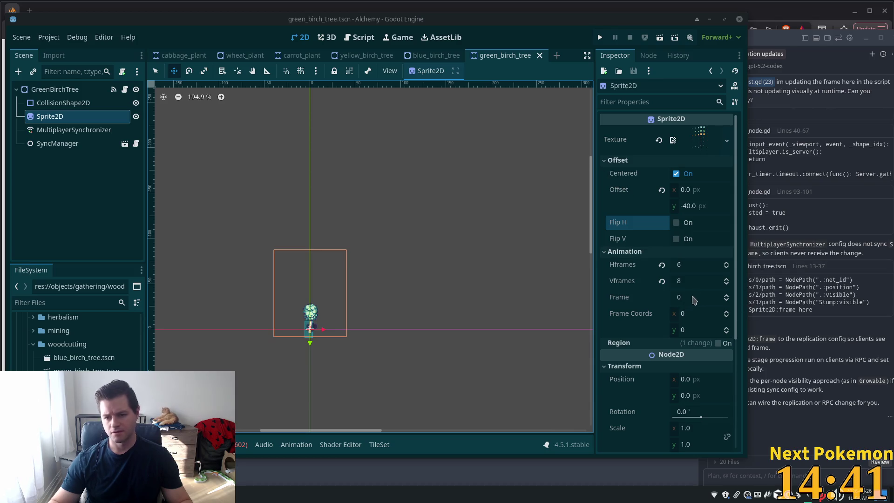
{"action": "left_click", "coordinate": [725, 328]}
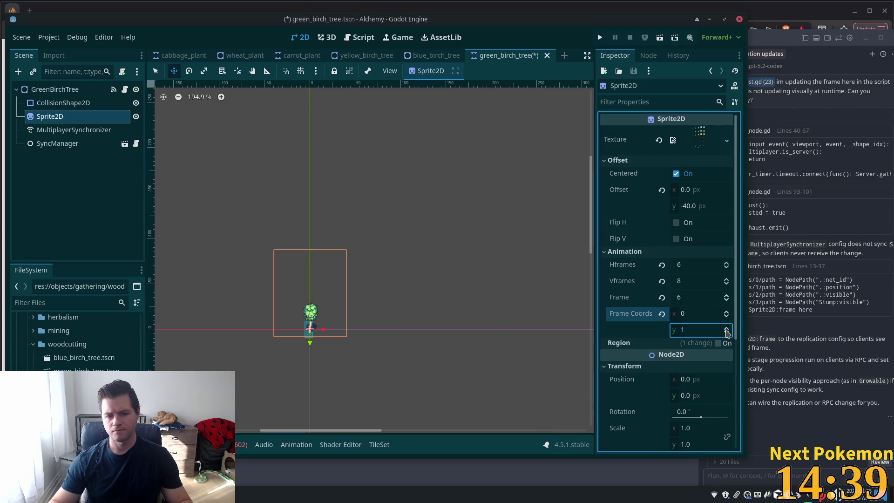
{"action": "left_click", "coordinate": [698, 315]}
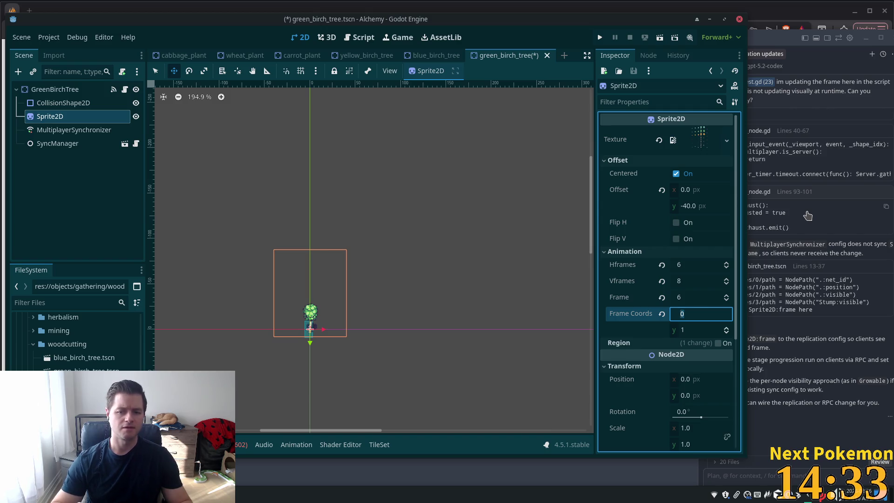
{"action": "left_click", "coordinate": [727, 295]}
{"action": "left_click", "coordinate": [728, 295]}
{"action": "left_click", "coordinate": [729, 294]}
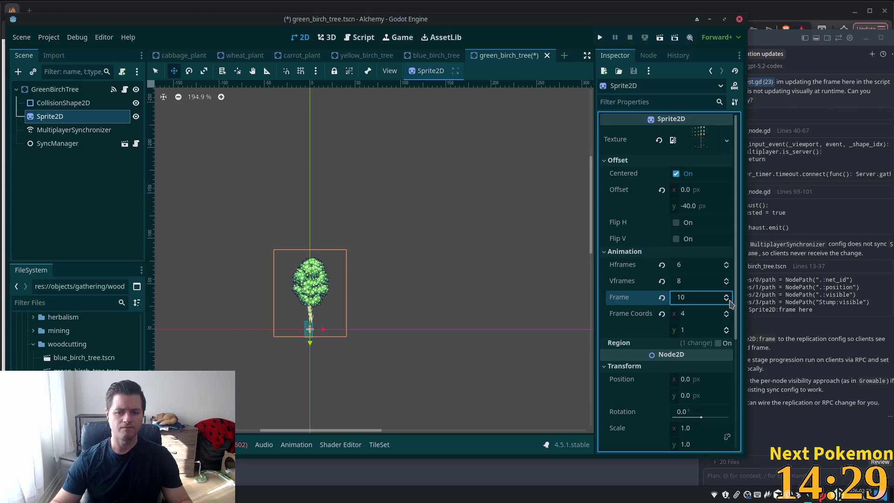
{"action": "left_click", "coordinate": [729, 302]}
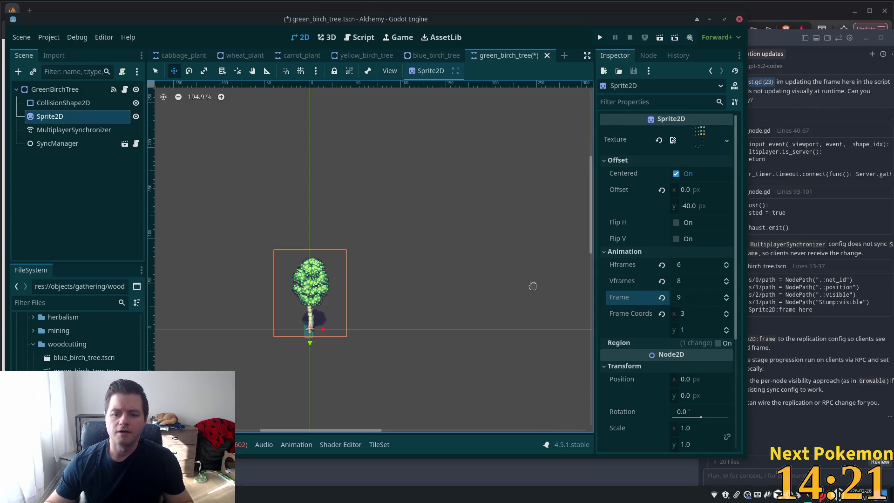
{"action": "scroll", "coordinate": [568, 264], "scroll_direction": "up", "scroll_amount": 1}
{"action": "scroll", "coordinate": [570, 265], "scroll_direction": "up", "scroll_amount": 1}
{"action": "scroll", "coordinate": [565, 270], "scroll_direction": "down", "scroll_amount": 4}
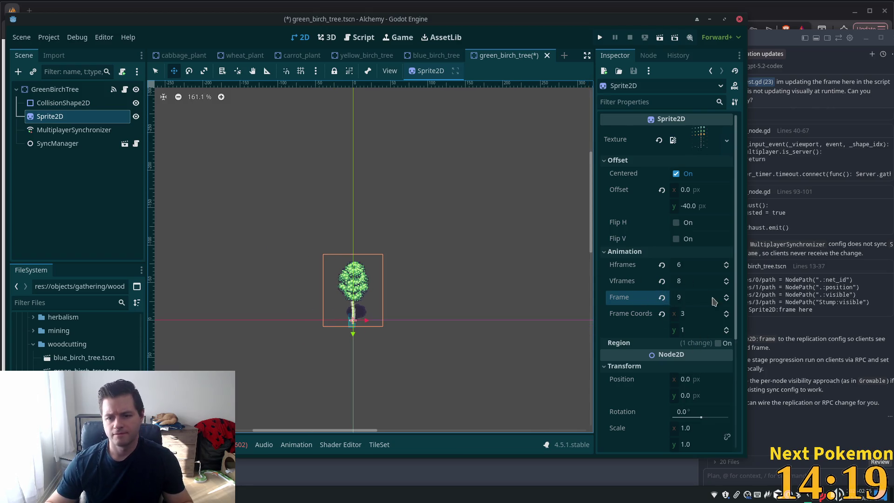
{"action": "key", "text": "ctrl+s"}
{"action": "left_click", "coordinate": [70, 89]}
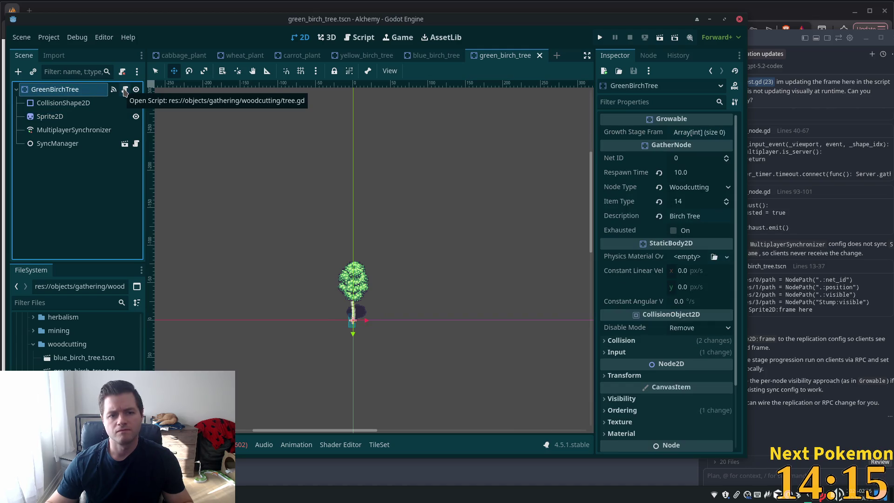
Detach tree.gd from GreenBirchTree and load res://types/growable.gd in its place.
{"action": "left_click", "coordinate": [122, 73]}
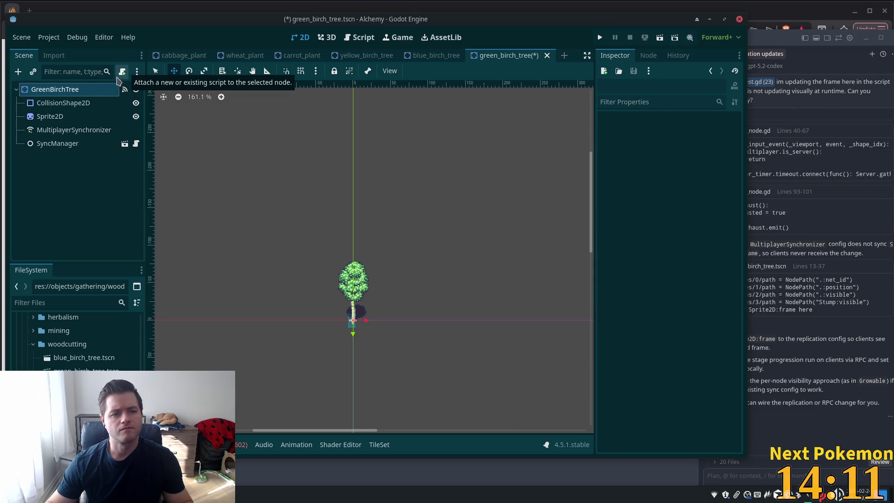
{"action": "key", "text": "ctrl+z"}
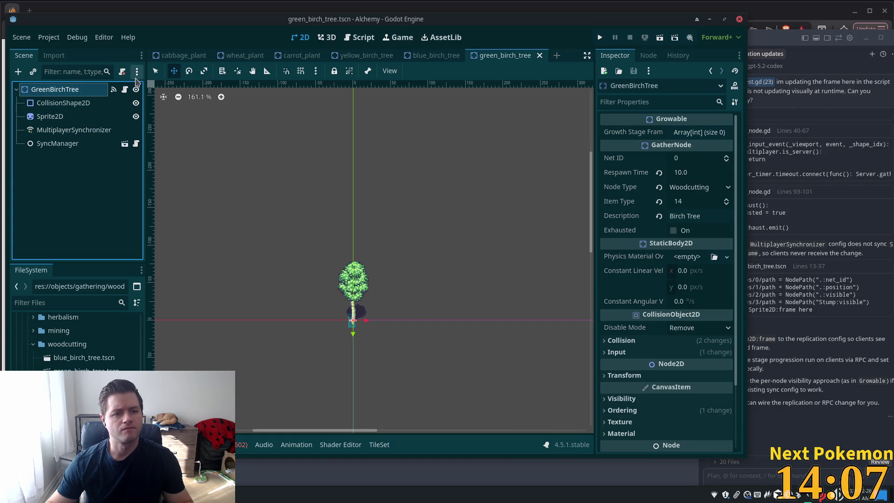
{"action": "left_click", "coordinate": [122, 71]}
{"action": "left_click", "coordinate": [122, 72]}
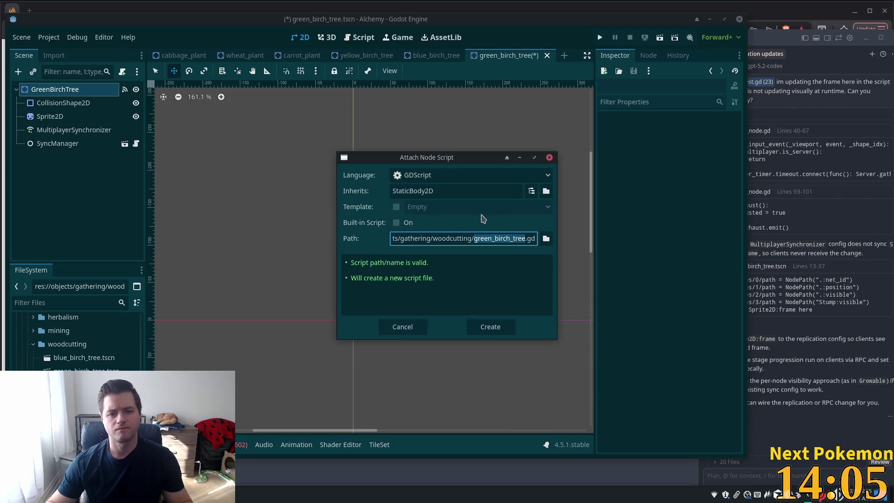
{"action": "left_click", "coordinate": [546, 239]}
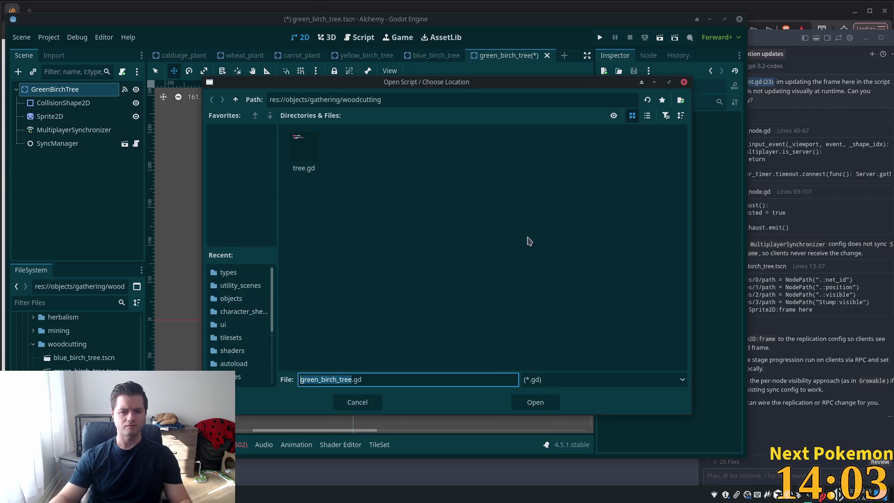
{"action": "left_click", "coordinate": [236, 100]}
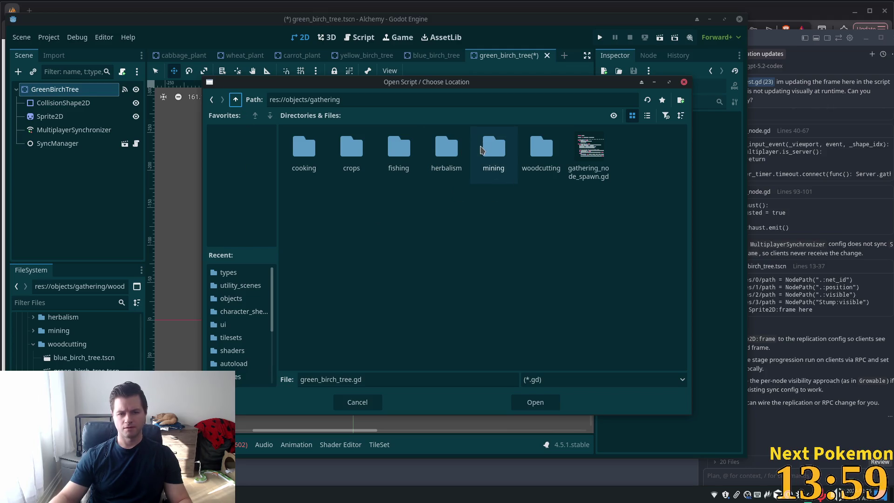
{"action": "key", "text": "alt+Up"}
{"action": "key", "text": "alt+Up"}
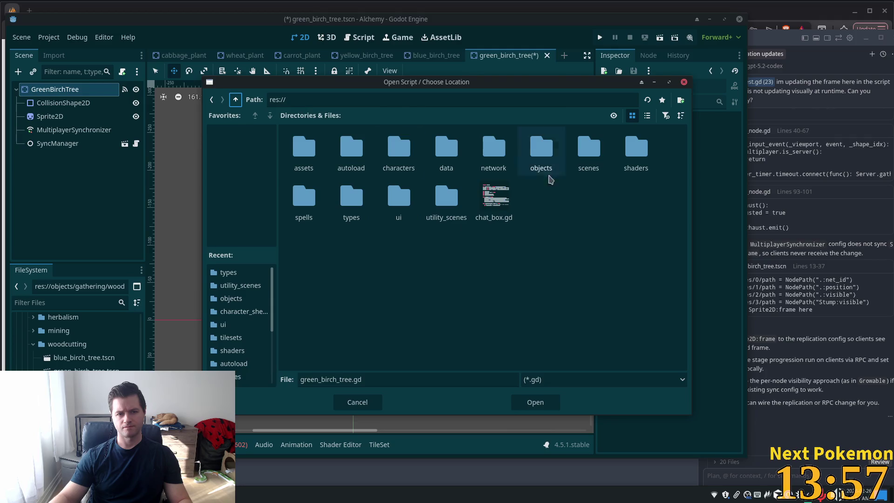
{"action": "double_click", "coordinate": [351, 198]}
{"action": "double_click", "coordinate": [446, 152]}
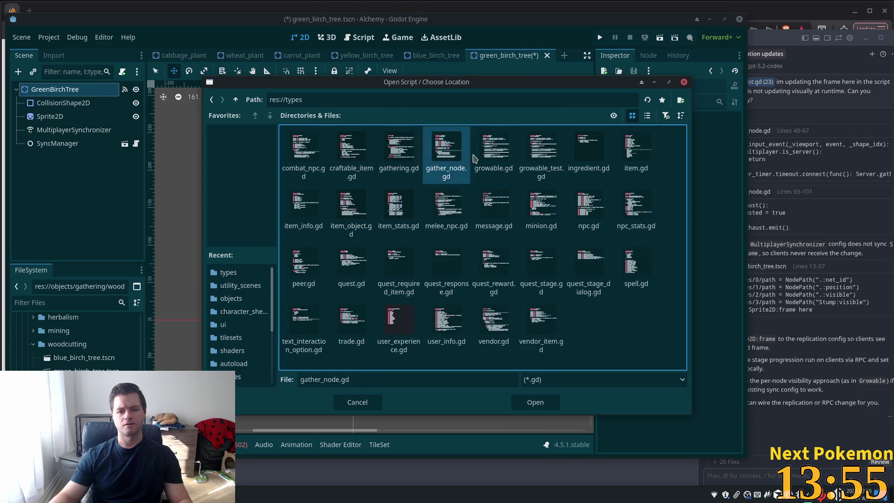
{"action": "left_click", "coordinate": [490, 327]}
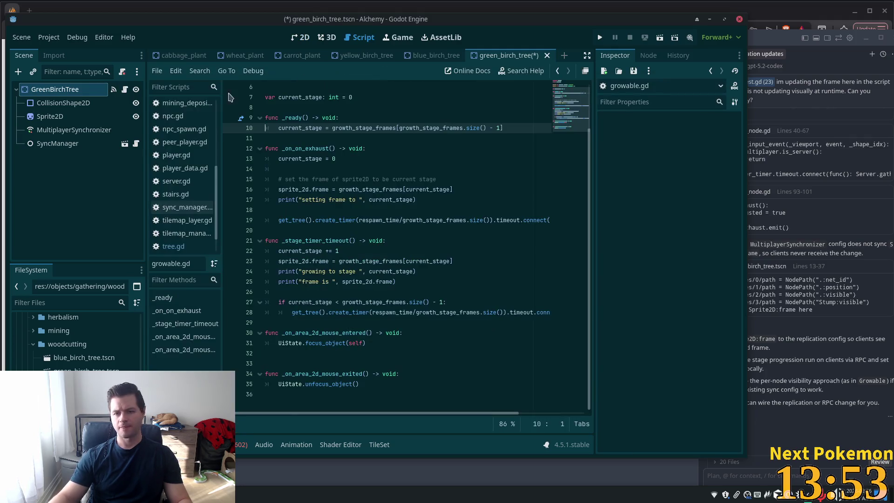
Set GreenBirchTree to Woodcutting with item type 14, respawn time 20 and description 'Birch Tree'.
{"action": "left_click", "coordinate": [65, 116]}
{"action": "left_click", "coordinate": [55, 89]}
{"action": "left_click", "coordinate": [699, 187]}
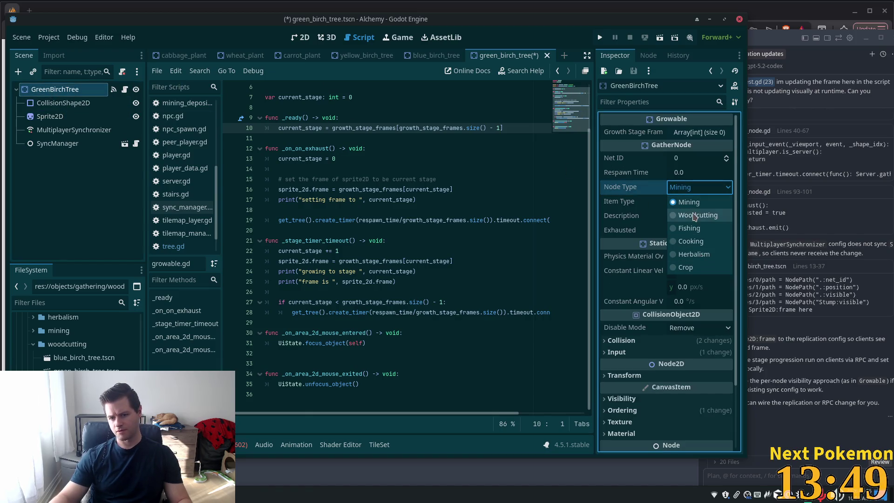
{"action": "left_click", "coordinate": [688, 213]}
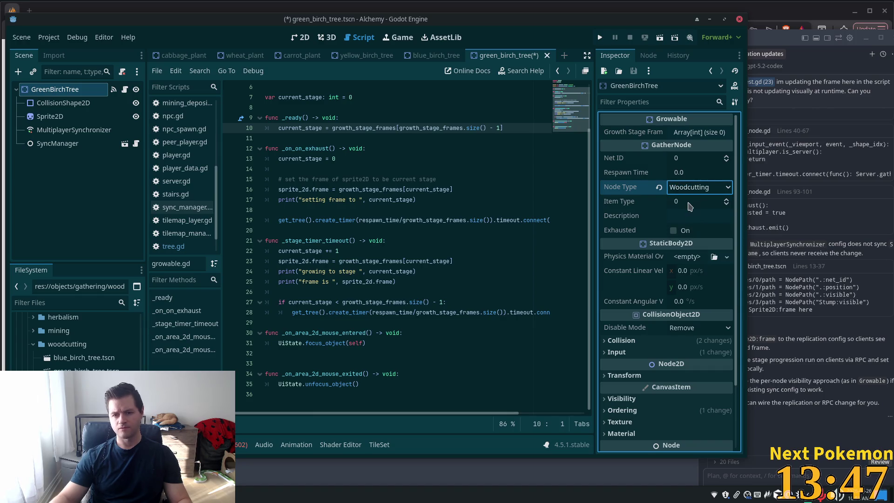
{"action": "left_click", "coordinate": [689, 205]}
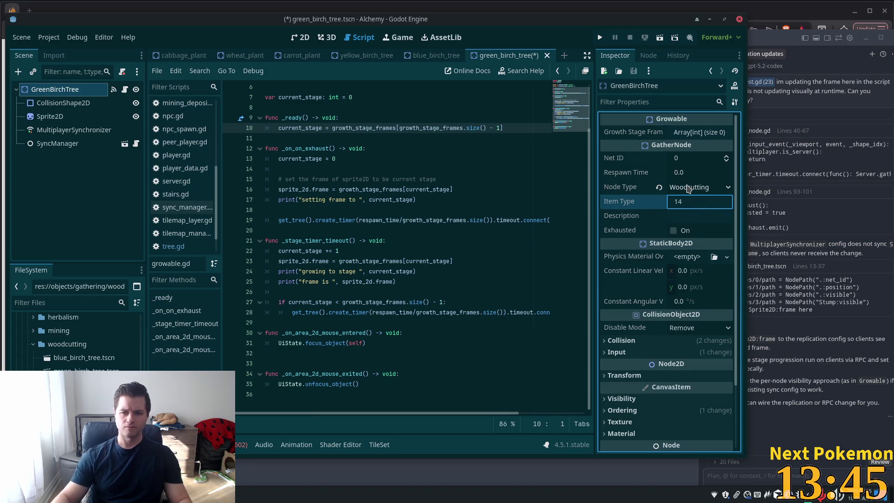
{"action": "left_click", "coordinate": [695, 174]}
{"action": "type", "text": "0"}
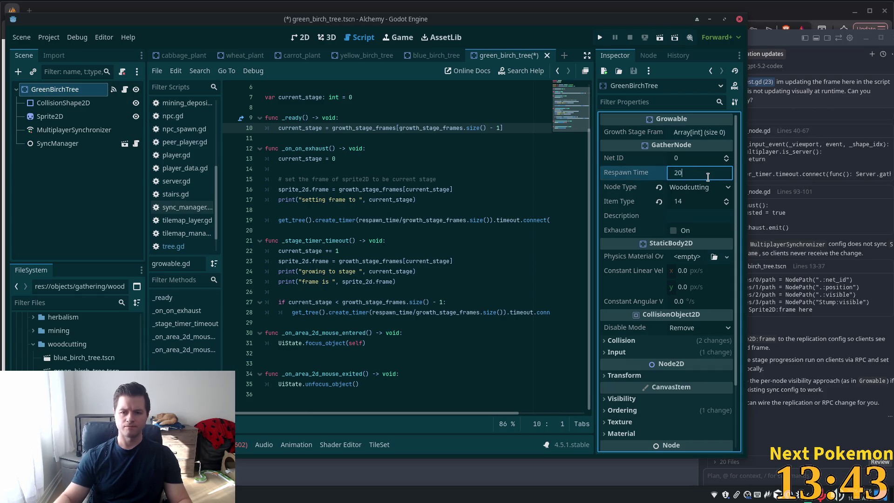
{"action": "left_click", "coordinate": [693, 217]}
{"action": "type", "text": "Bir"}
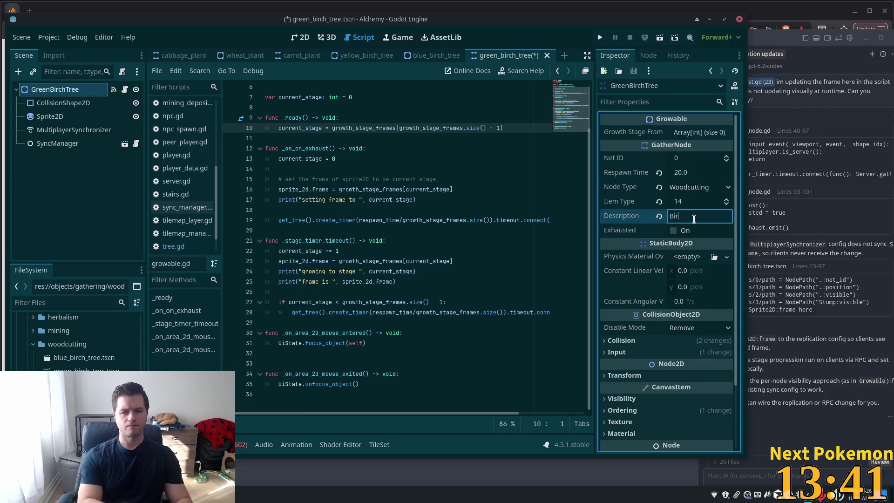
{"action": "type", "text": "ch Tree"}
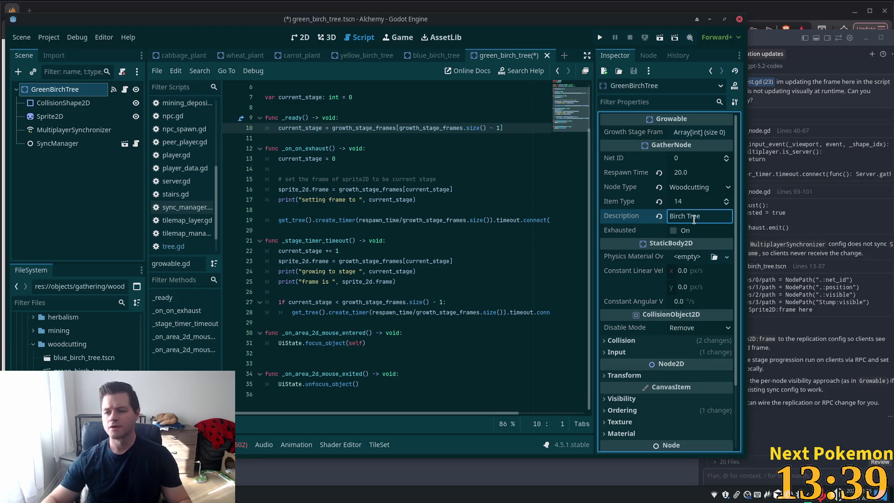
Add five growth stage frames (11, 6, 7, 8, 9) and save the scene.
{"action": "left_click", "coordinate": [704, 133]}
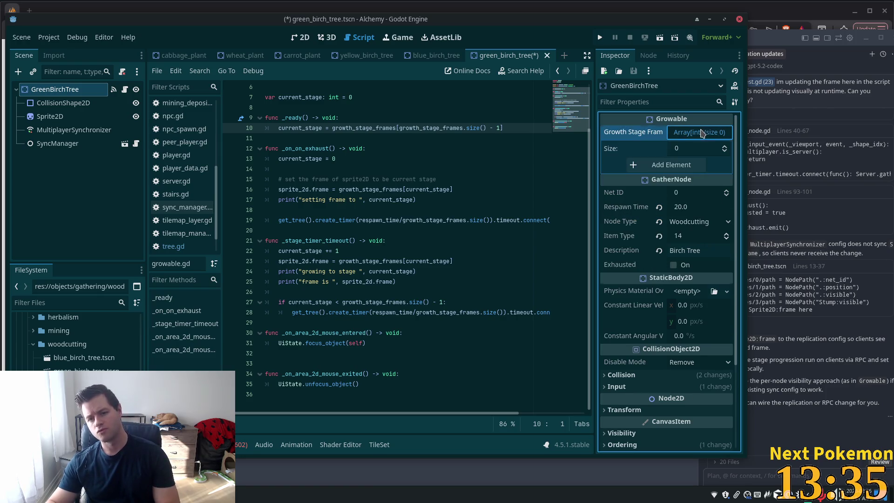
{"action": "left_click", "coordinate": [702, 166]}
{"action": "left_click", "coordinate": [703, 182]}
{"action": "left_click", "coordinate": [703, 198]}
{"action": "left_click", "coordinate": [703, 214]}
{"action": "left_click", "coordinate": [701, 230]}
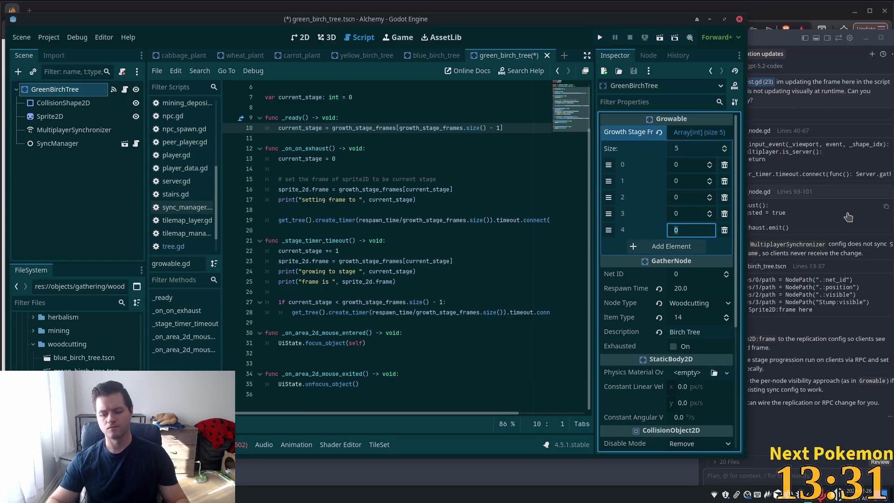
{"action": "key", "text": "Return"}
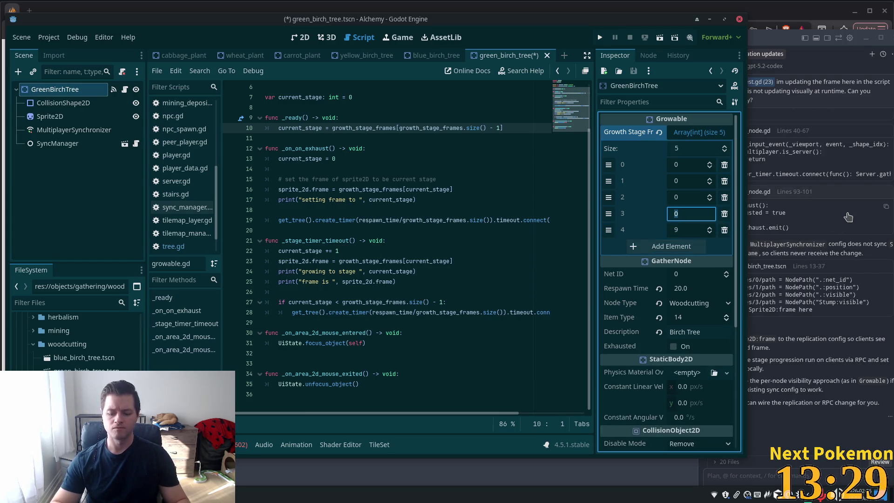
{"action": "type", "text": "8"}
{"action": "left_click", "coordinate": [688, 198]}
{"action": "type", "text": "7"}
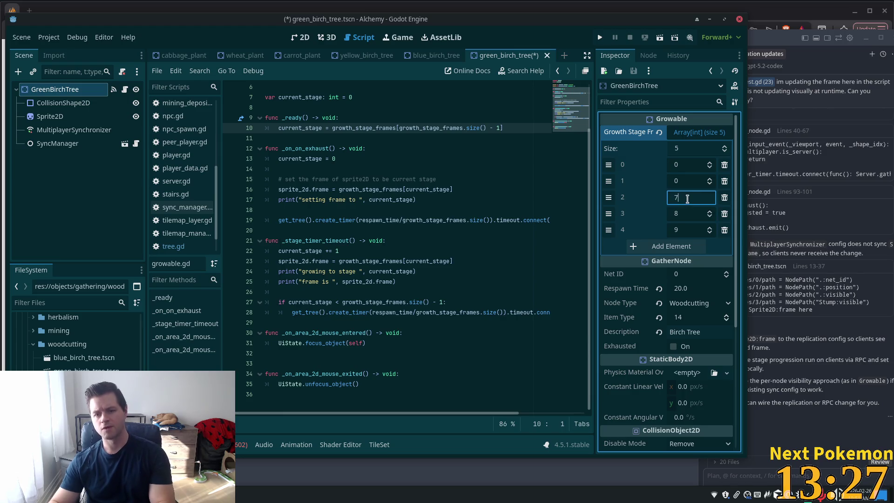
{"action": "left_click", "coordinate": [689, 183]}
{"action": "type", "text": "6"}
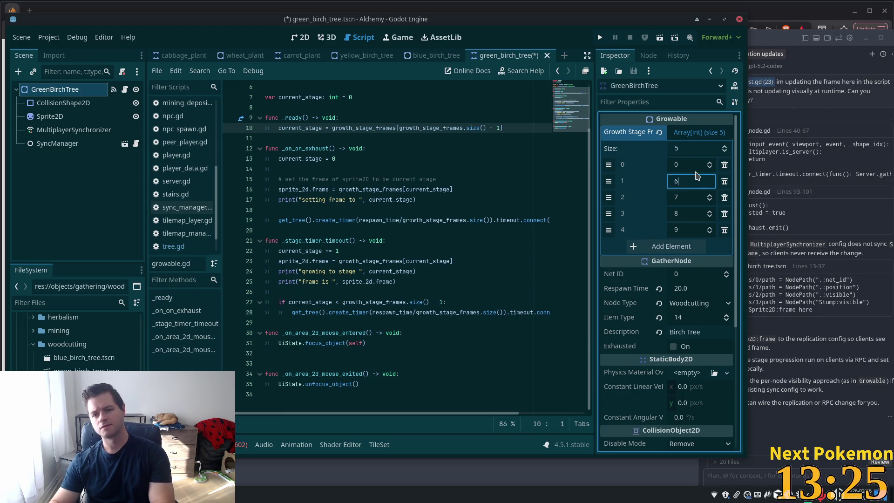
{"action": "left_click", "coordinate": [683, 165]}
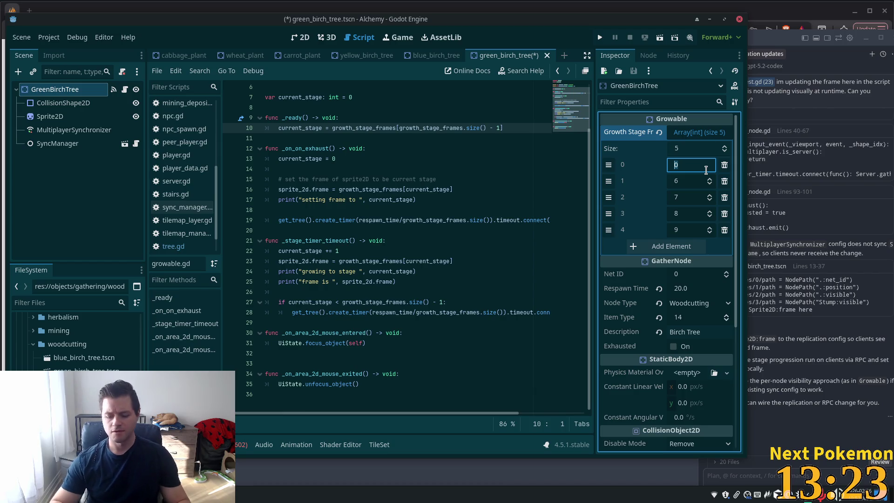
{"action": "type", "text": "11"}
{"action": "key", "text": "ctrl+s"}
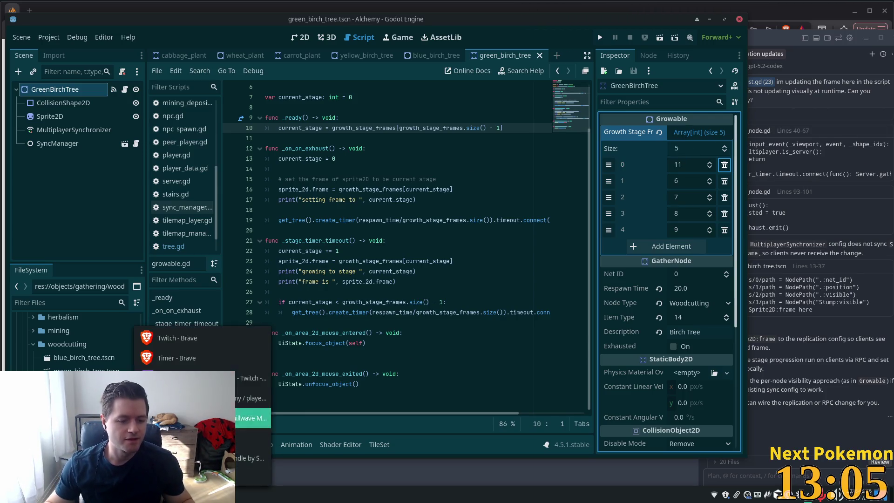
{"action": "left_click", "coordinate": [186, 358]}
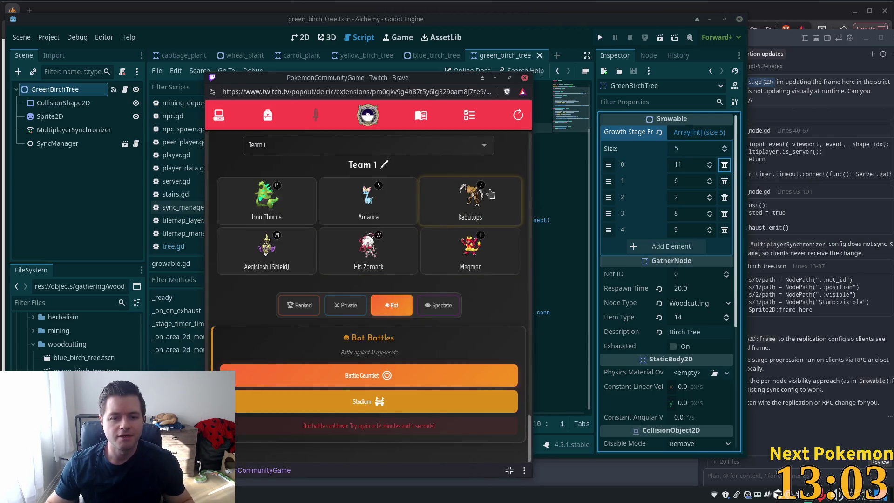
Open Appletun from the owned Pokémon list and view its Pokédex info and battle stats.
{"action": "left_click", "coordinate": [218, 115]}
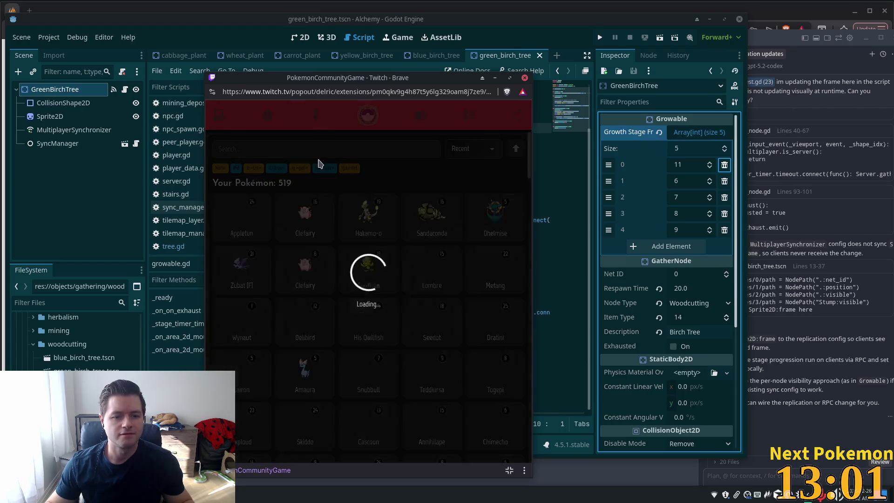
{"action": "left_click", "coordinate": [242, 236]}
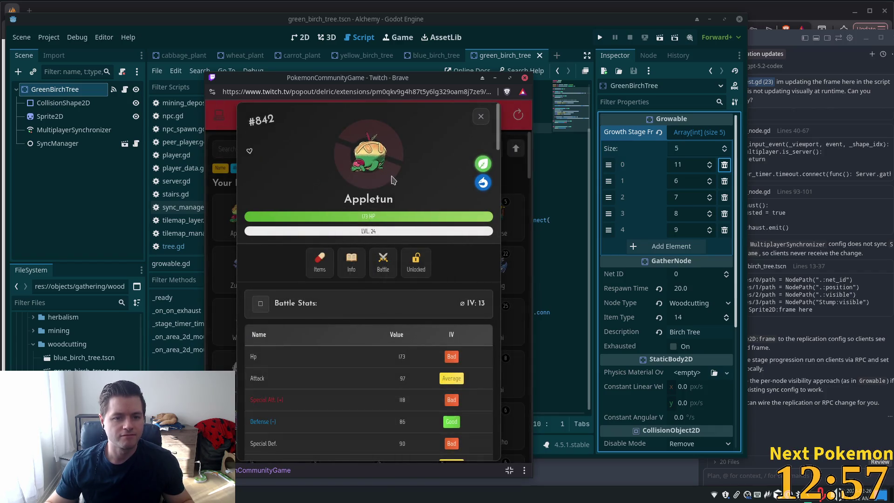
{"action": "left_click", "coordinate": [352, 262]}
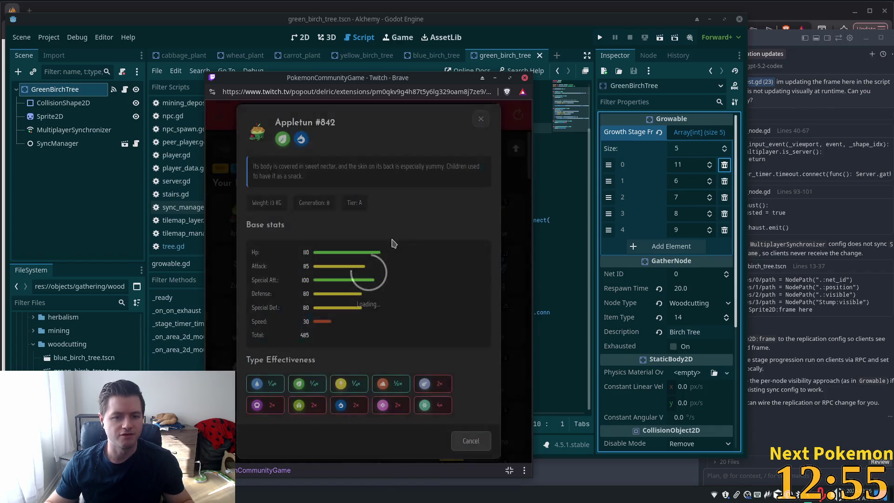
{"action": "left_click", "coordinate": [481, 119]}
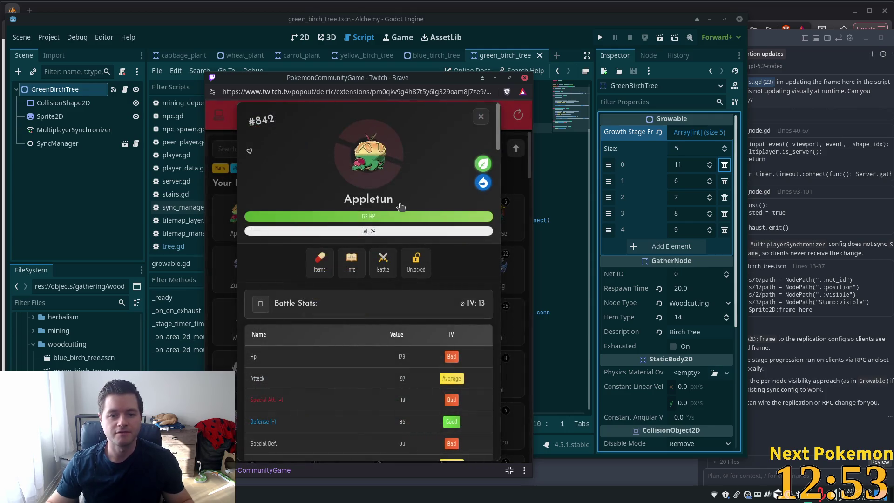
Scroll through Appletun's stats and moves, then close its detail card.
{"action": "scroll", "coordinate": [399, 207], "scroll_direction": "down", "scroll_amount": 1}
{"action": "scroll", "coordinate": [399, 207], "scroll_direction": "up", "scroll_amount": 1}
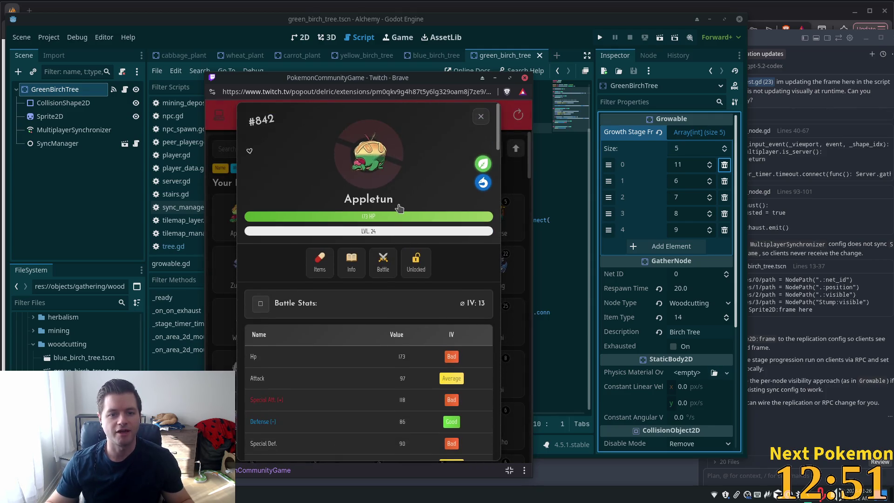
{"action": "scroll", "coordinate": [399, 208], "scroll_direction": "down", "scroll_amount": 2}
{"action": "scroll", "coordinate": [397, 201], "scroll_direction": "up", "scroll_amount": 2}
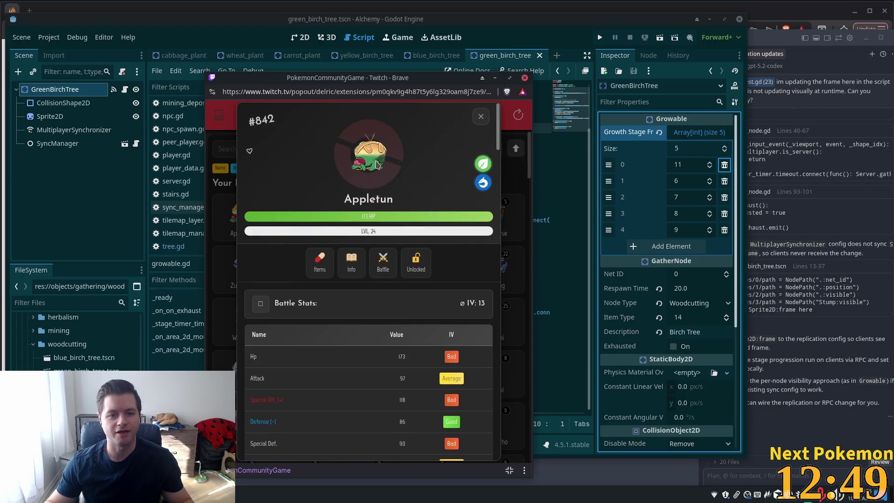
{"action": "scroll", "coordinate": [377, 164], "scroll_direction": "down", "scroll_amount": 4}
{"action": "scroll", "coordinate": [377, 164], "scroll_direction": "up", "scroll_amount": 4}
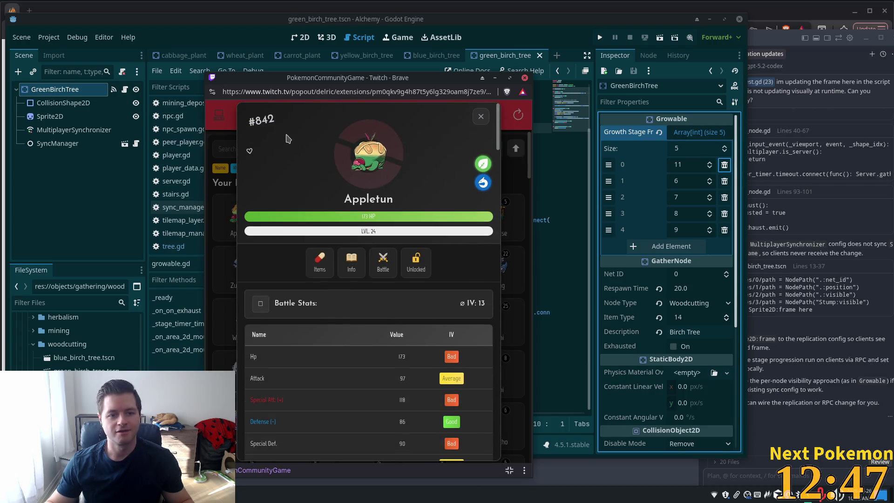
{"action": "scroll", "coordinate": [451, 145], "scroll_direction": "down", "scroll_amount": 5}
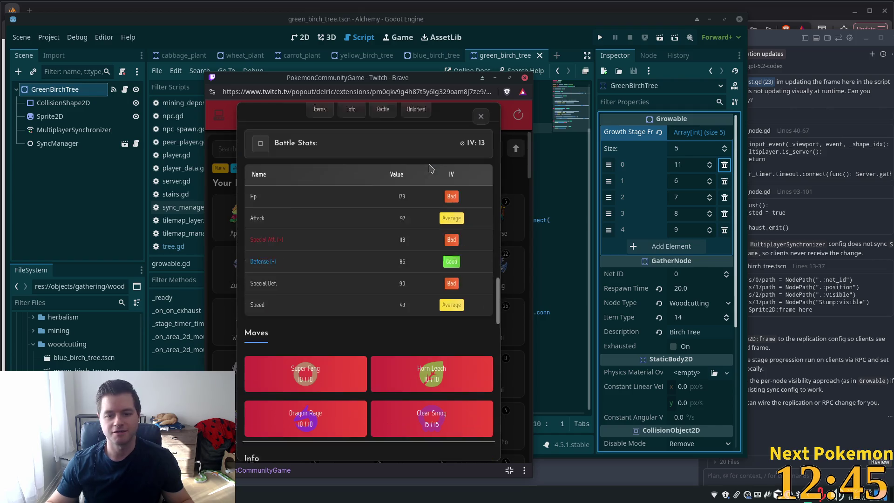
{"action": "scroll", "coordinate": [471, 121], "scroll_direction": "down", "scroll_amount": 1}
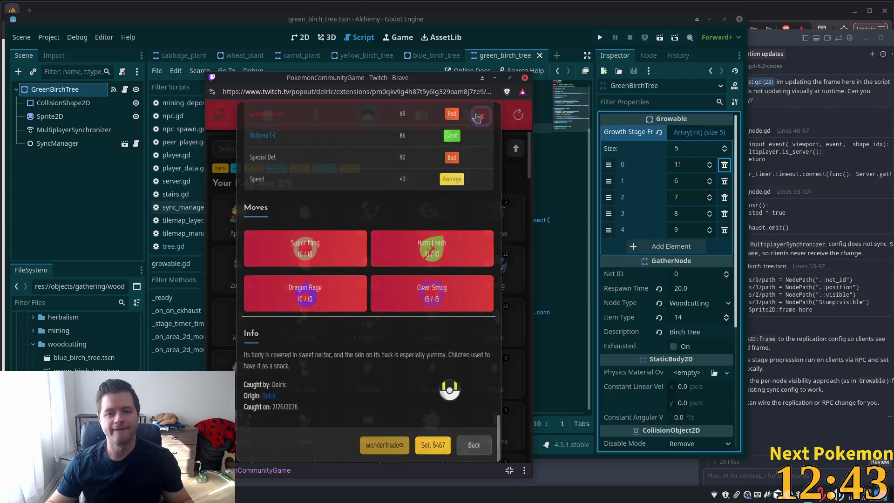
{"action": "left_click", "coordinate": [477, 115]}
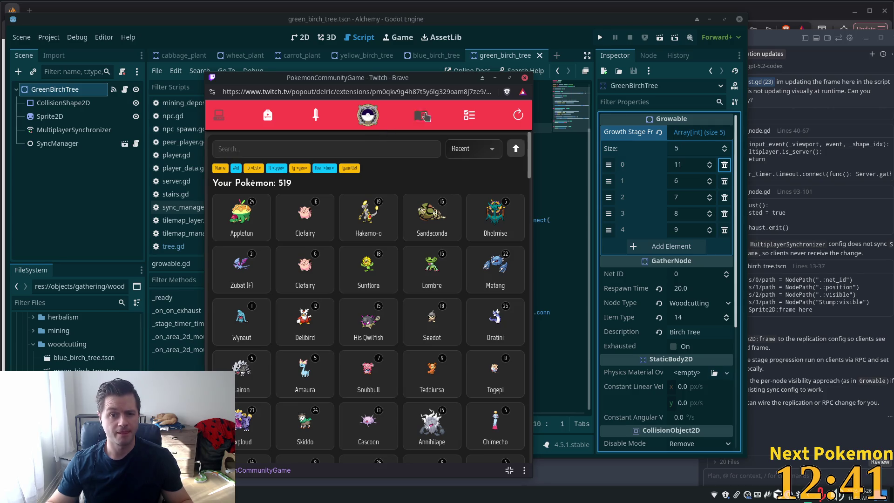
{"action": "left_click", "coordinate": [420, 115]}
Start an Easy Stadium bot battle from the team battle page.
{"action": "left_click", "coordinate": [358, 125]}
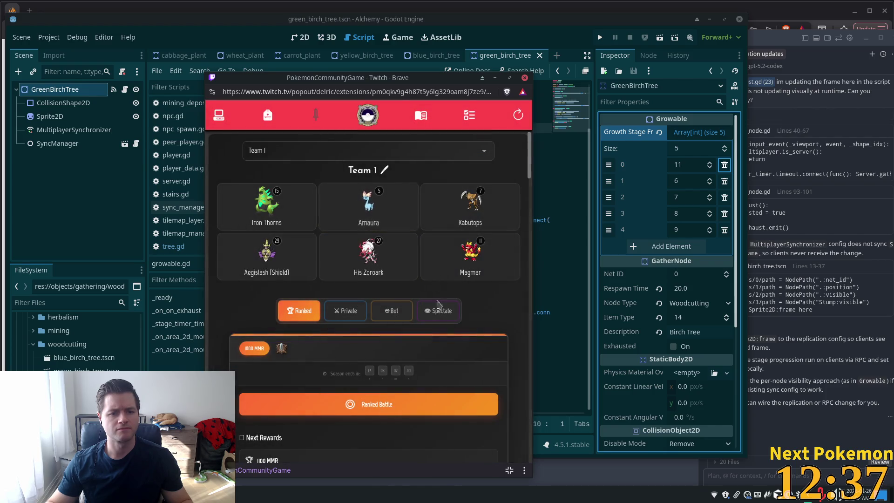
{"action": "scroll", "coordinate": [326, 280], "scroll_direction": "down", "scroll_amount": 4}
{"action": "scroll", "coordinate": [398, 245], "scroll_direction": "up", "scroll_amount": 2}
{"action": "left_click", "coordinate": [395, 253]}
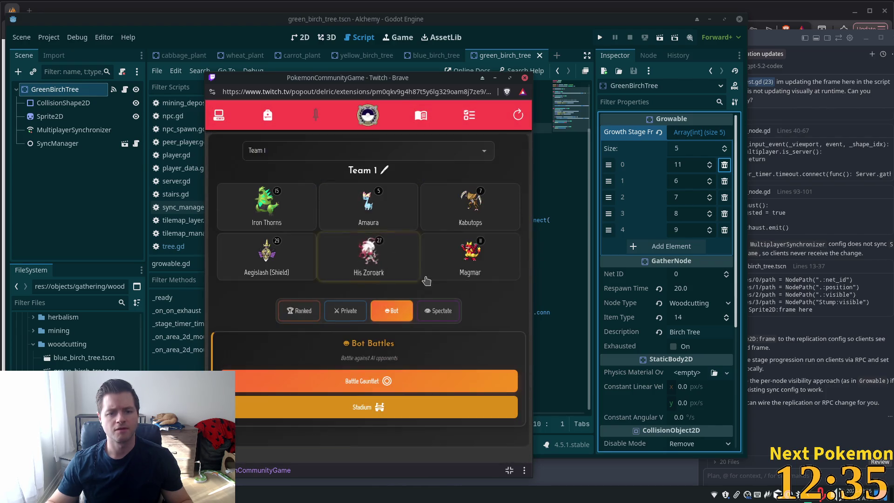
{"action": "left_click", "coordinate": [359, 406]}
{"action": "left_click", "coordinate": [324, 262]}
{"action": "left_click", "coordinate": [374, 297]}
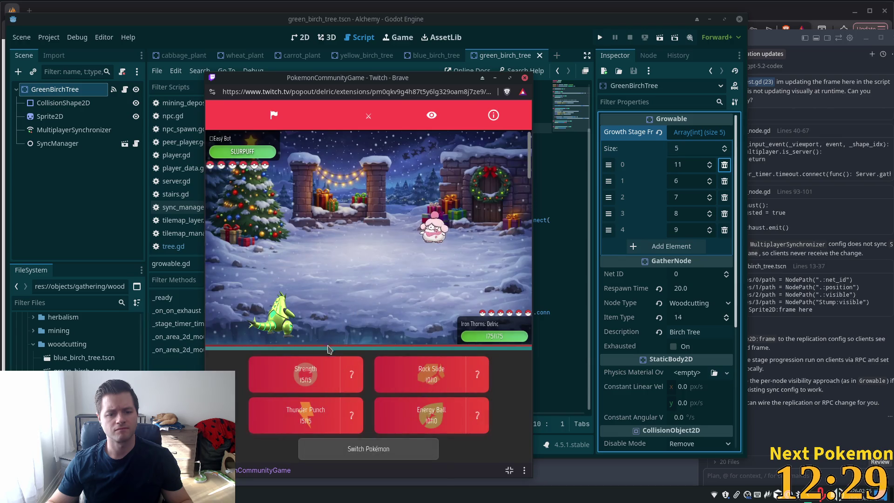
Fight several turns using Thunder Punch, Strength, Rock Slide and Iron Thorns' next move.
{"action": "left_click", "coordinate": [305, 413]}
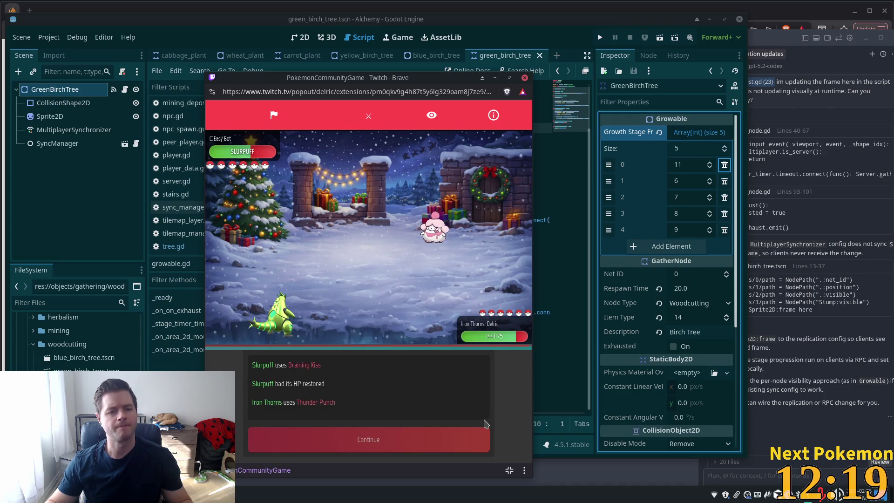
{"action": "left_click", "coordinate": [448, 442]}
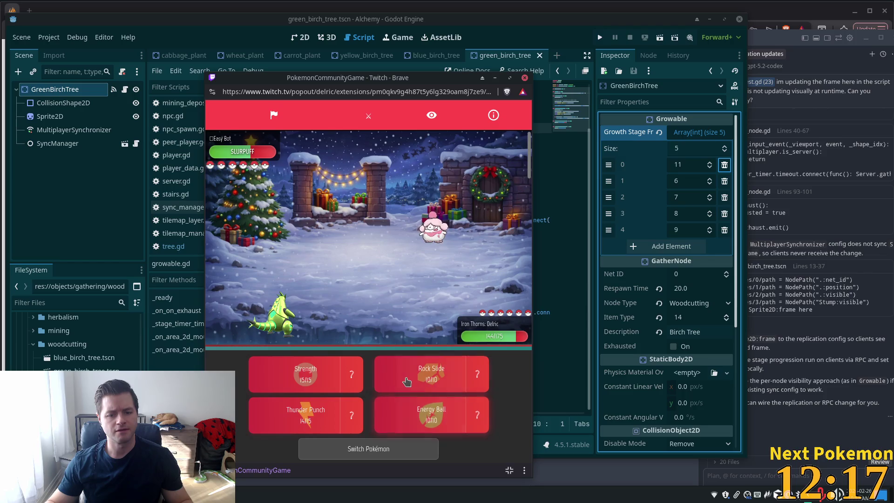
{"action": "left_click", "coordinate": [317, 371]}
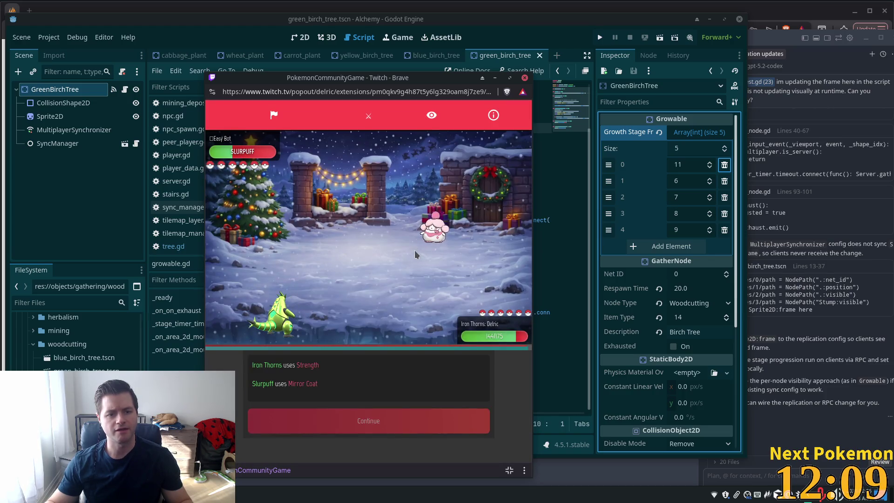
{"action": "left_click", "coordinate": [374, 439]}
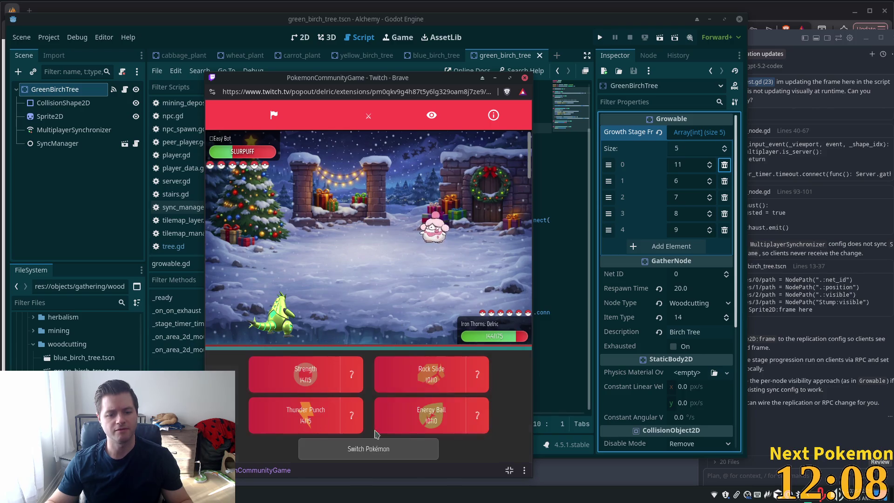
{"action": "left_click", "coordinate": [444, 378]}
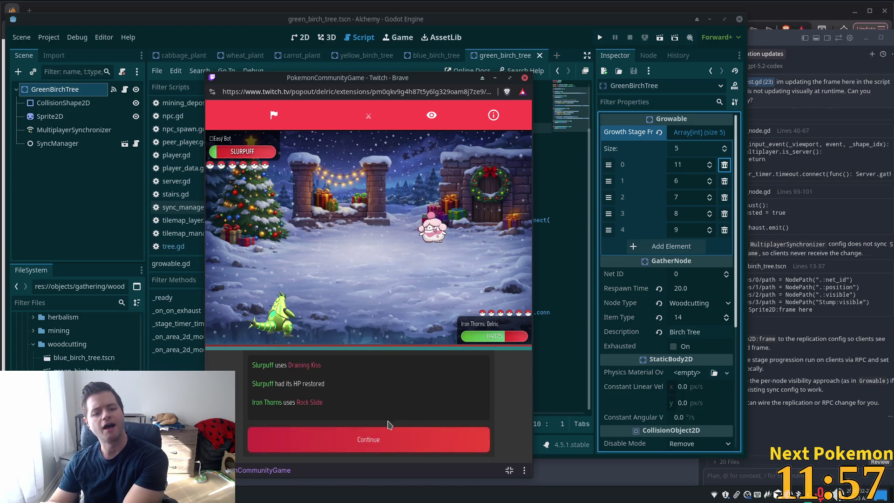
{"action": "left_click", "coordinate": [381, 435]}
{"action": "left_click", "coordinate": [315, 410]}
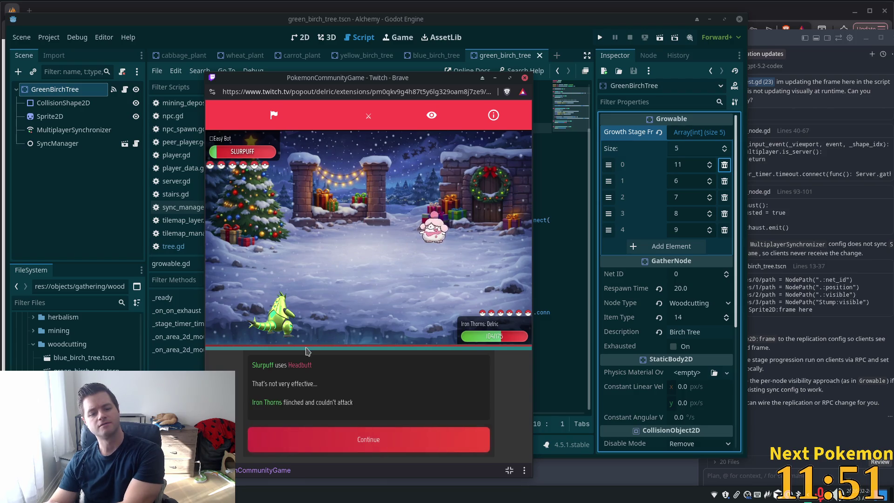
{"action": "left_click", "coordinate": [326, 444]}
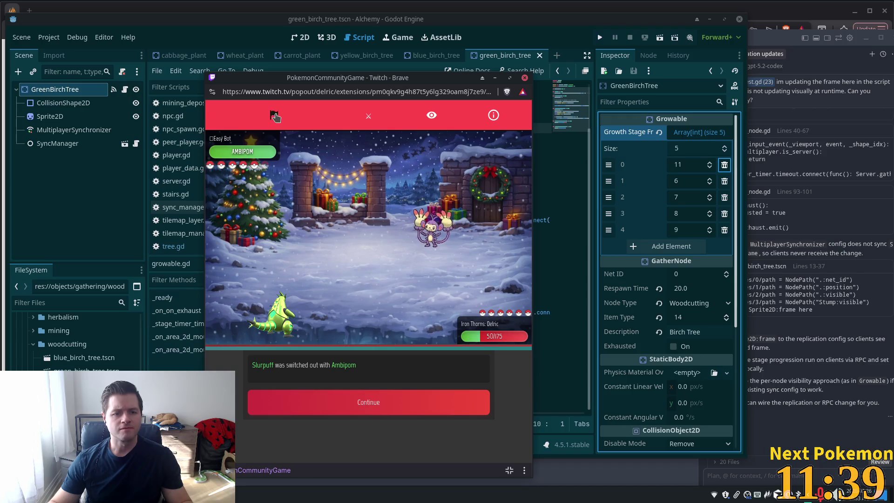
Surrender the battle, dismiss the loss results, and minimize the game window.
{"action": "left_click", "coordinate": [278, 119]}
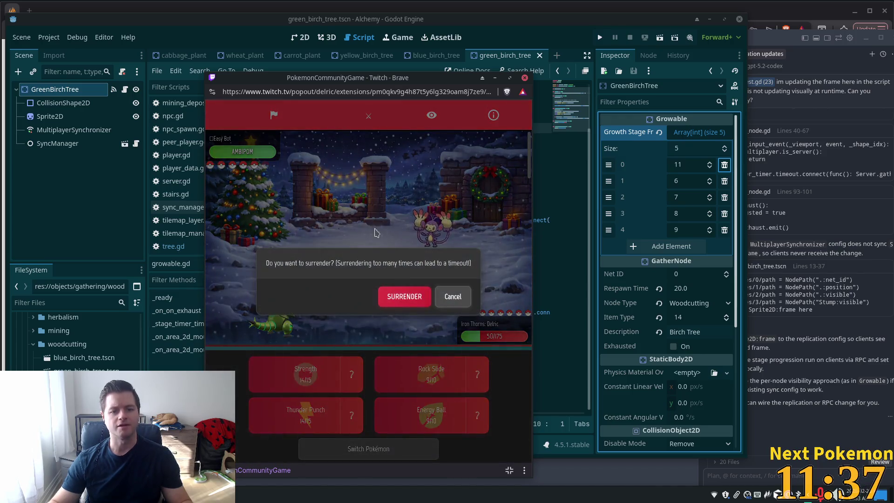
{"action": "left_click", "coordinate": [400, 296]}
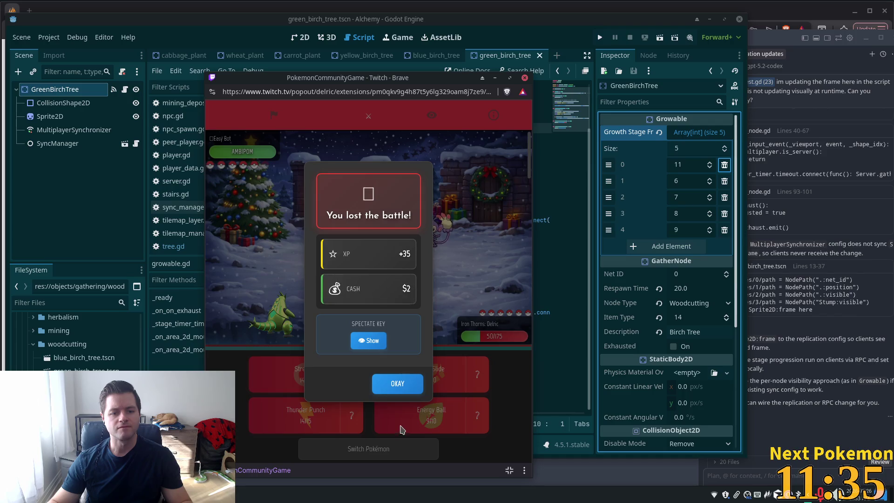
{"action": "left_click", "coordinate": [399, 389]}
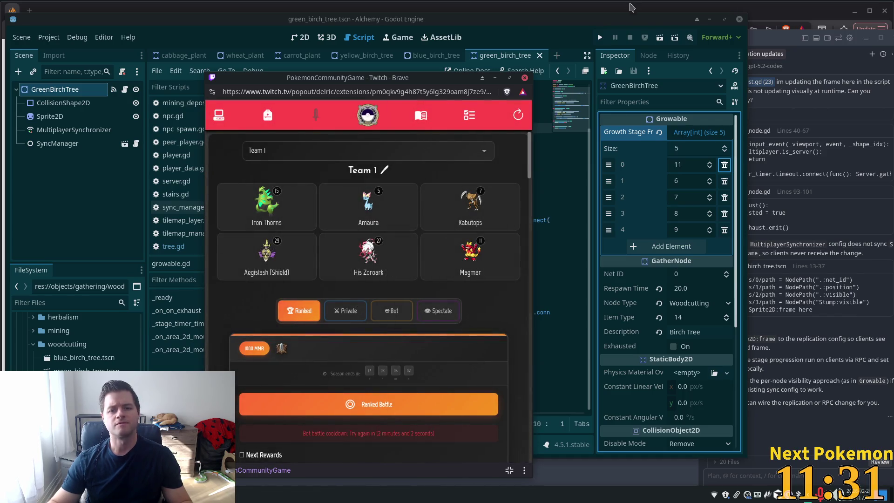
{"action": "left_click", "coordinate": [495, 78]}
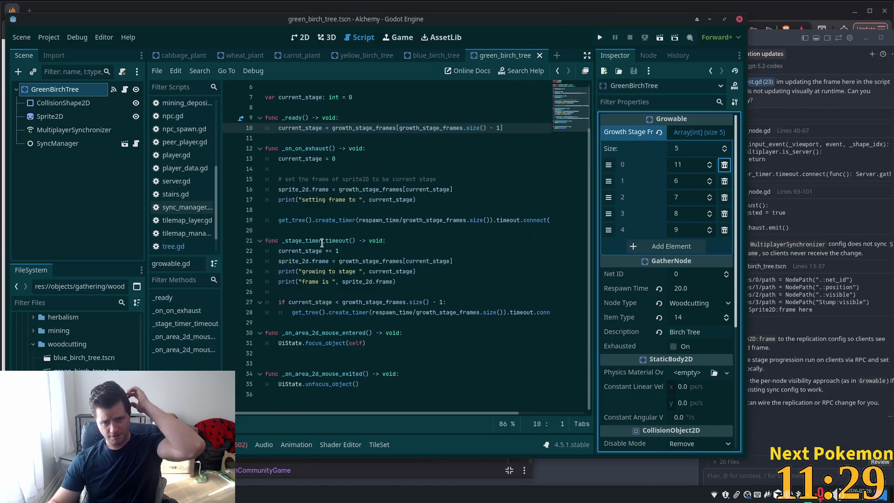
Add Sprite2D's frame to the MultiplayerSynchronizer with On Change replication and save.
{"action": "left_click", "coordinate": [70, 130]}
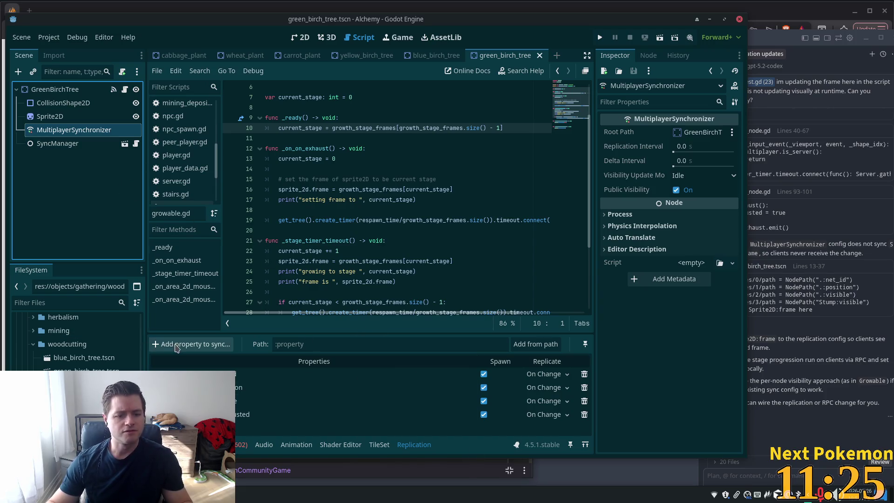
{"action": "left_click", "coordinate": [191, 345]}
{"action": "left_click", "coordinate": [447, 146]}
{"action": "double_click", "coordinate": [450, 146]}
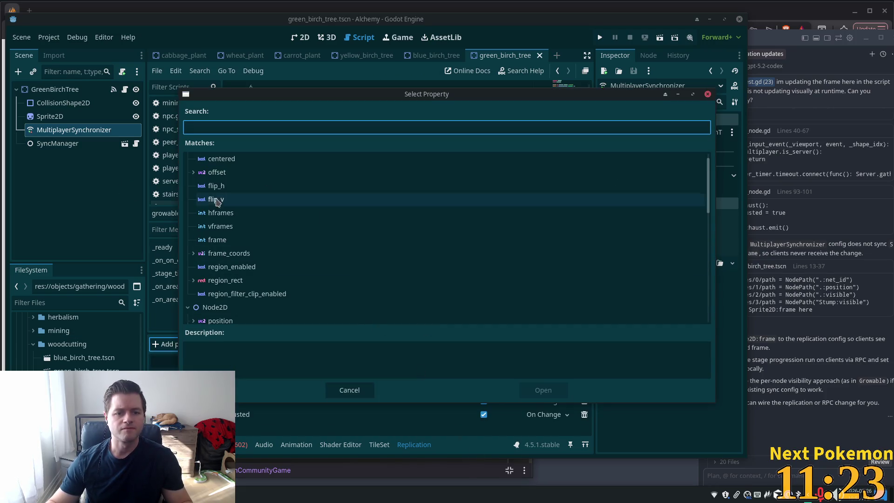
{"action": "double_click", "coordinate": [233, 243]}
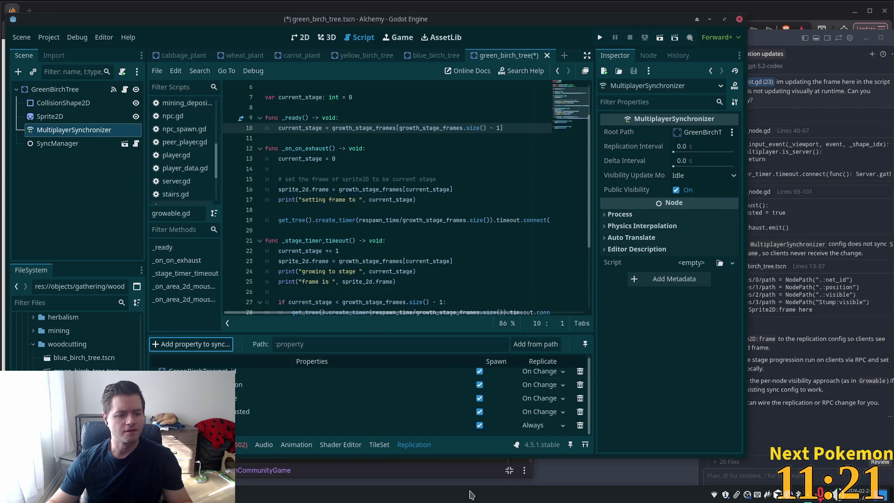
{"action": "left_click", "coordinate": [563, 429]}
{"action": "left_click", "coordinate": [540, 467]}
{"action": "key", "text": "ctrl+s"}
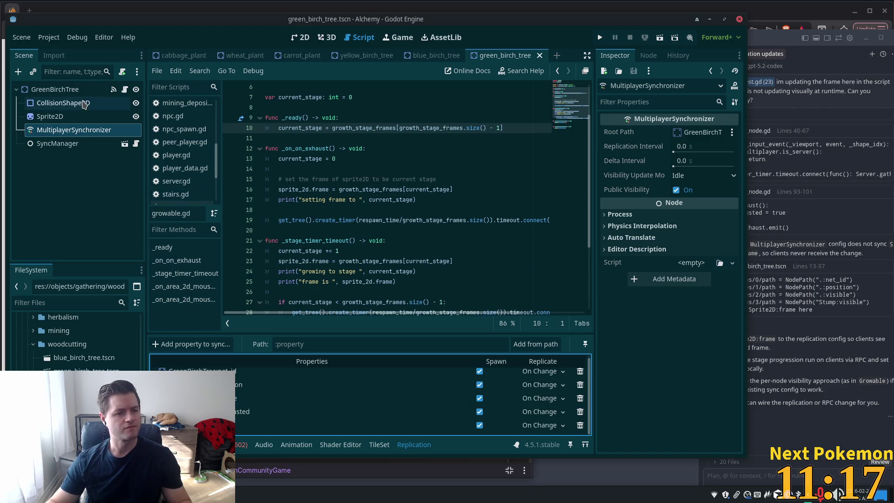
Check the CollisionShape2D and root nodes, then open green_maple_tree.tscn.
{"action": "left_click", "coordinate": [84, 104]}
{"action": "left_click", "coordinate": [69, 91]}
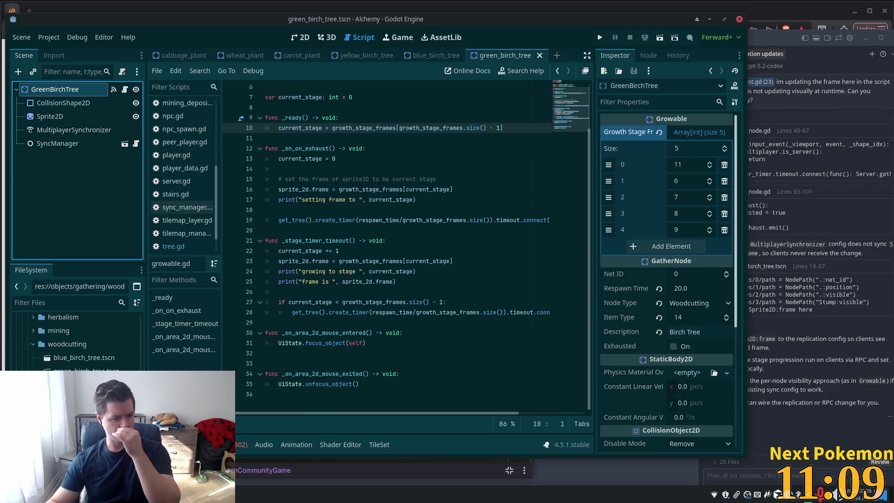
{"action": "double_click", "coordinate": [80, 385]}
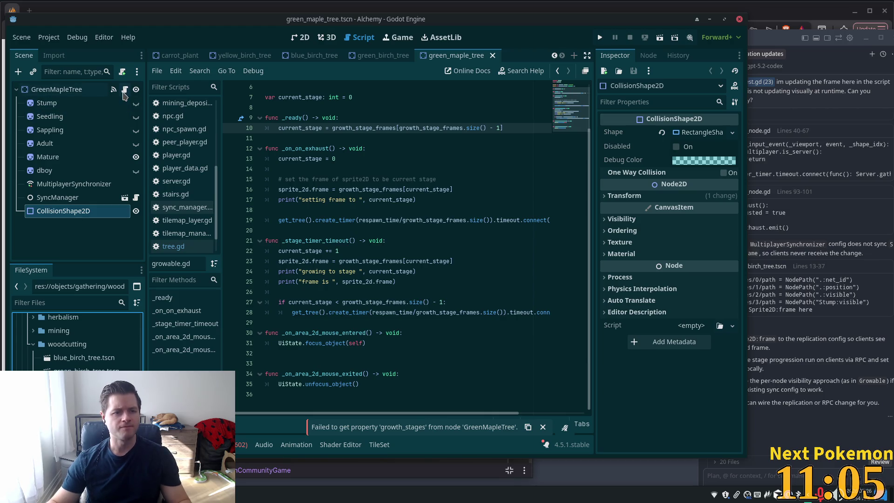
Remove GreenMapleTree's existing script, then cancel after picking growable_test.gd by mistake.
{"action": "left_click", "coordinate": [108, 89]}
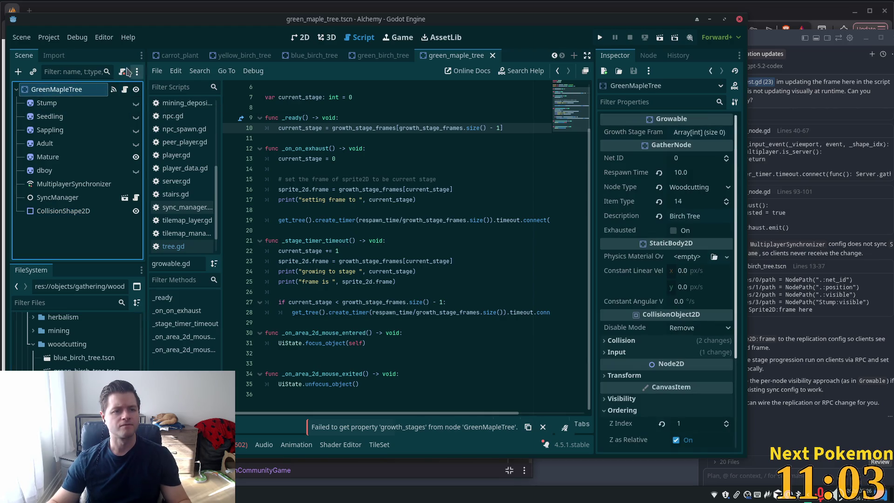
{"action": "left_click", "coordinate": [123, 71]}
{"action": "left_click", "coordinate": [123, 72]}
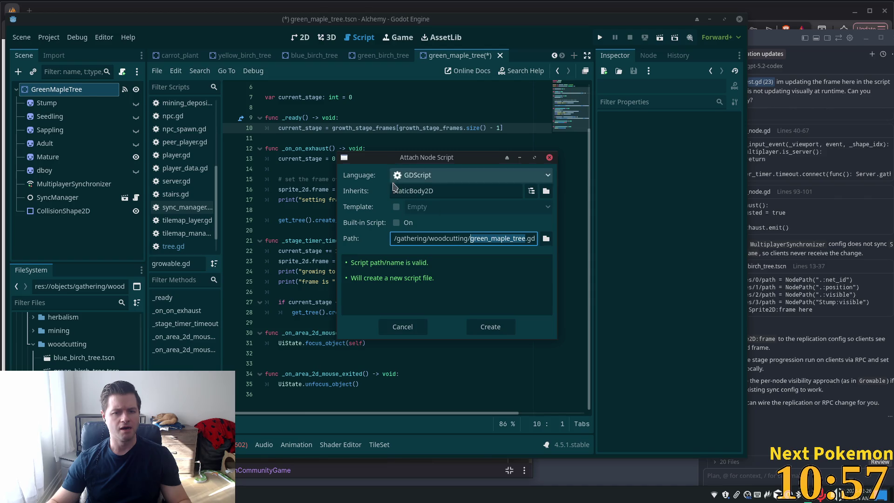
{"action": "left_click", "coordinate": [547, 239]}
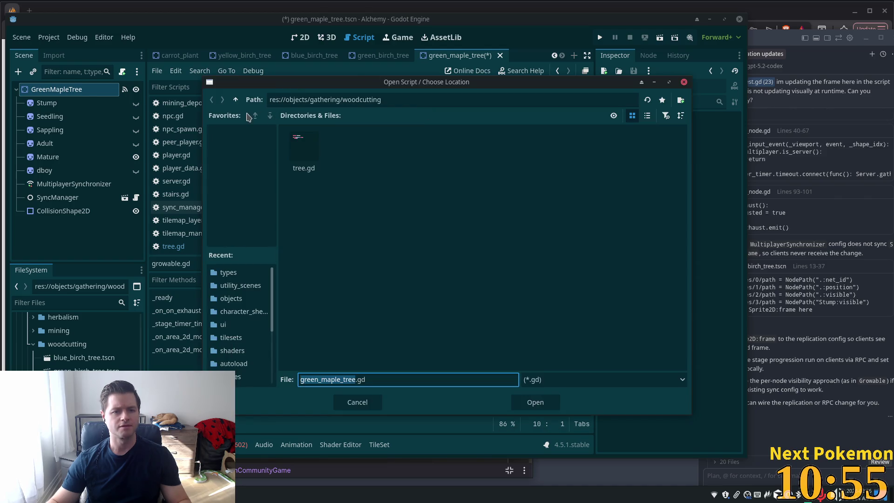
{"action": "left_click", "coordinate": [237, 101]}
{"action": "left_click", "coordinate": [237, 100]}
{"action": "left_click", "coordinate": [237, 101]}
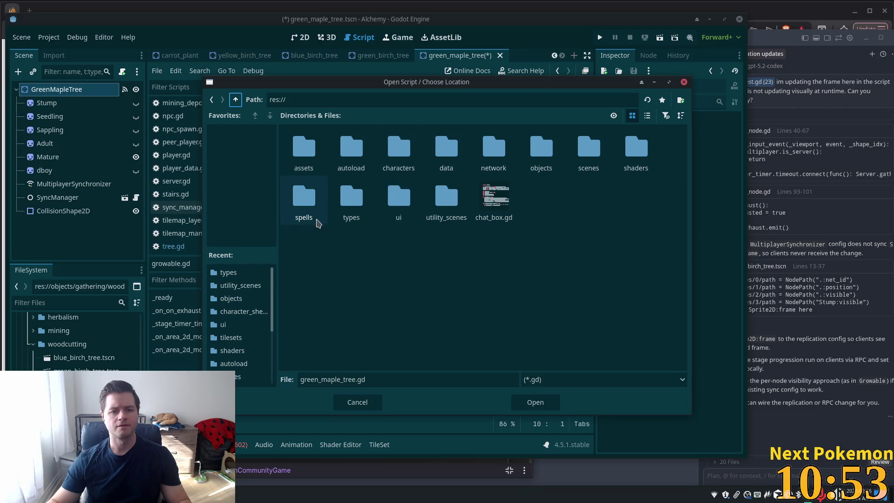
{"action": "double_click", "coordinate": [363, 200]}
{"action": "double_click", "coordinate": [538, 158]}
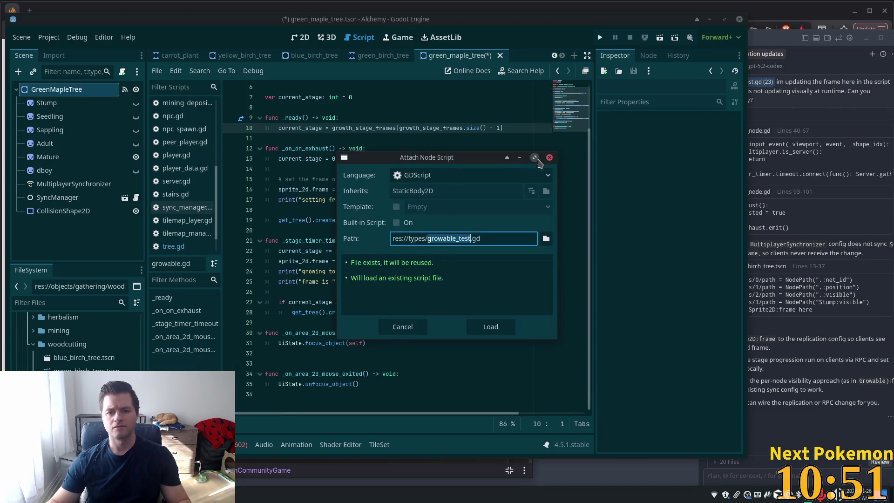
{"action": "left_click", "coordinate": [403, 327]}
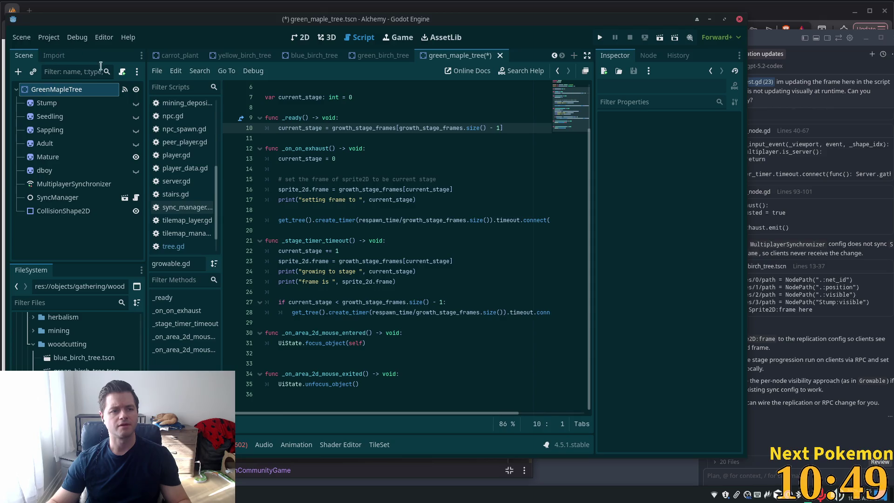
Attach res://types/growable.gd to GreenMapleTree and save the scene.
{"action": "left_click", "coordinate": [122, 74]}
{"action": "left_click", "coordinate": [547, 238]}
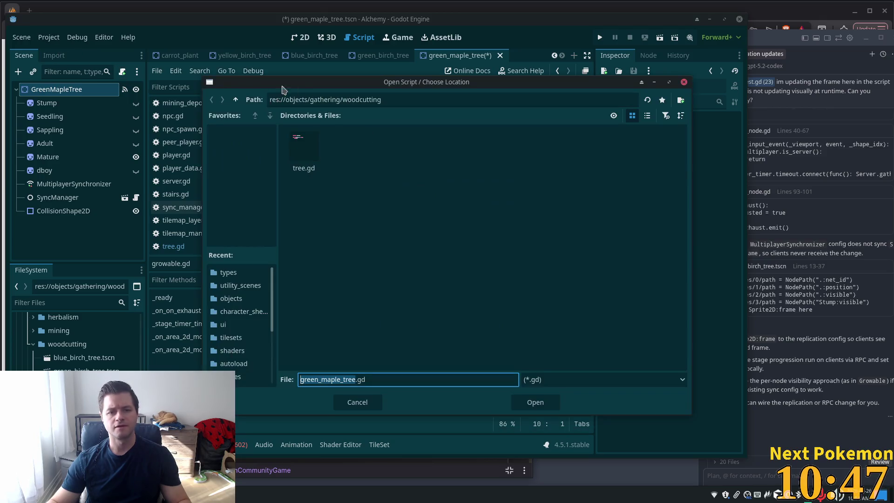
{"action": "left_click", "coordinate": [237, 100]}
{"action": "left_click", "coordinate": [236, 99]}
{"action": "left_click", "coordinate": [236, 100]}
{"action": "left_click", "coordinate": [349, 201]}
{"action": "double_click", "coordinate": [348, 201]}
{"action": "left_click", "coordinate": [495, 160]}
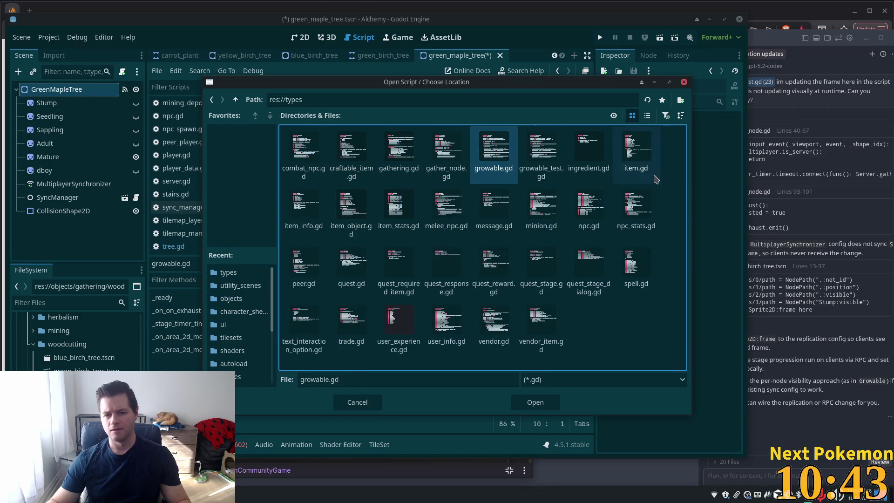
{"action": "double_click", "coordinate": [501, 157]}
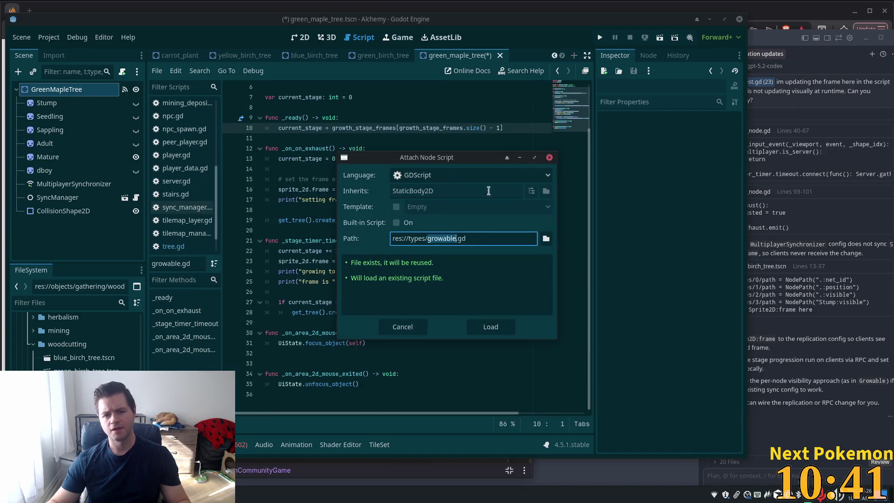
{"action": "left_click", "coordinate": [491, 326]}
{"action": "key", "text": "ctrl+s"}
{"action": "left_click", "coordinate": [244, 55]}
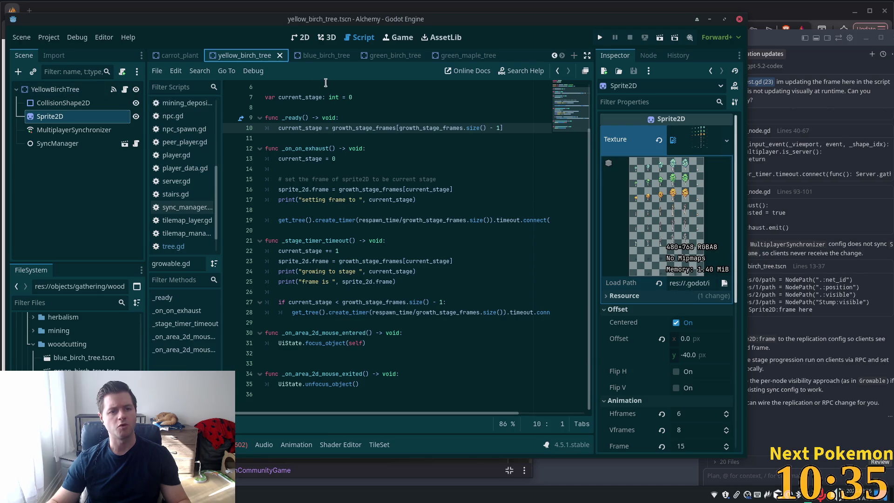
Delete the Stump, Seedling, Sappling, Adult and dboy sprites from the green maple tree.
{"action": "left_click", "coordinate": [464, 57]}
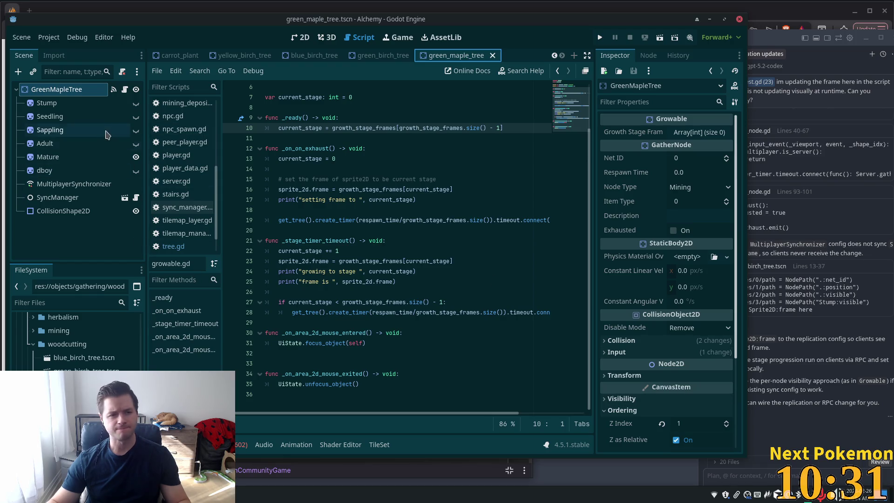
{"action": "left_click", "coordinate": [46, 103]}
{"action": "left_click", "coordinate": [51, 156], "text": "shift"}
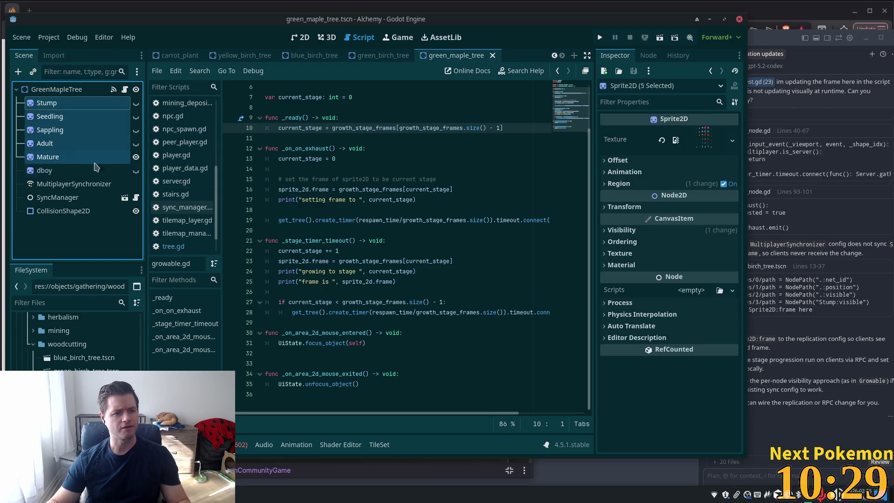
{"action": "left_click", "coordinate": [87, 158], "text": "ctrl"}
{"action": "left_click", "coordinate": [66, 171], "text": "ctrl"}
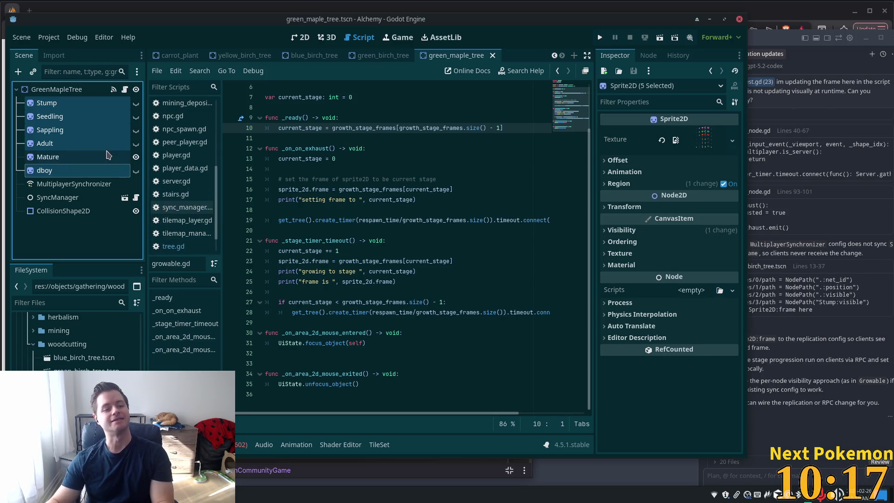
{"action": "key", "text": "Delete"}
{"action": "left_click", "coordinate": [466, 258]}
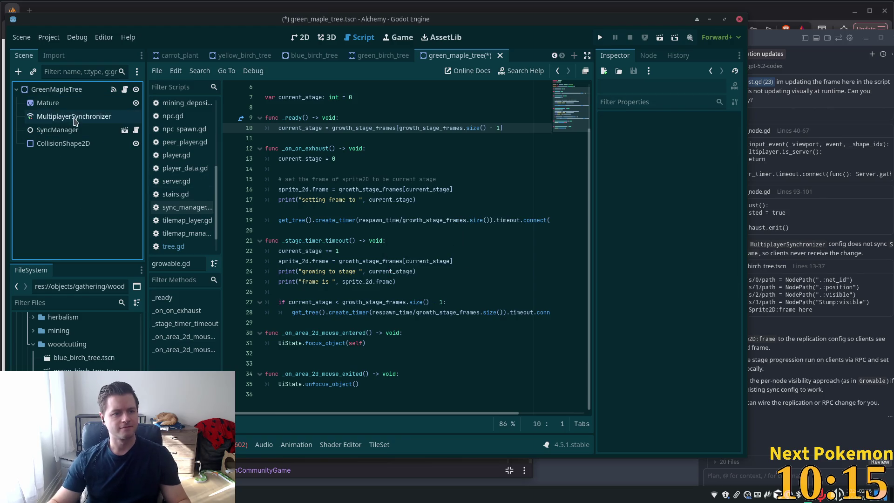
Rename the remaining Mature sprite to Sprite2D and turn off its Region.
{"action": "left_click", "coordinate": [59, 103]}
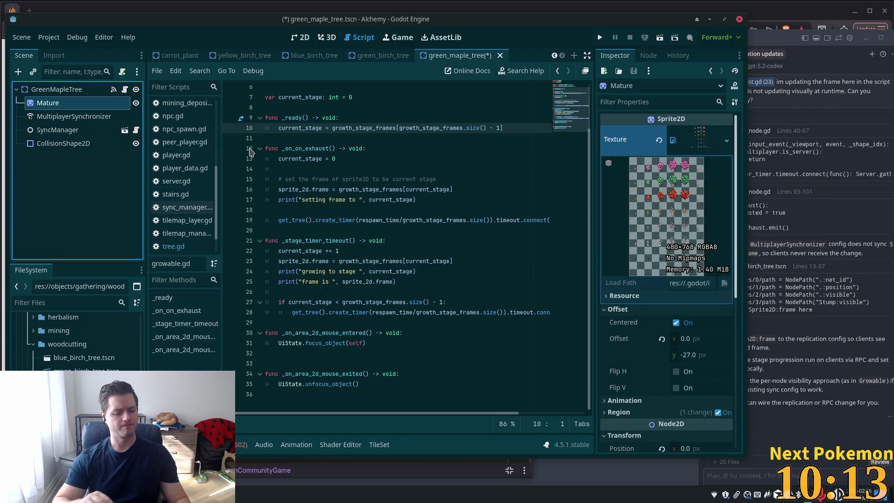
{"action": "key", "text": "F2"}
{"action": "type", "text": "Gre"}
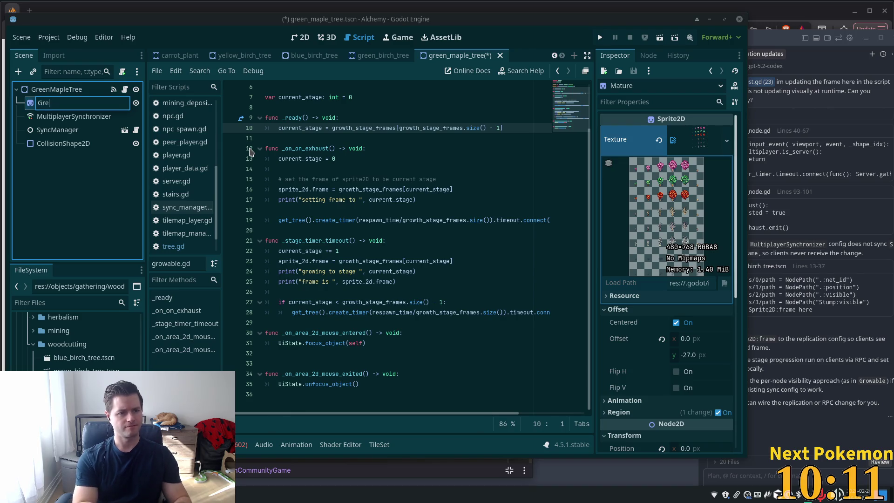
{"action": "key", "text": "BackSpace"}
{"action": "key", "text": "BackSpace"}
{"action": "type", "text": "pri"}
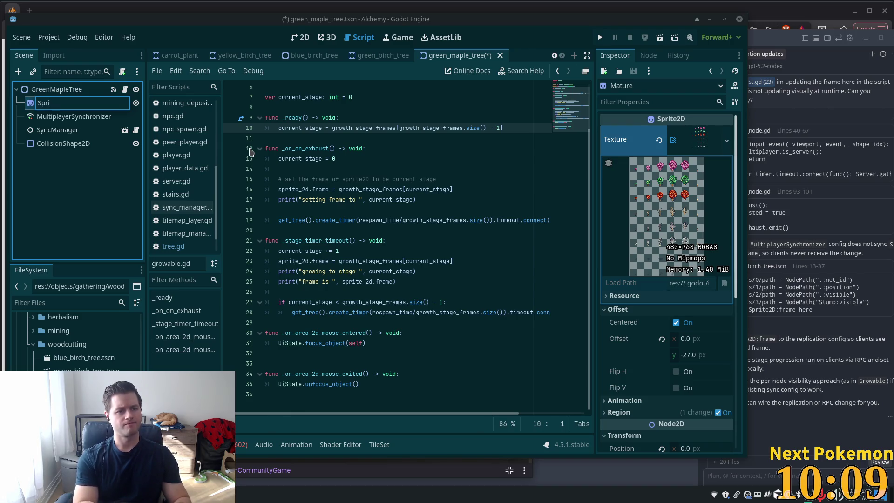
{"action": "key", "text": "BackSpace"}
{"action": "type", "text": "2D"}
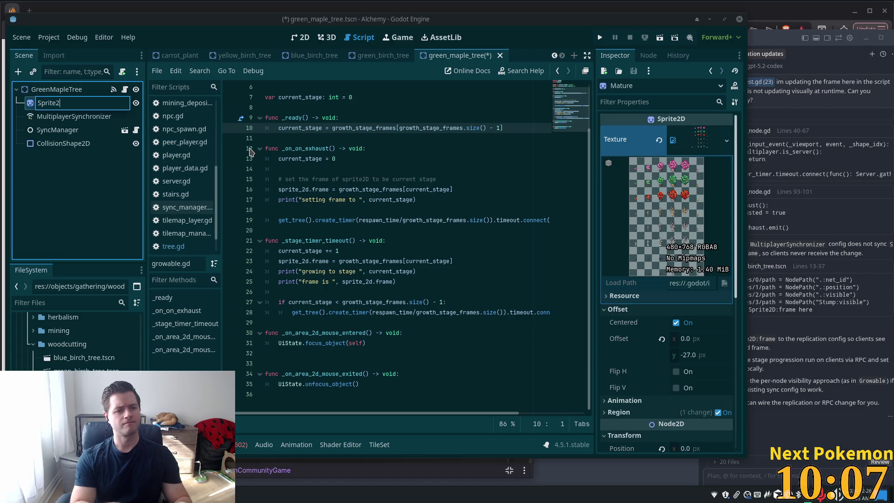
{"action": "key", "text": "Return"}
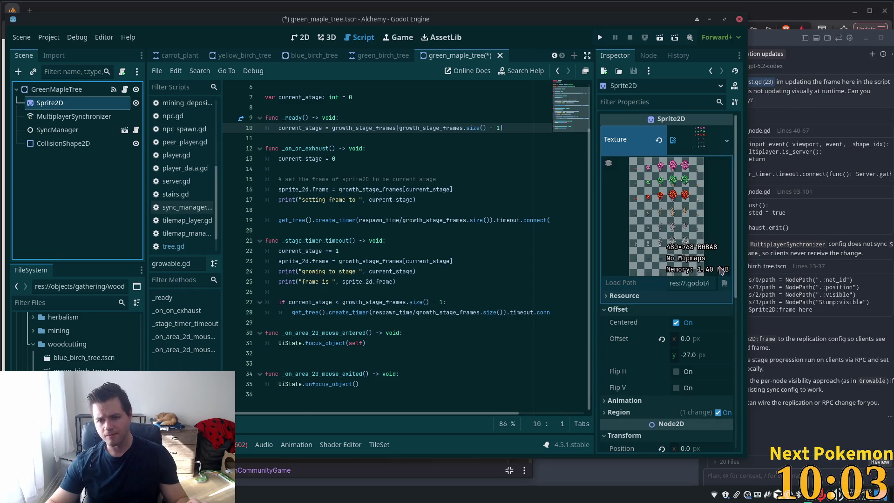
{"action": "left_click", "coordinate": [718, 412]}
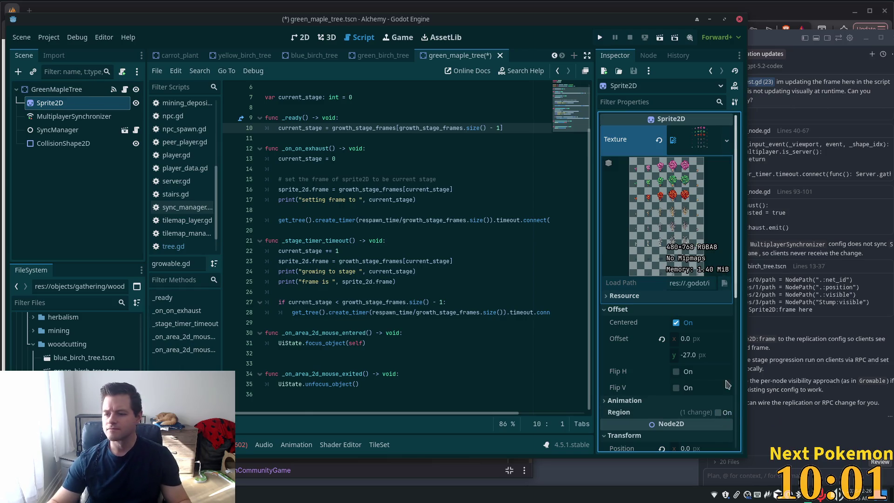
Show the tree in the 2D view and expand Sprite2D's Animation section.
{"action": "left_click", "coordinate": [300, 38]}
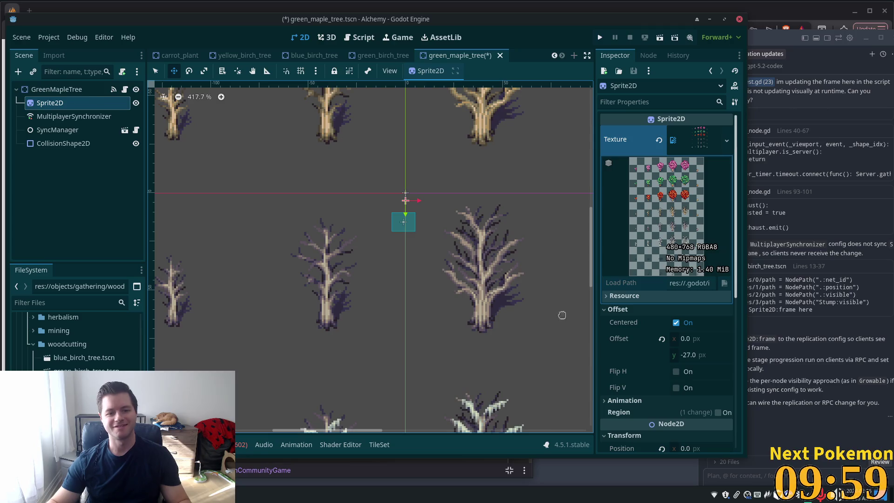
{"action": "scroll", "coordinate": [517, 275], "scroll_direction": "down", "scroll_amount": 3}
{"action": "scroll", "coordinate": [508, 276], "scroll_direction": "down", "scroll_amount": 5}
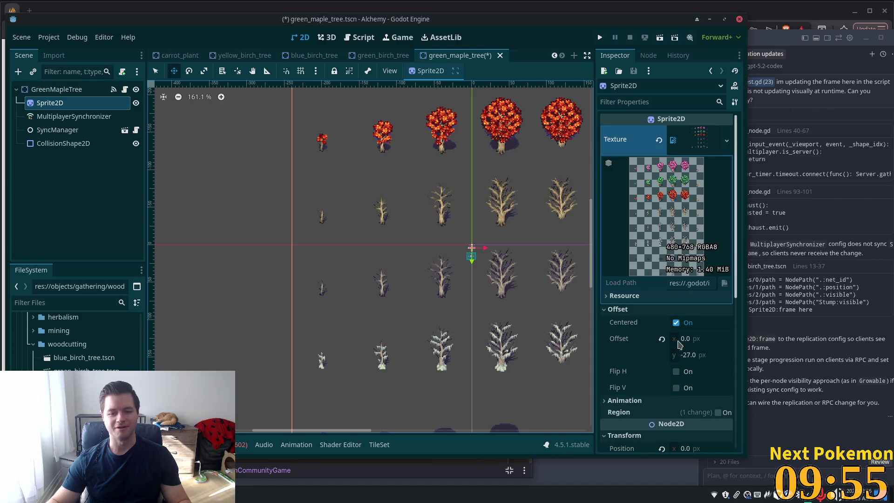
{"action": "left_click", "coordinate": [643, 402]}
{"action": "scroll", "coordinate": [693, 298], "scroll_direction": "down", "scroll_amount": 3}
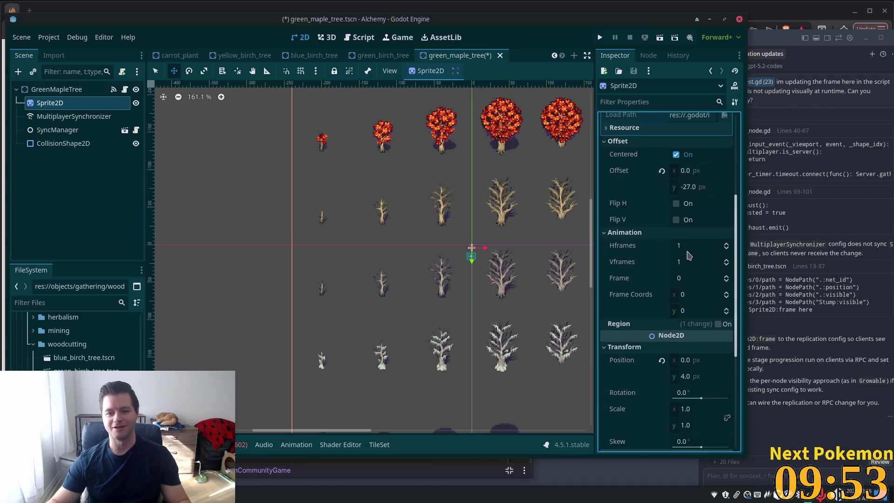
{"action": "scroll", "coordinate": [479, 258], "scroll_direction": "down", "scroll_amount": 18}
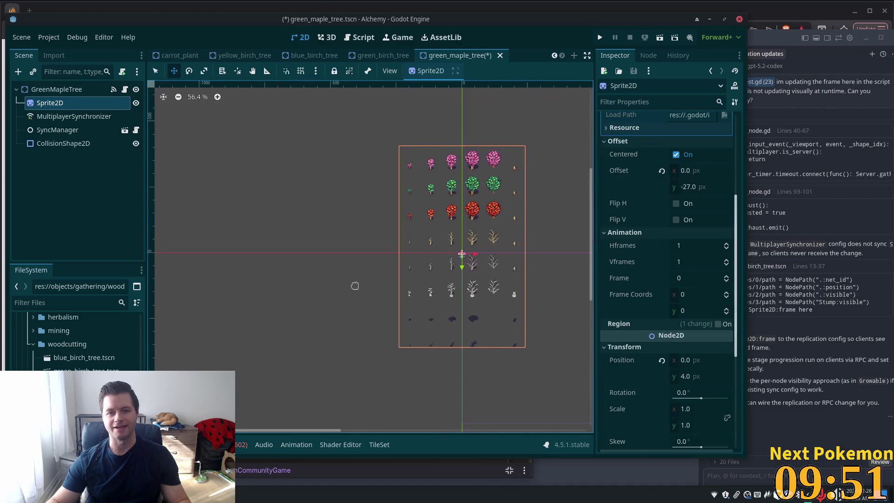
{"action": "scroll", "coordinate": [568, 274], "scroll_direction": "up", "scroll_amount": 4}
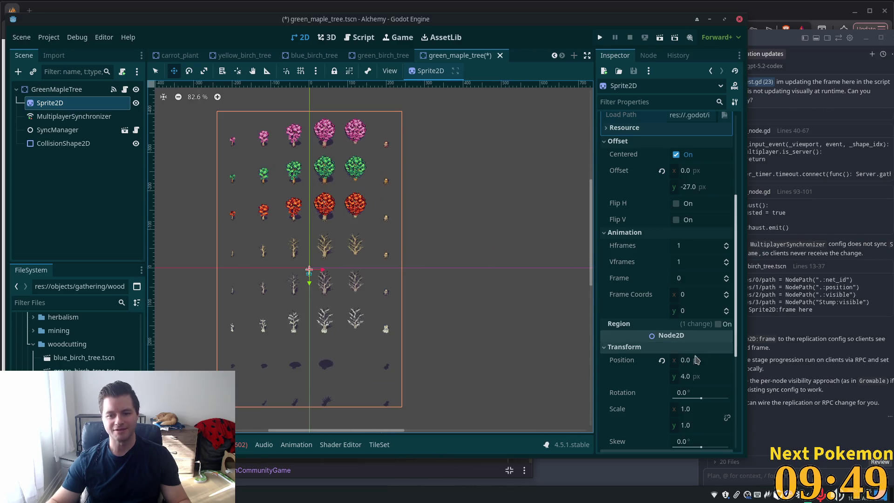
Set Hframes to 6 and Vframes to 8, centering the single tree frame.
{"action": "left_click", "coordinate": [678, 249]}
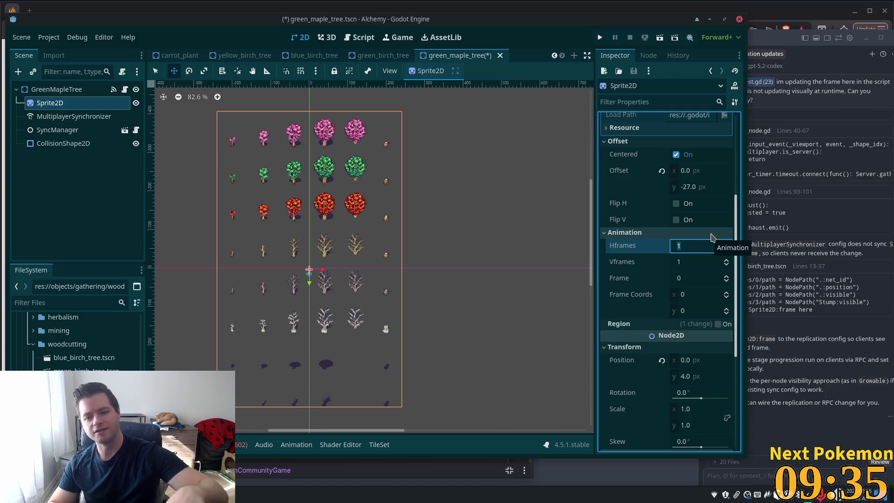
{"action": "type", "text": "6"}
{"action": "key", "text": "Tab"}
{"action": "type", "text": "8"}
{"action": "key", "text": "Return"}
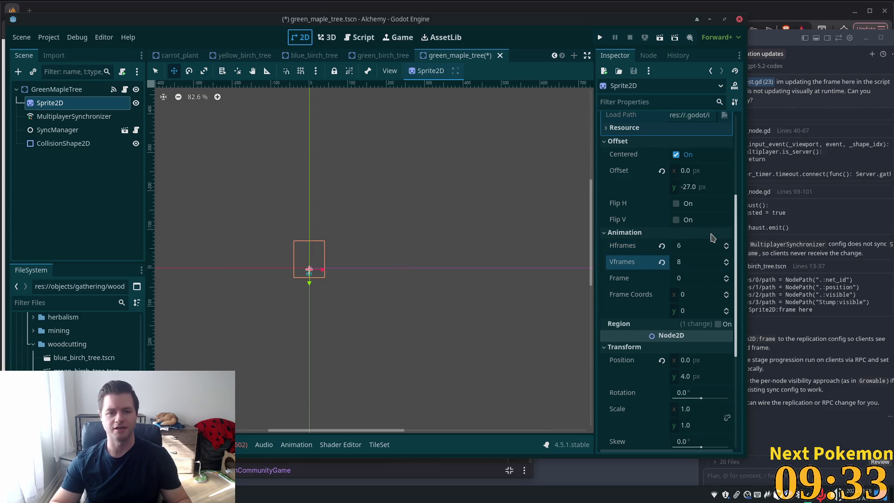
{"action": "scroll", "coordinate": [397, 323], "scroll_direction": "up", "scroll_amount": 5}
{"action": "left_click_drag", "start_coordinate": [378, 290], "coordinate": [538, 349]}
{"action": "scroll", "coordinate": [537, 349], "scroll_direction": "up", "scroll_amount": 2}
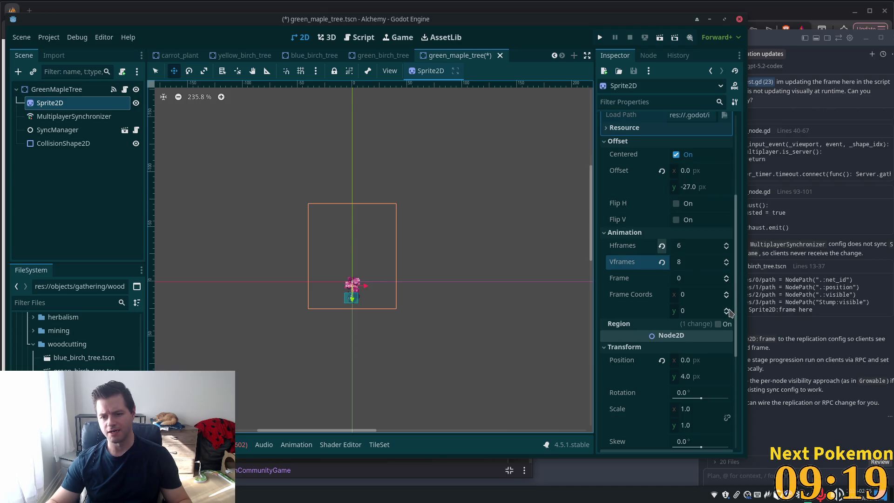
Step Frame Coords until the sprite shows frame 9 (coords 3,1), the full-grown tree.
{"action": "left_click", "coordinate": [729, 309]}
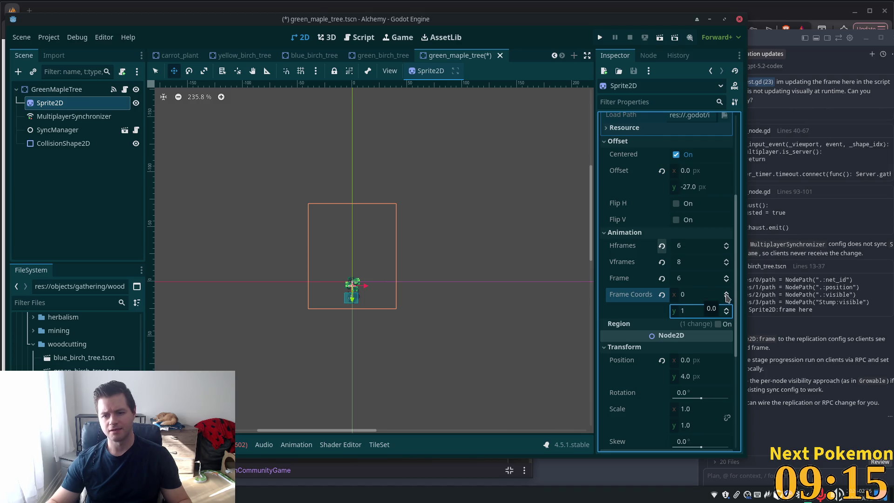
{"action": "left_click", "coordinate": [727, 293]}
{"action": "left_click", "coordinate": [727, 293]}
{"action": "left_click", "coordinate": [727, 294]}
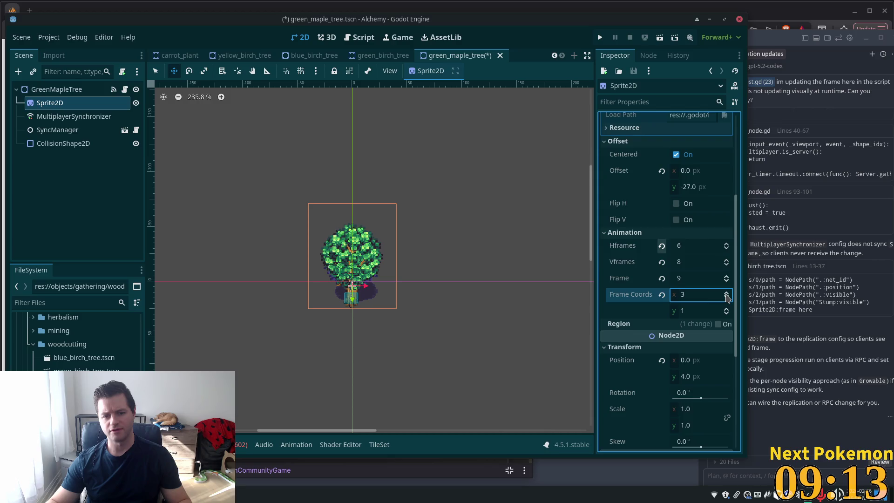
{"action": "left_click", "coordinate": [727, 293]}
{"action": "left_click", "coordinate": [726, 298]}
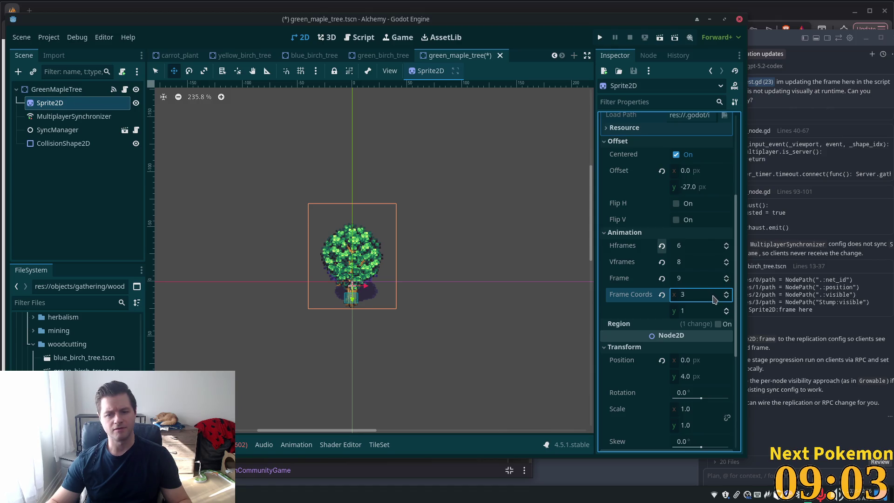
{"action": "left_click", "coordinate": [728, 299]}
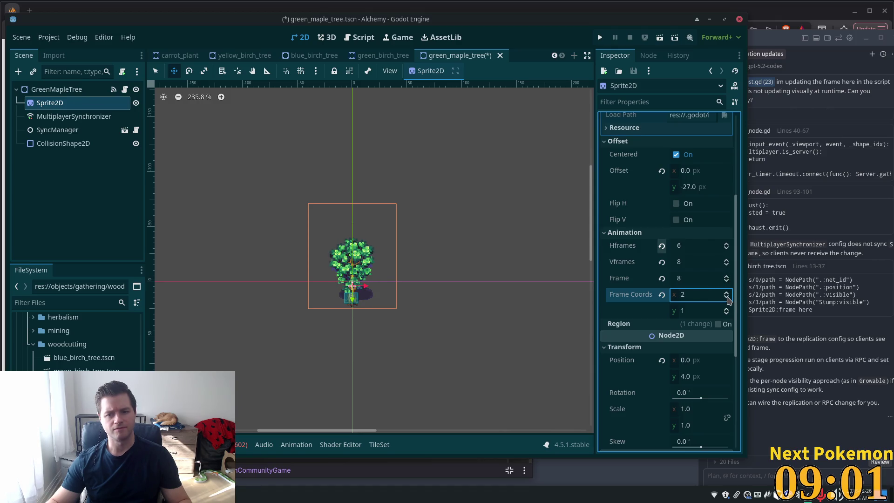
{"action": "left_click", "coordinate": [729, 298]}
{"action": "left_click", "coordinate": [728, 299]}
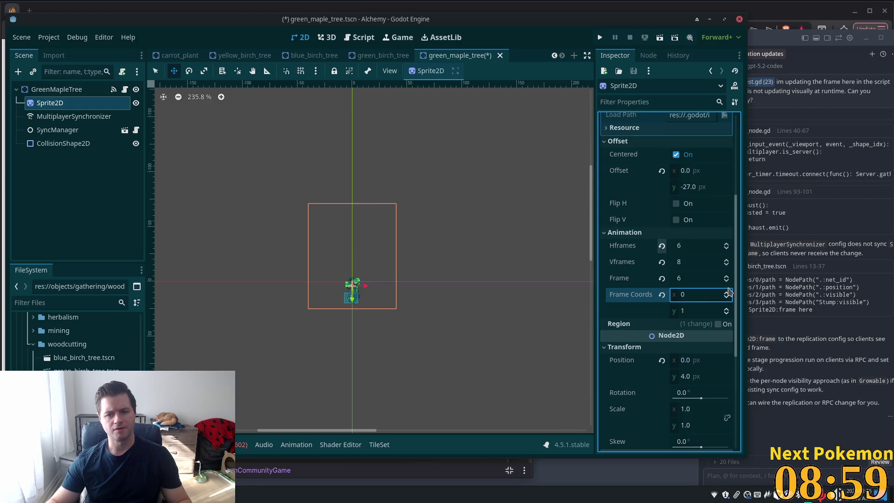
{"action": "left_click", "coordinate": [727, 276]}
{"action": "left_click", "coordinate": [727, 277]}
{"action": "left_click", "coordinate": [727, 277]}
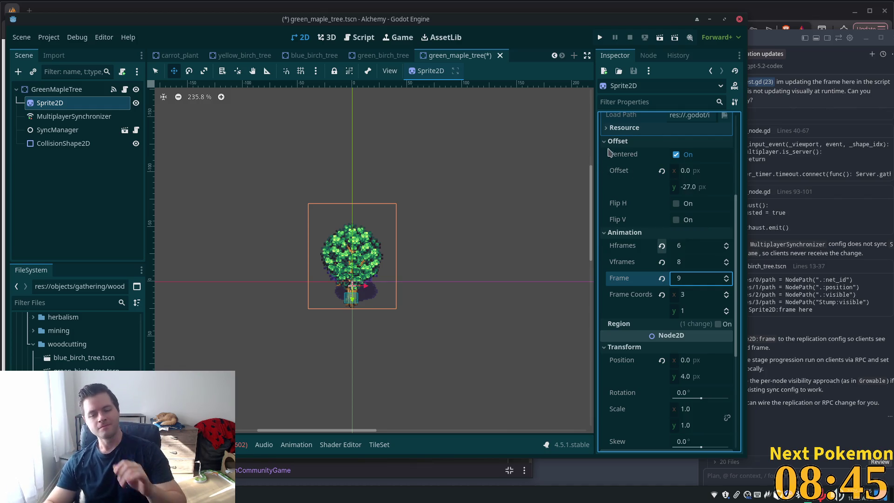
Confirm frame 9 and save green_maple_tree.tscn.
{"action": "left_click", "coordinate": [551, 266]}
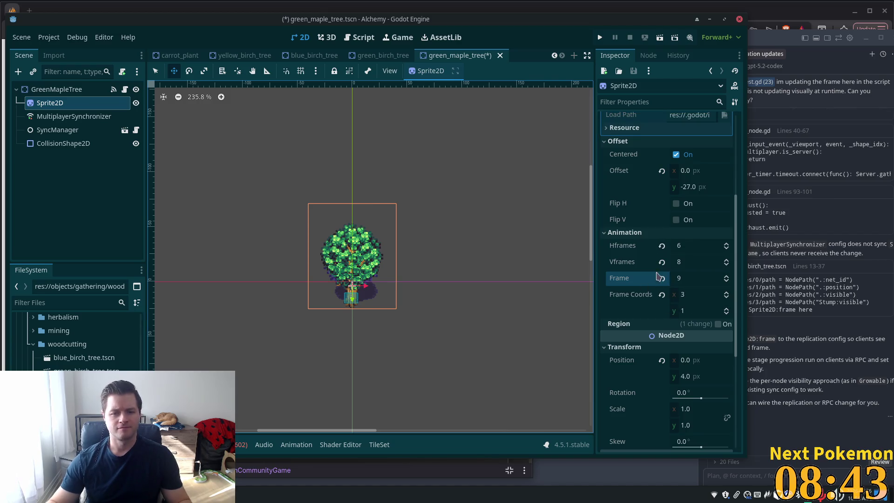
{"action": "key", "text": "ctrl+s"}
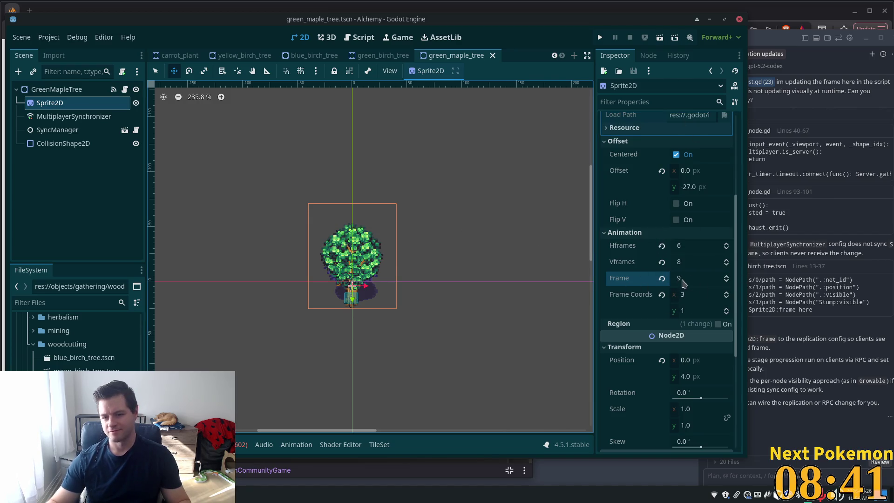
{"action": "left_click", "coordinate": [83, 89]}
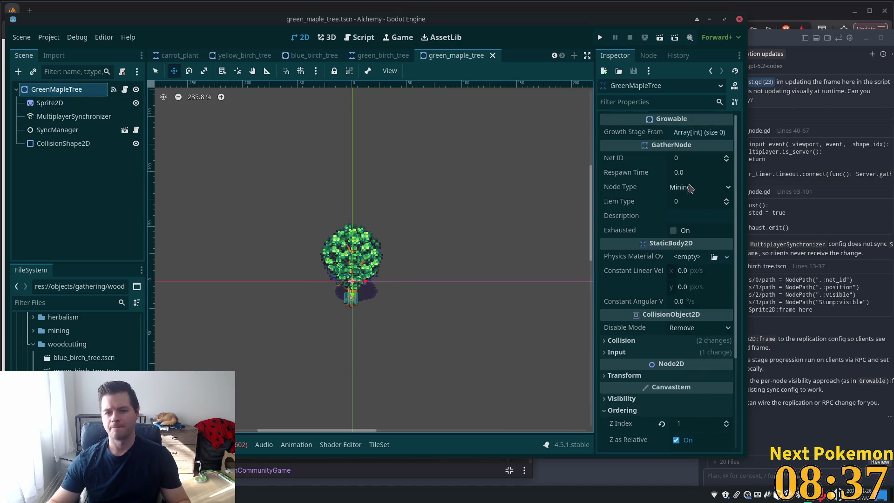
Set GreenMapleTree to Woodcutting, item type 14, respawn 20 and description 'Maple Tree'.
{"action": "left_click", "coordinate": [703, 191]}
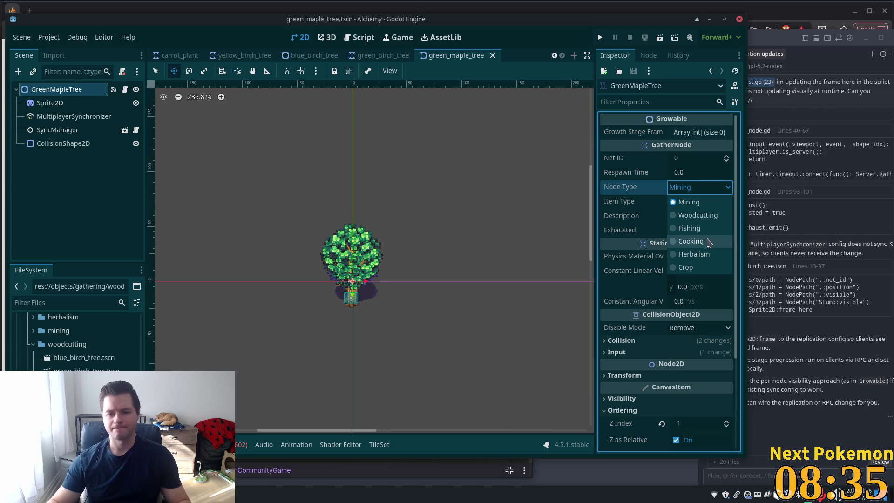
{"action": "left_click", "coordinate": [690, 215]}
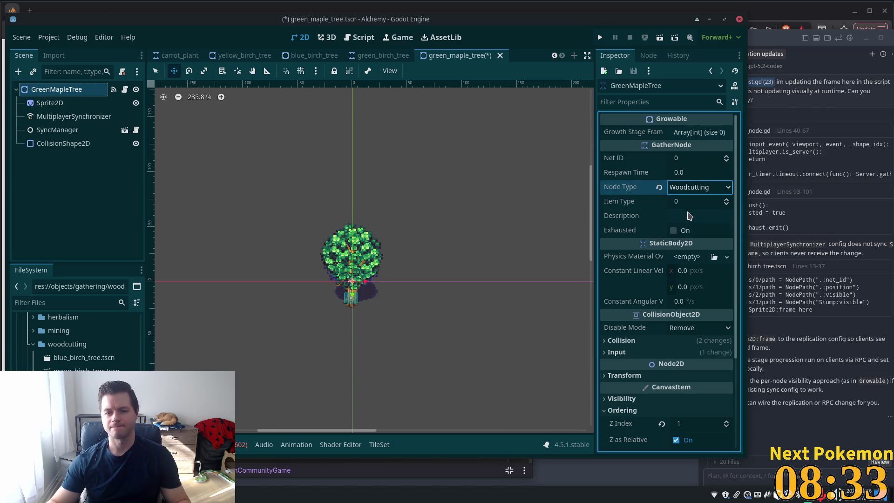
{"action": "left_click", "coordinate": [693, 204]}
{"action": "type", "text": "4"}
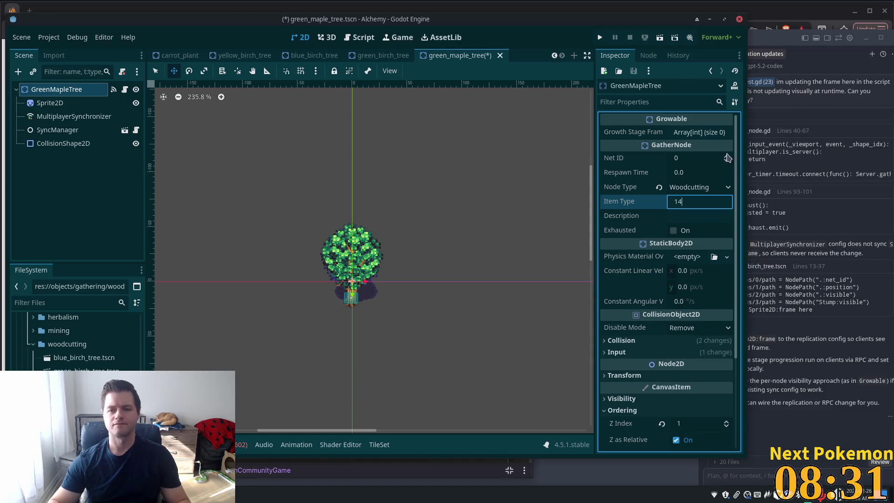
{"action": "left_click", "coordinate": [698, 171]}
{"action": "type", "text": "0"}
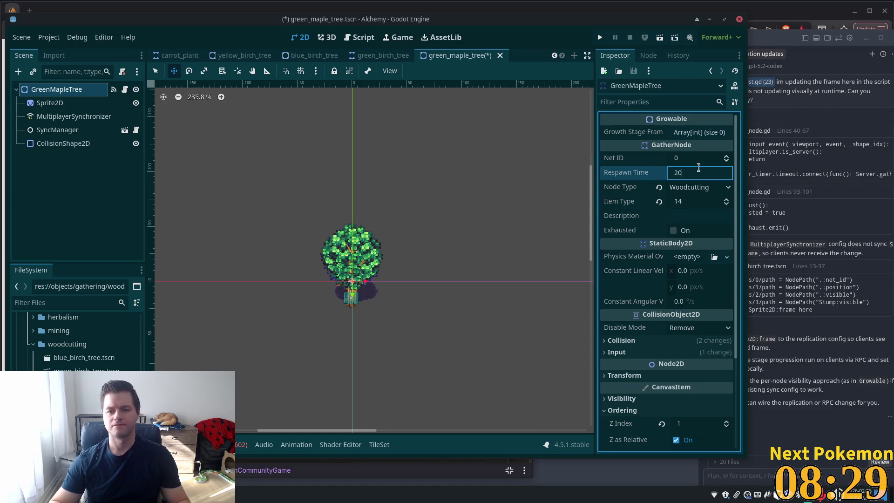
{"action": "left_click", "coordinate": [717, 216]}
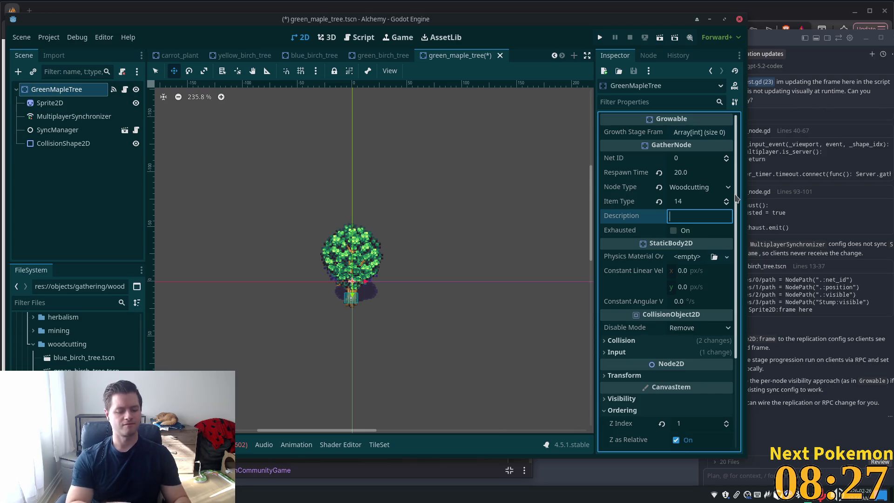
{"action": "type", "text": "Maple"}
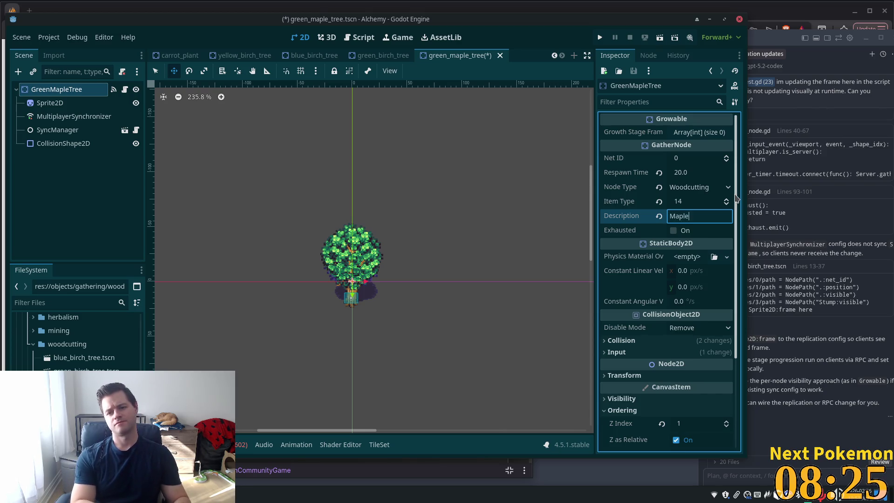
{"action": "type", "text": " Tree"}
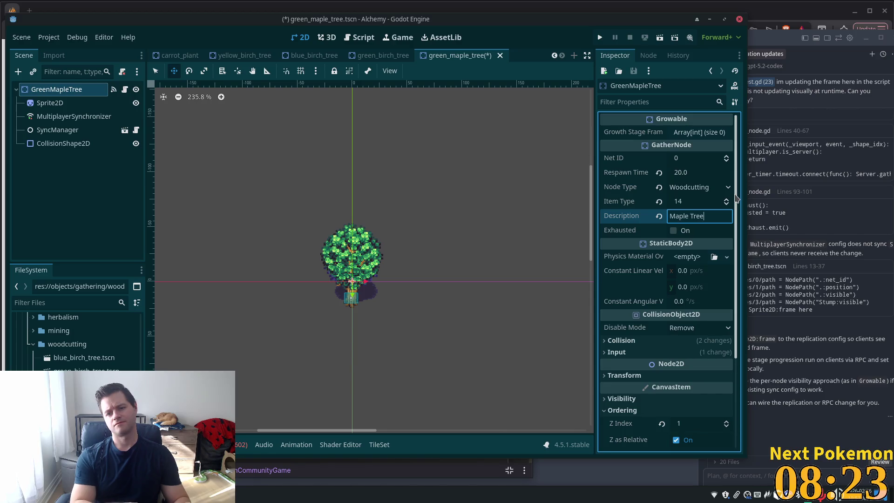
Fill Growth Stage Frames with 11, 6, 7, 8, 9 and save the scene.
{"action": "left_click", "coordinate": [696, 135]}
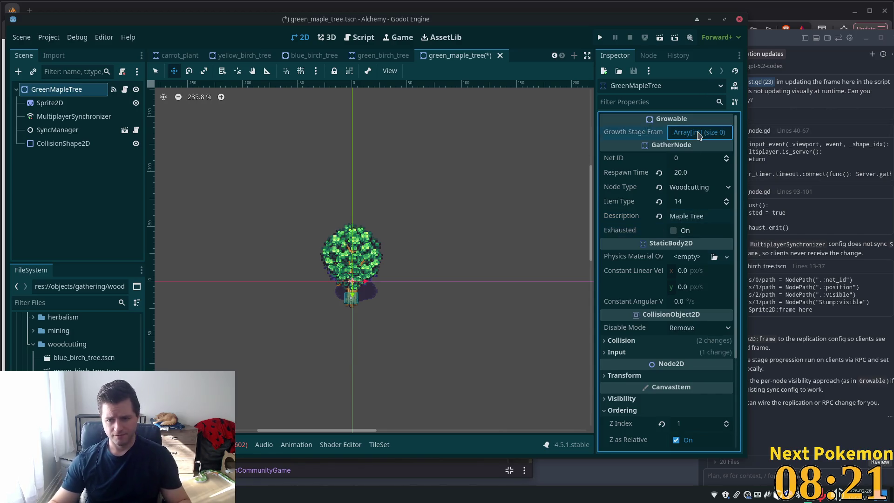
{"action": "left_click", "coordinate": [682, 168]}
{"action": "key", "text": "Return"}
{"action": "key", "text": "Return"}
{"action": "key", "text": "Return"}
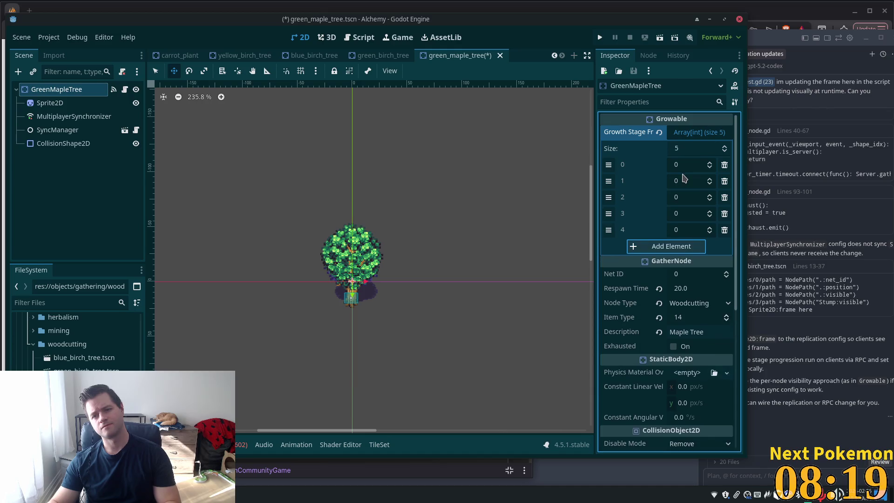
{"action": "left_click", "coordinate": [696, 231]}
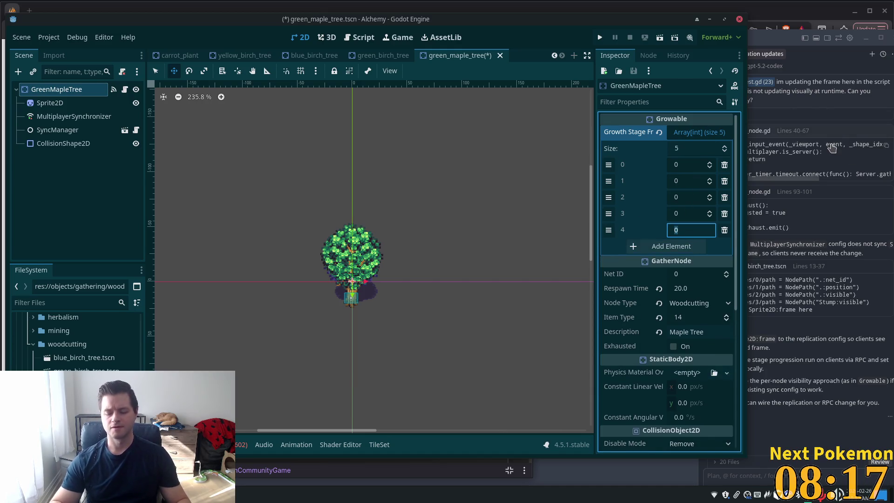
{"action": "type", "text": "9"}
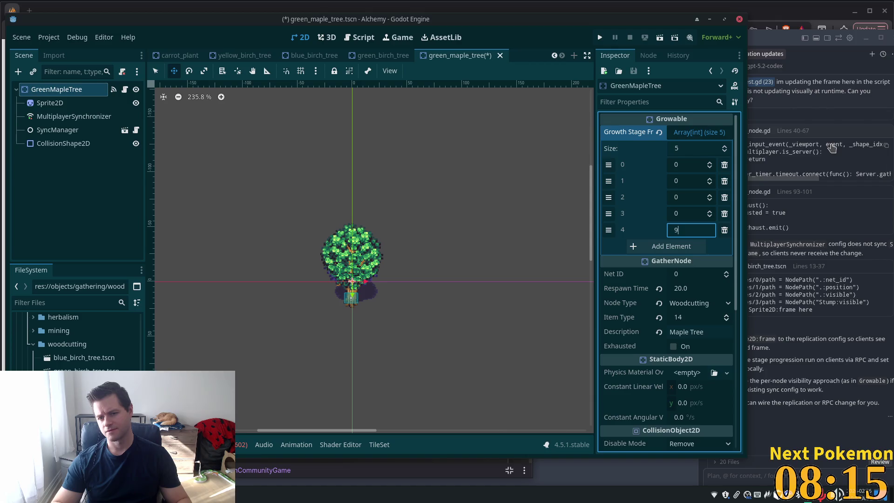
{"action": "left_click", "coordinate": [699, 213]}
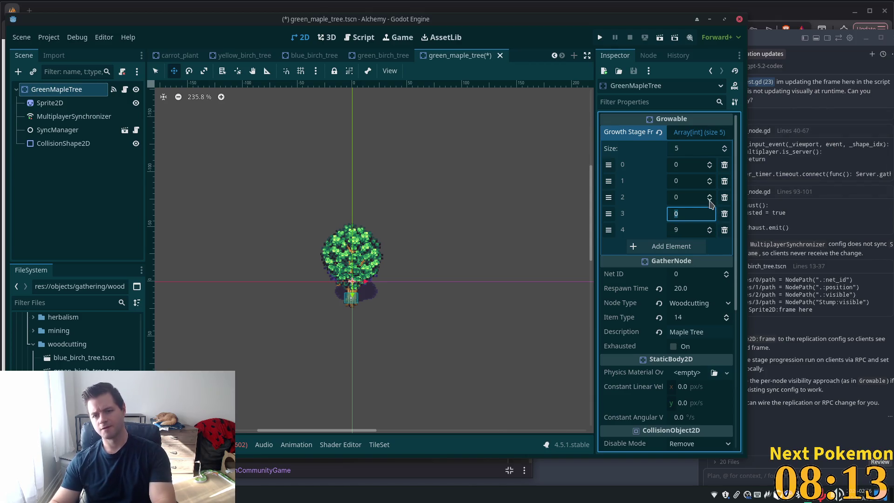
{"action": "type", "text": "8"}
{"action": "left_click", "coordinate": [692, 199]}
{"action": "type", "text": "7"}
{"action": "left_click", "coordinate": [683, 181]}
{"action": "left_click", "coordinate": [683, 168]}
{"action": "type", "text": "11"}
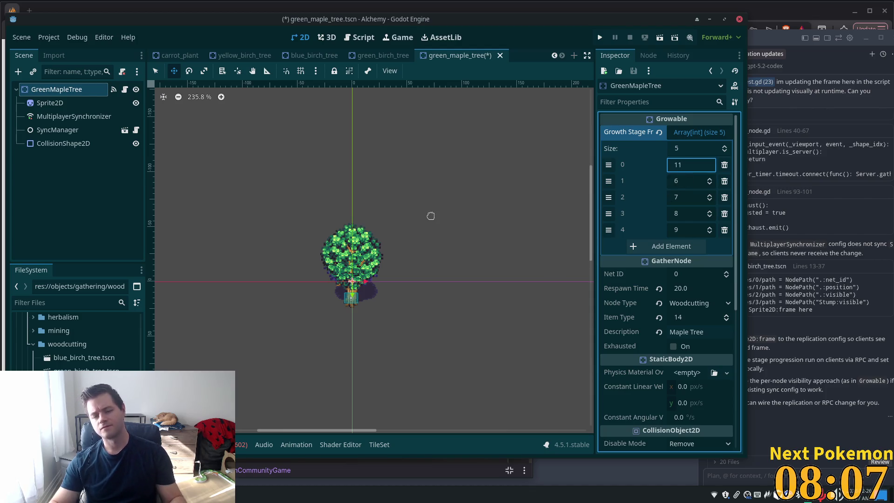
{"action": "key", "text": "ctrl+s"}
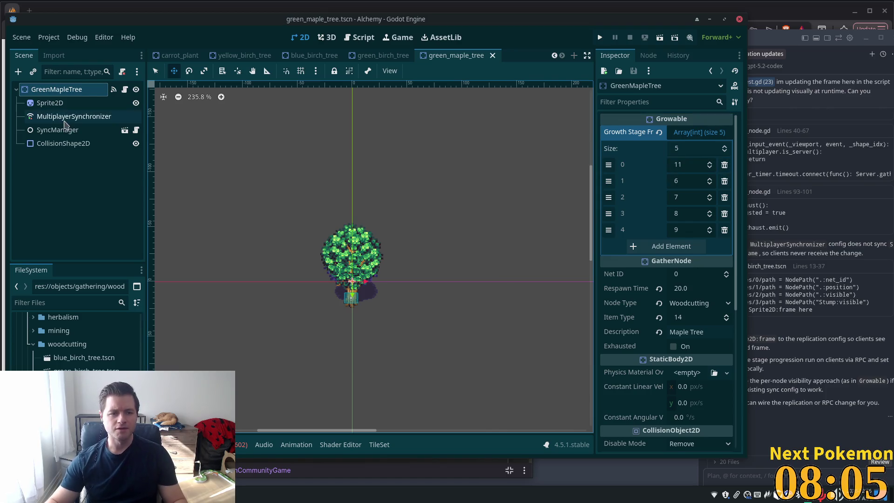
Remove GreenMapleTree:visible from the synchronizer's replicated properties.
{"action": "left_click", "coordinate": [57, 130]}
{"action": "left_click", "coordinate": [74, 116]}
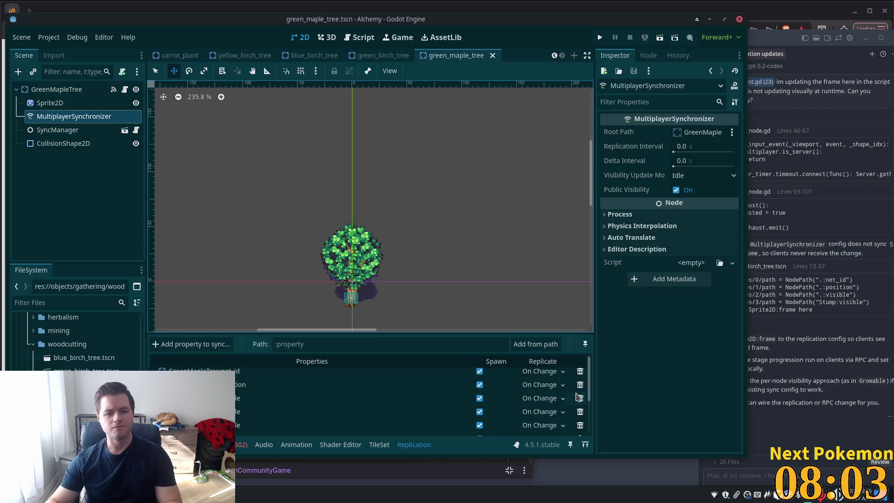
{"action": "left_click", "coordinate": [581, 399]}
{"action": "key", "text": "Return"}
{"action": "left_click", "coordinate": [581, 399]}
{"action": "key", "text": "Return"}
{"action": "left_click", "coordinate": [580, 399]}
{"action": "key", "text": "Return"}
{"action": "left_click", "coordinate": [581, 399]}
{"action": "key", "text": "Return"}
{"action": "left_click", "coordinate": [580, 399]}
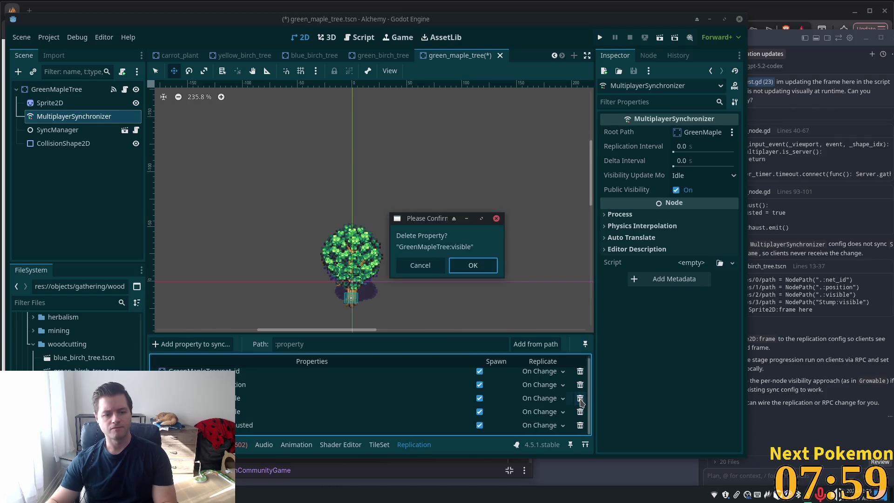
{"action": "key", "text": "Return"}
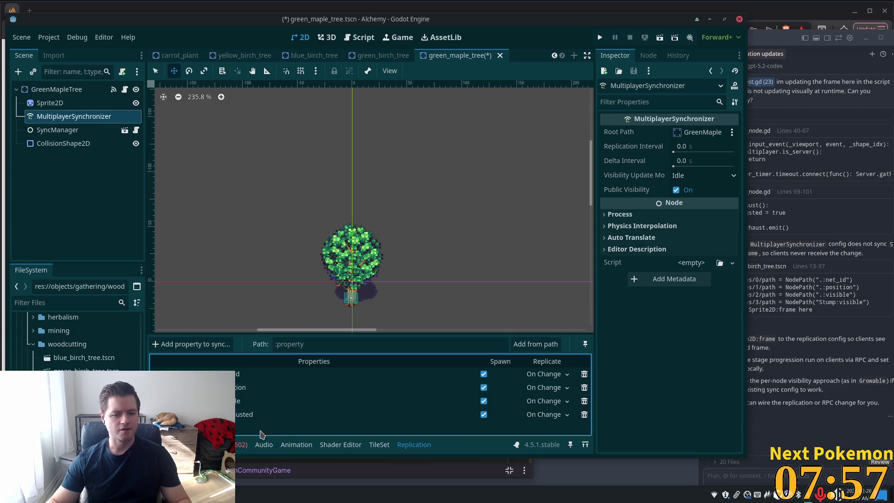
Sync Sprite2D:frame with Replicate set to On Change and save the scene.
{"action": "left_click", "coordinate": [205, 345]}
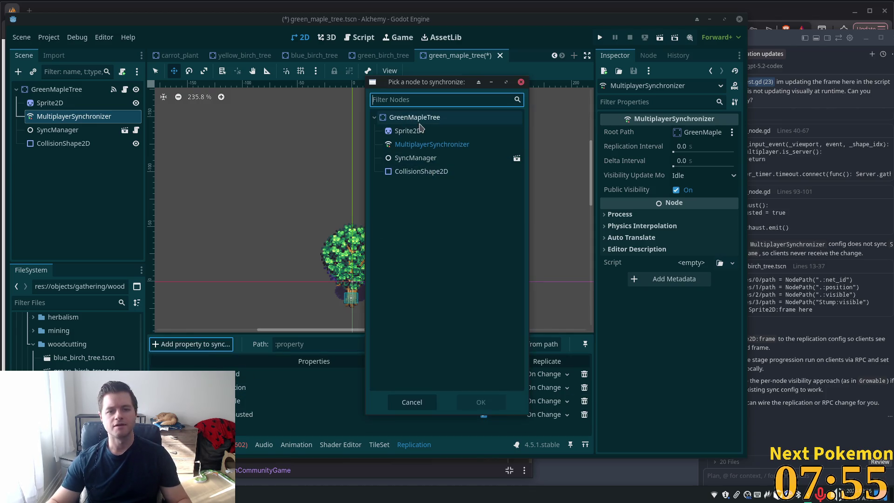
{"action": "double_click", "coordinate": [417, 130]}
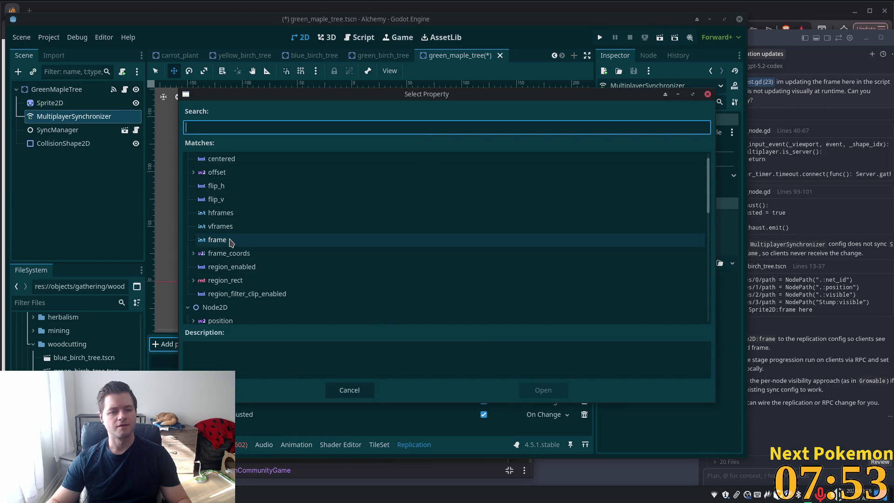
{"action": "double_click", "coordinate": [230, 240]}
{"action": "left_click", "coordinate": [553, 427]}
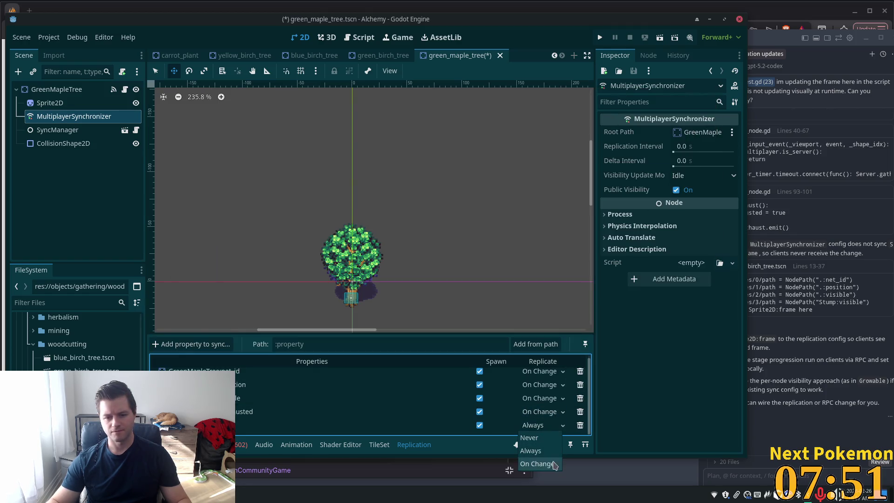
{"action": "left_click", "coordinate": [544, 463]}
{"action": "key", "text": "ctrl+s"}
{"action": "scroll", "coordinate": [70, 331], "scroll_direction": "down", "scroll_amount": 3}
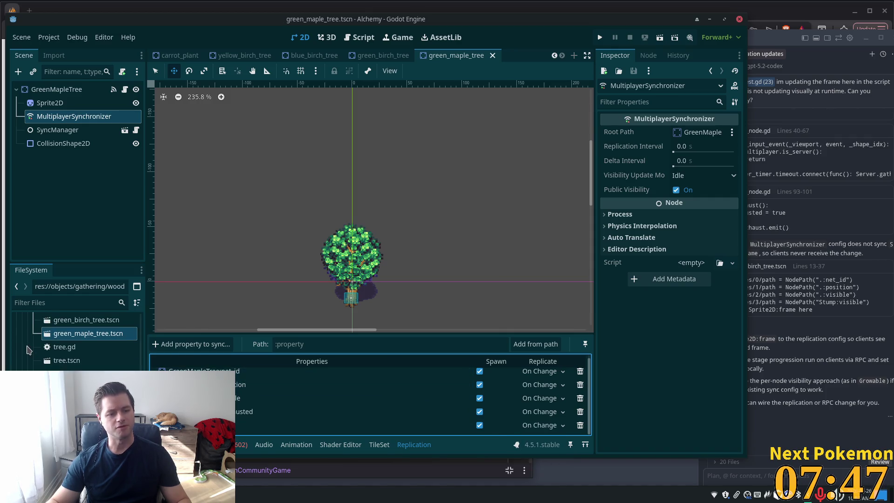
{"action": "left_click", "coordinate": [47, 349]}
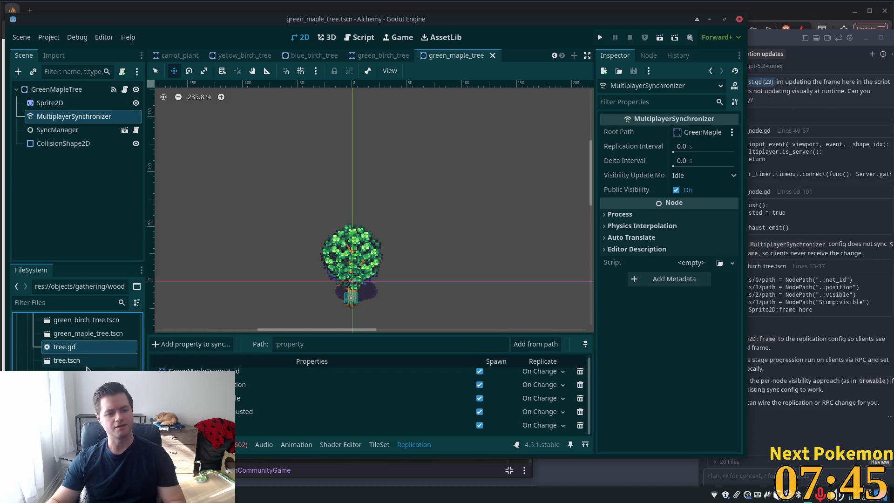
Delete tree.gd and tree.tscn from the woodcutting folder, closing the tree tab without saving.
{"action": "double_click", "coordinate": [78, 362]}
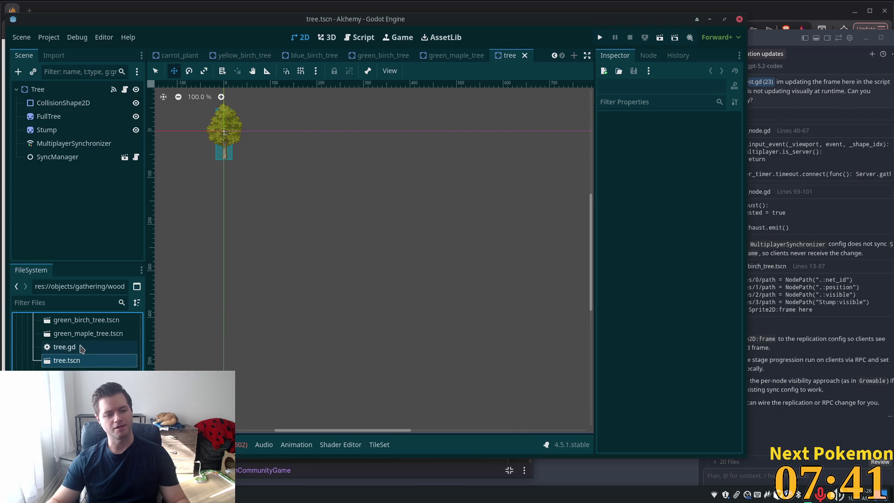
{"action": "left_click", "coordinate": [76, 349], "text": "ctrl"}
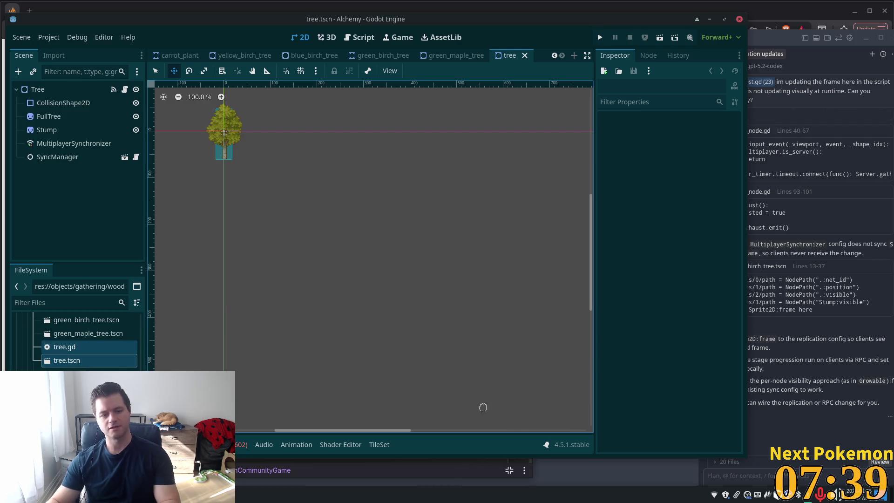
{"action": "right_click", "coordinate": [50, 348]}
{"action": "left_click", "coordinate": [71, 367]}
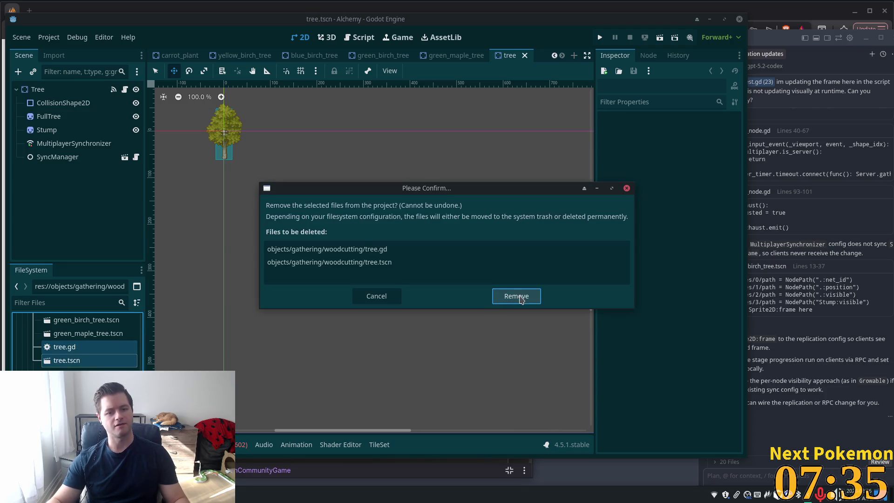
{"action": "left_click", "coordinate": [514, 296]}
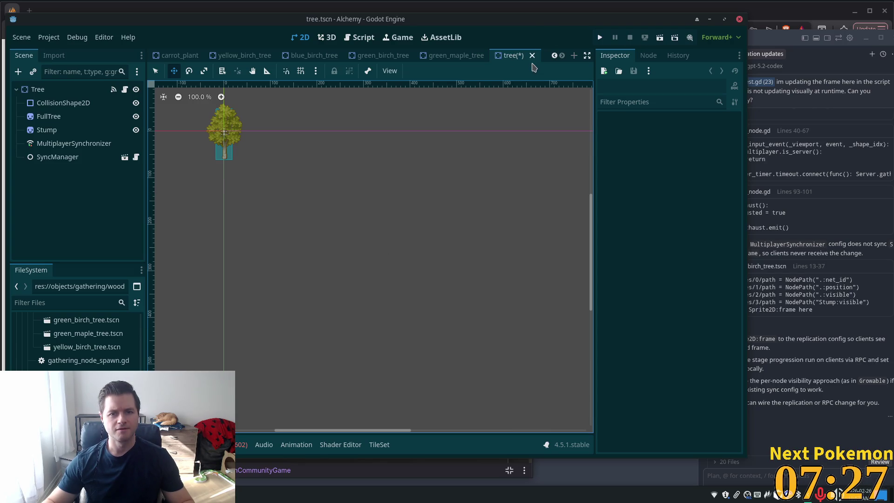
{"action": "left_click", "coordinate": [532, 55]}
{"action": "left_click", "coordinate": [390, 278]}
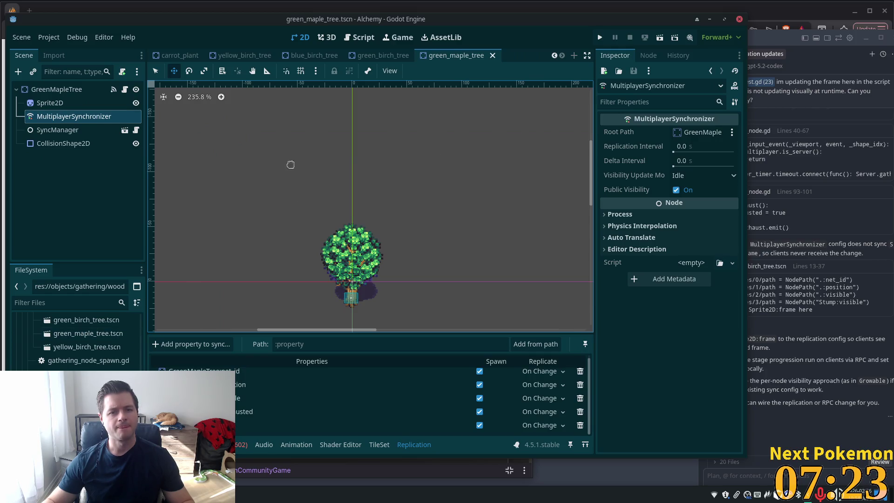
{"action": "scroll", "coordinate": [225, 55], "scroll_direction": "up", "scroll_amount": 2}
Run the game and inspect the erroring remote node: a Birch Tree with empty growth frames.
{"action": "left_click", "coordinate": [600, 37]}
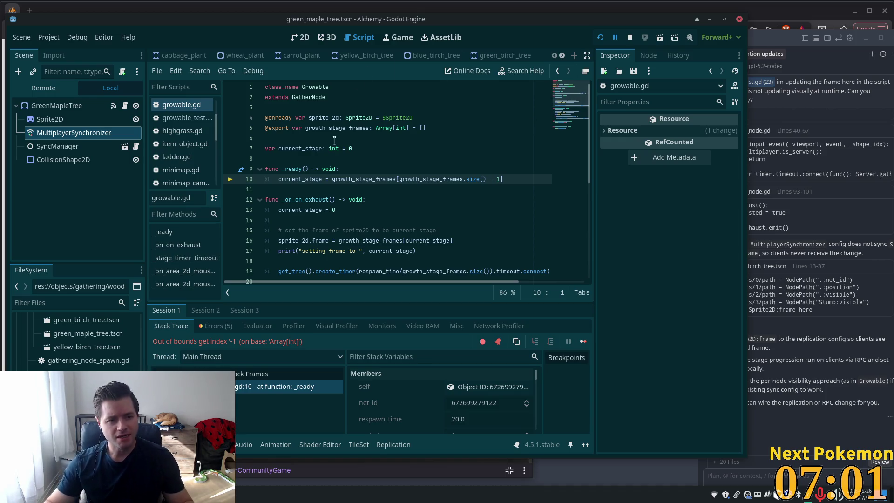
{"action": "scroll", "coordinate": [365, 173], "scroll_direction": "down", "scroll_amount": 2}
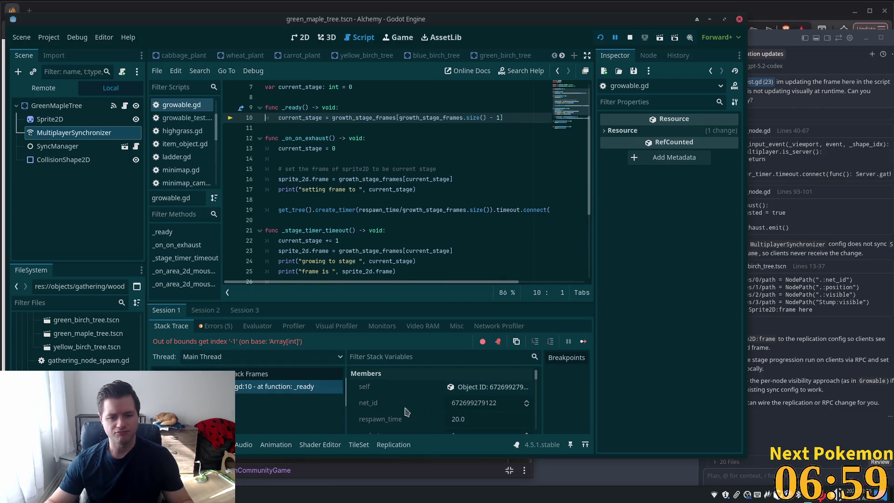
{"action": "left_click", "coordinate": [480, 386]}
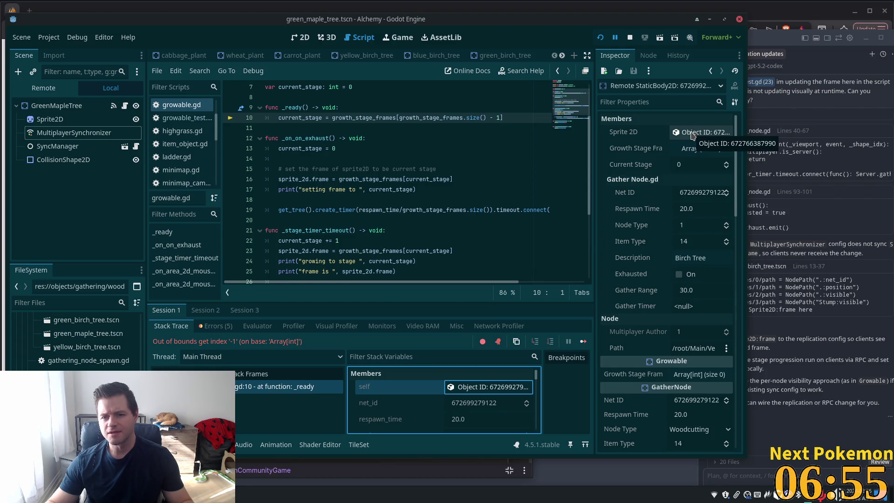
{"action": "left_click", "coordinate": [705, 350]}
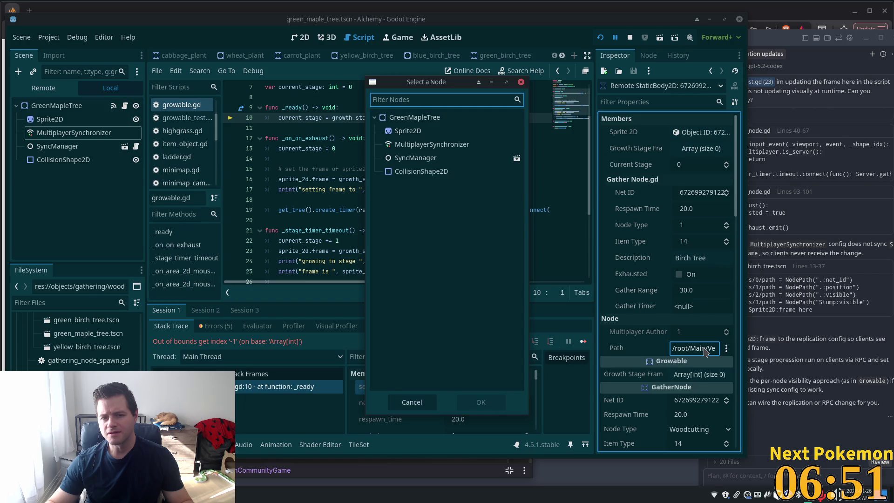
{"action": "left_click", "coordinate": [521, 84]}
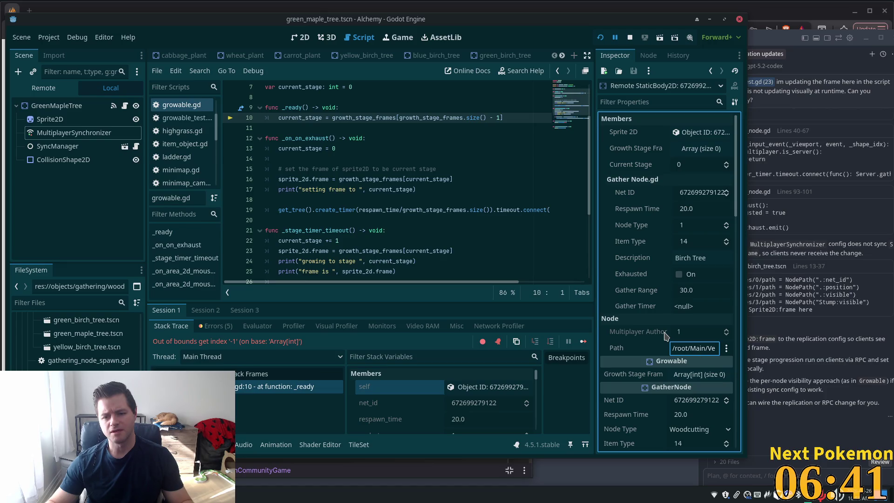
{"action": "left_click", "coordinate": [691, 254]}
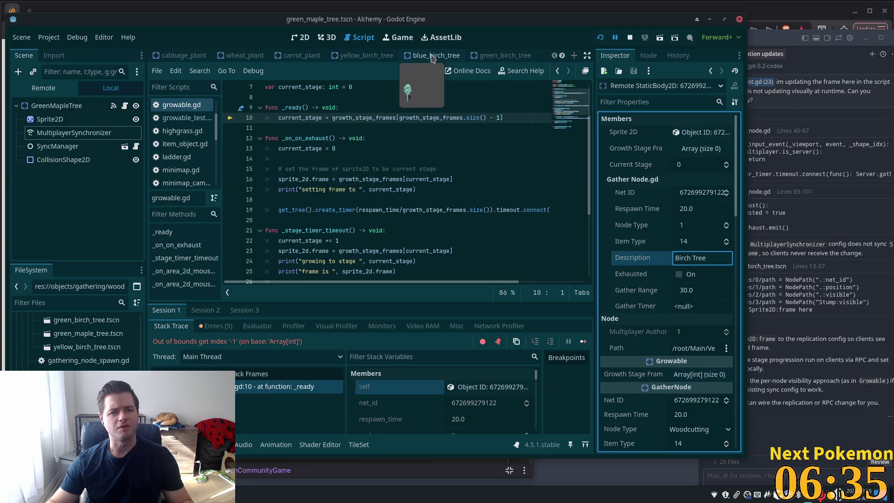
{"action": "left_click", "coordinate": [434, 58]}
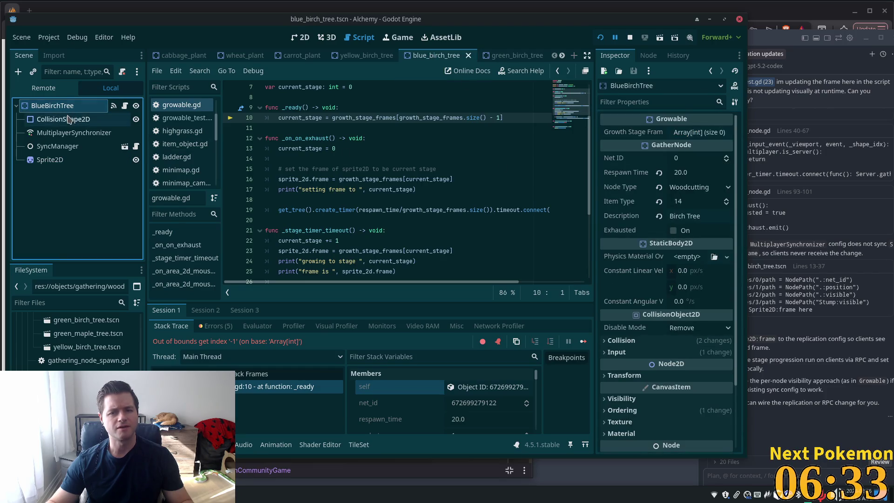
Stop the game and add five entries to the birch tree's Growth Stage Frames.
{"action": "left_click", "coordinate": [698, 133]}
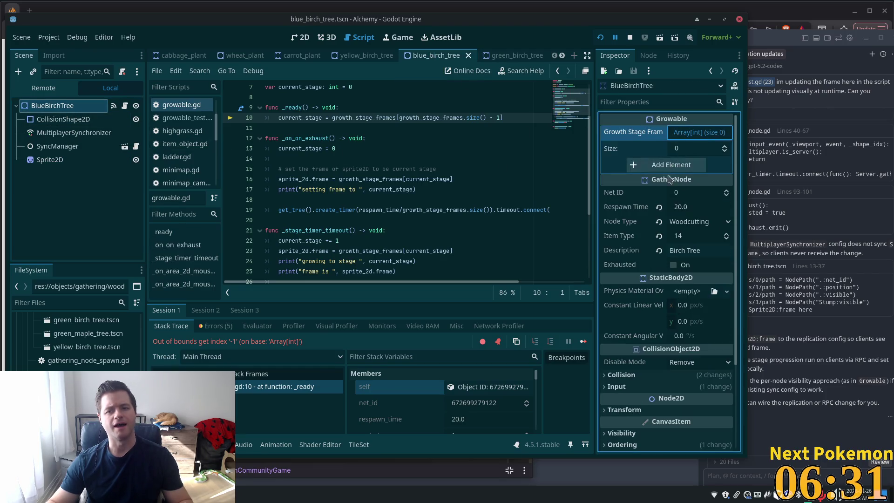
{"action": "left_click", "coordinate": [629, 37]}
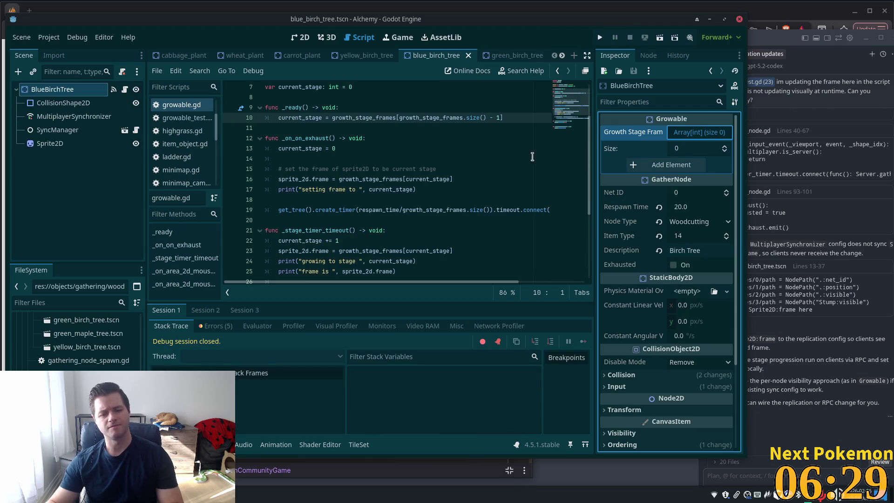
{"action": "left_click", "coordinate": [694, 133]}
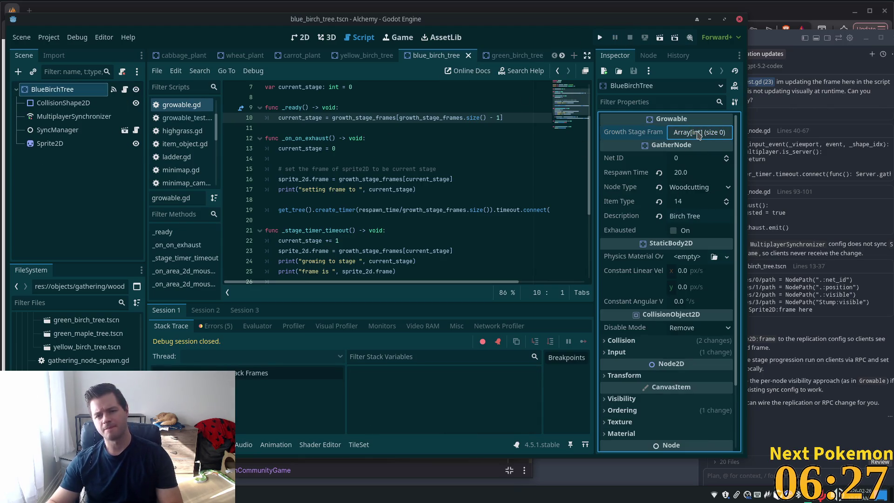
{"action": "left_click", "coordinate": [698, 135]}
{"action": "left_click", "coordinate": [677, 166]}
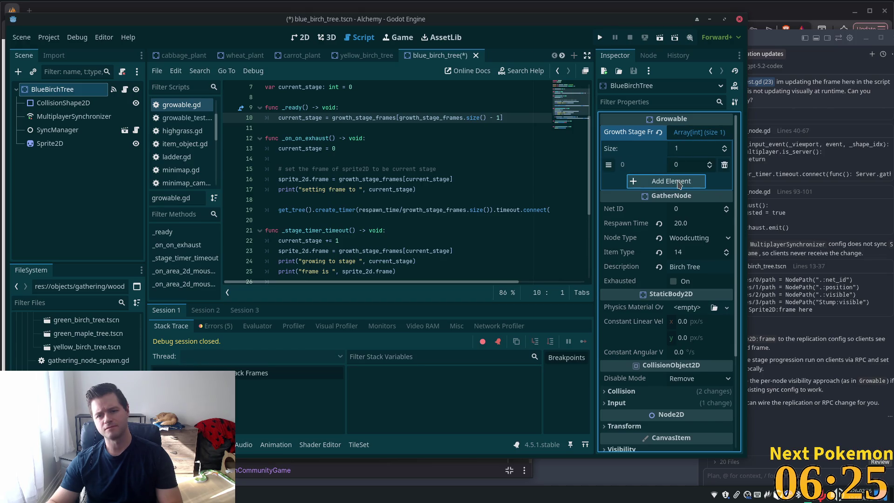
{"action": "left_click", "coordinate": [679, 183]}
{"action": "left_click", "coordinate": [682, 198]}
{"action": "left_click", "coordinate": [685, 214]}
{"action": "left_click", "coordinate": [687, 230]}
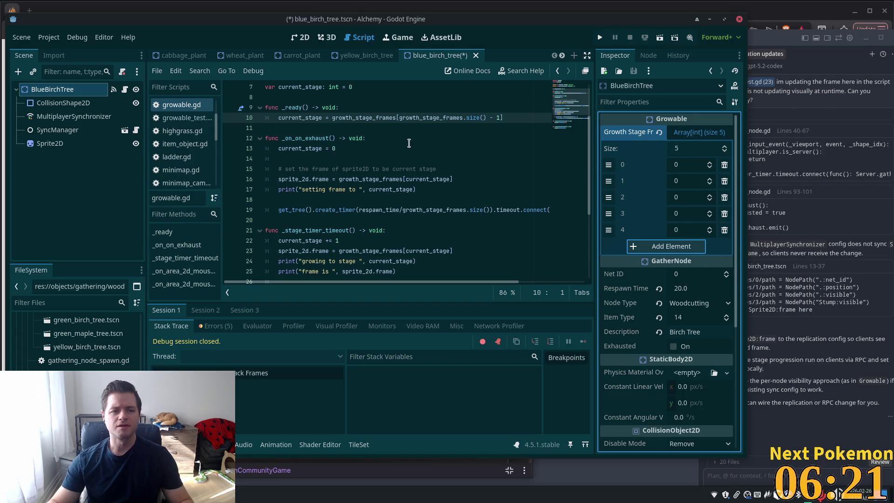
Preview the birch Sprite2D in the 2D view, step it to frame 4, and save.
{"action": "left_click", "coordinate": [47, 145]}
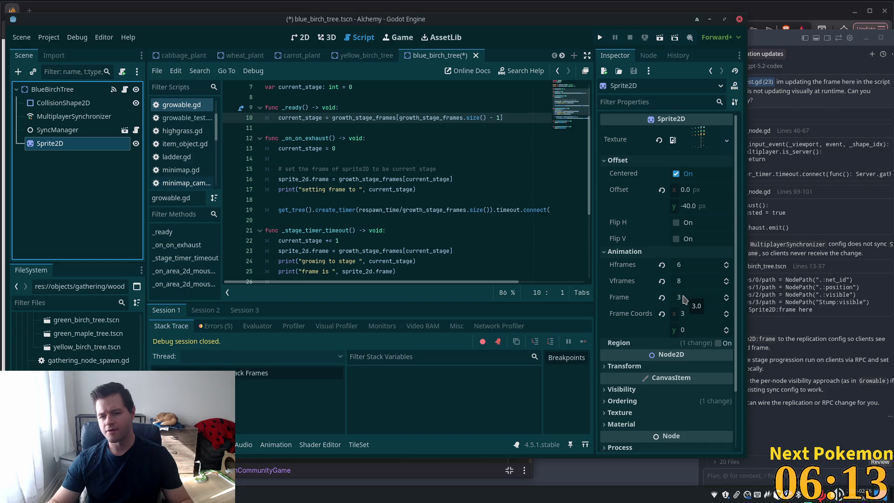
{"action": "left_click", "coordinate": [295, 41]}
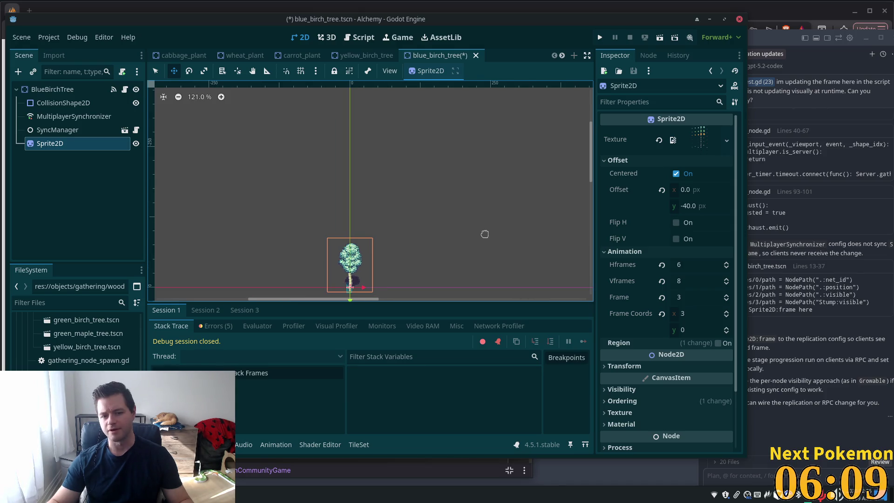
{"action": "scroll", "coordinate": [486, 228], "scroll_direction": "up", "scroll_amount": 3}
{"action": "left_click_drag", "start_coordinate": [488, 226], "coordinate": [500, 145]}
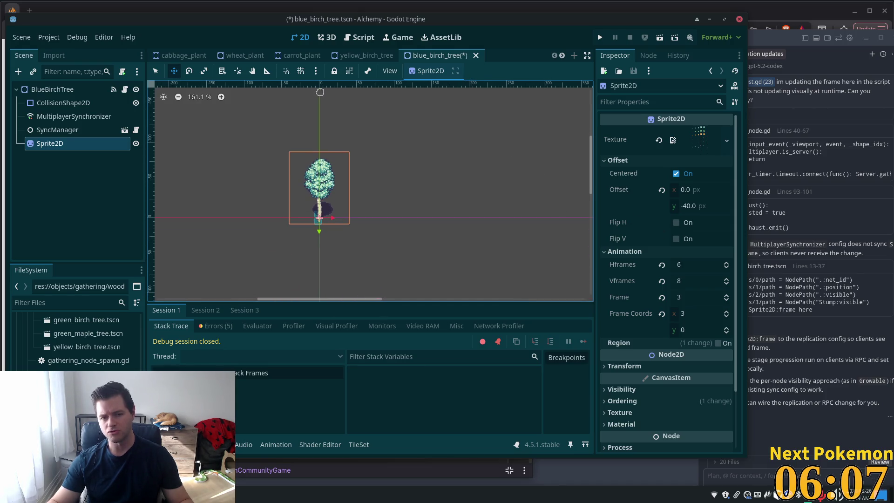
{"action": "left_click", "coordinate": [726, 295]}
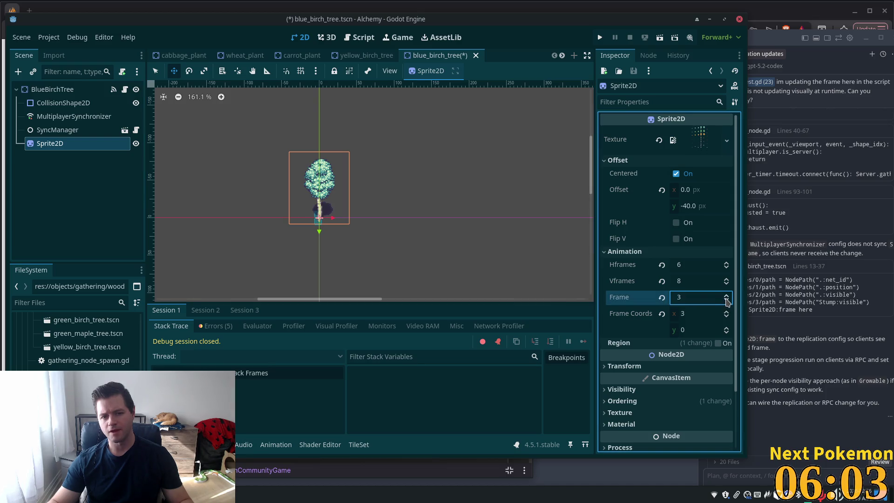
{"action": "key", "text": "ctrl+s"}
Set the birch's growth stage frames, first stage 5 and last three 1, 2, 3, and save.
{"action": "left_click", "coordinate": [56, 89]}
{"action": "left_click", "coordinate": [694, 230]}
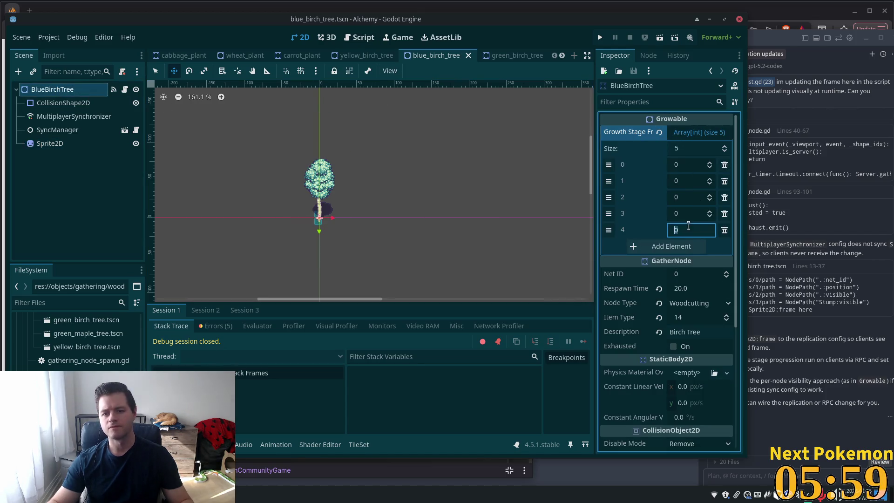
{"action": "type", "text": "3"}
{"action": "left_click", "coordinate": [691, 213]}
{"action": "left_click", "coordinate": [689, 200]}
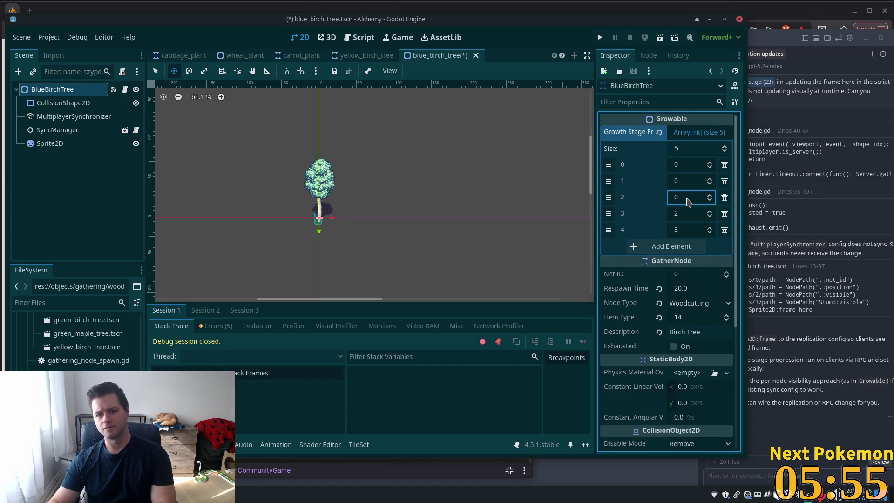
{"action": "type", "text": "1"}
{"action": "left_click", "coordinate": [683, 182]}
{"action": "left_click", "coordinate": [688, 164]}
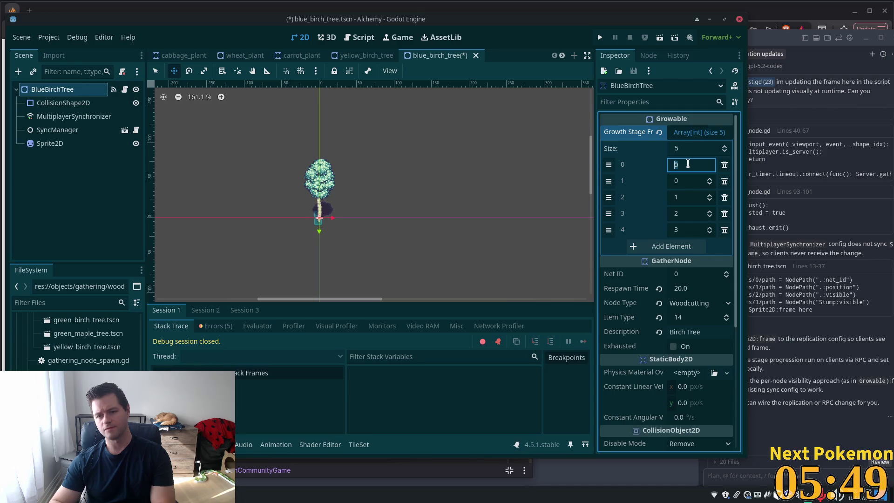
{"action": "type", "text": "5"}
{"action": "key", "text": "ctrl+s"}
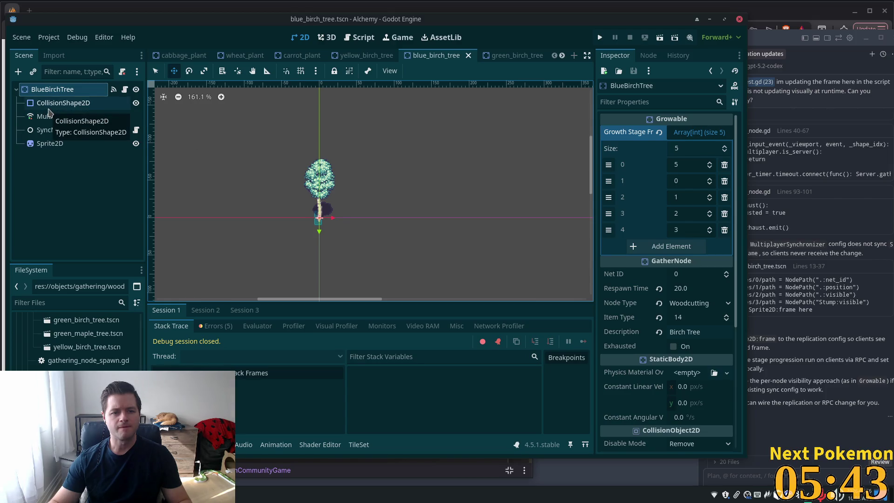
Step the birch sprite down to frame 0, set it back to frame 3, and save.
{"action": "left_click", "coordinate": [51, 144]}
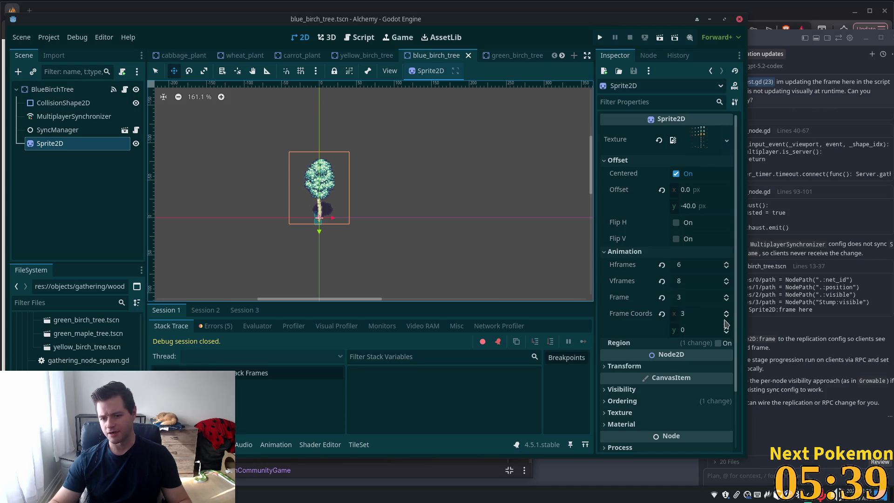
{"action": "left_click", "coordinate": [726, 301]}
{"action": "left_click", "coordinate": [725, 301]}
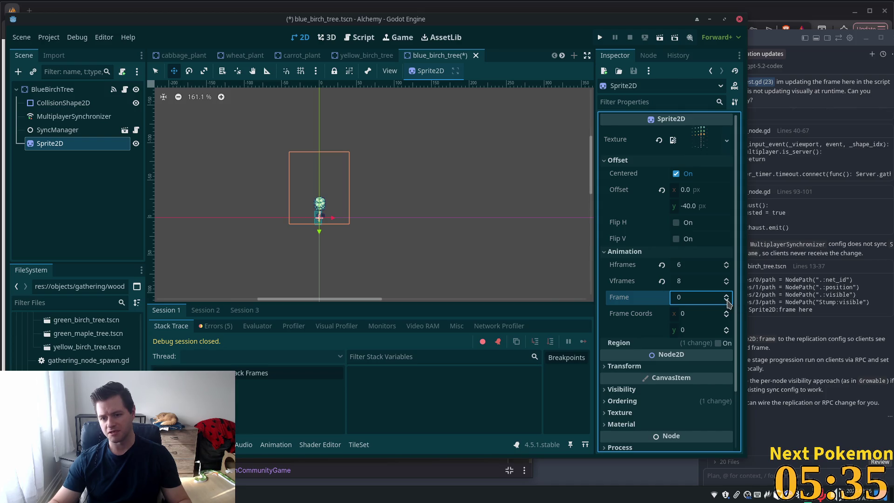
{"action": "left_click_drag", "start_coordinate": [729, 304], "coordinate": [695, 268]}
{"action": "key", "text": "ctrl+s"}
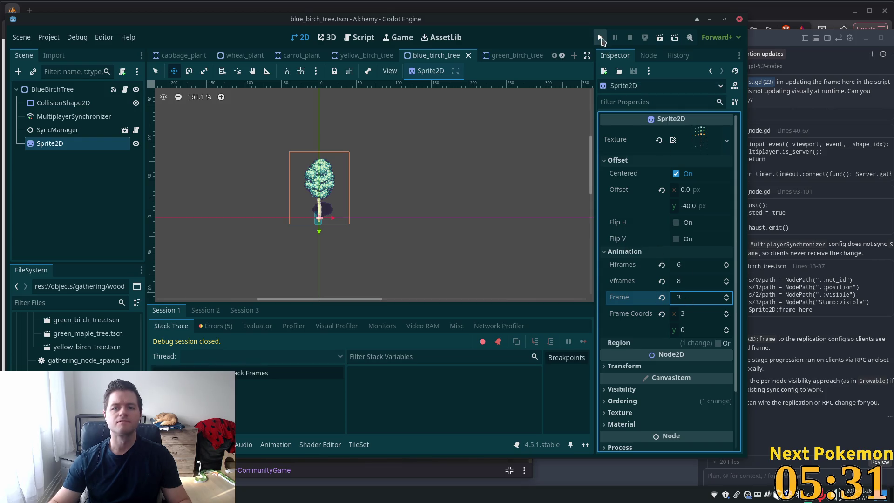
{"action": "left_click", "coordinate": [601, 39]}
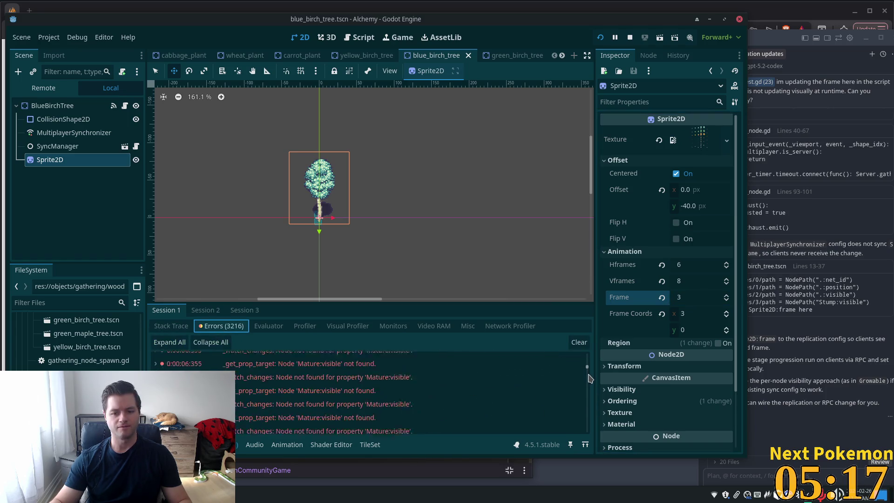
Stop the game and read the repeated Mature:visible _watch_changes error messages.
{"action": "left_click", "coordinate": [322, 390]}
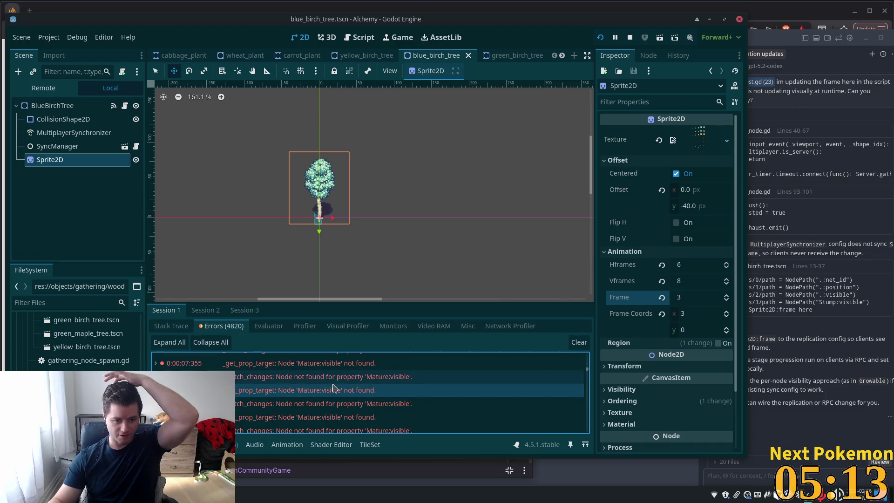
{"action": "left_click", "coordinate": [631, 38]}
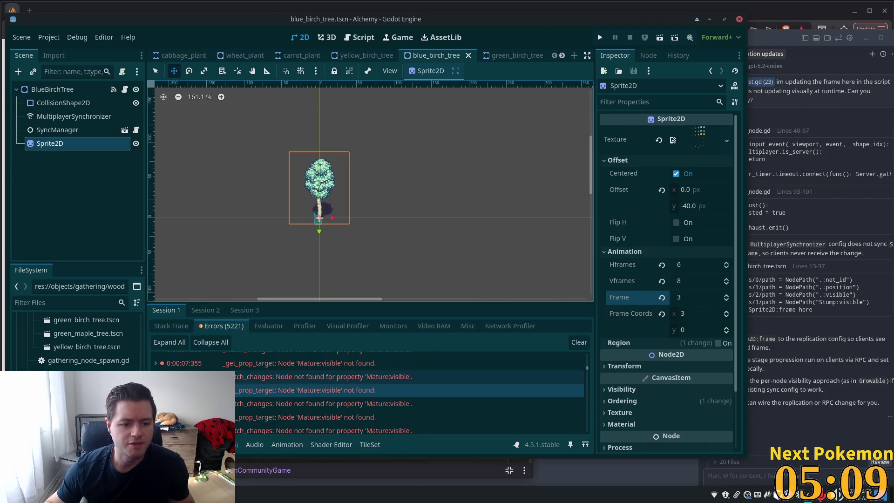
{"action": "left_click", "coordinate": [210, 417]}
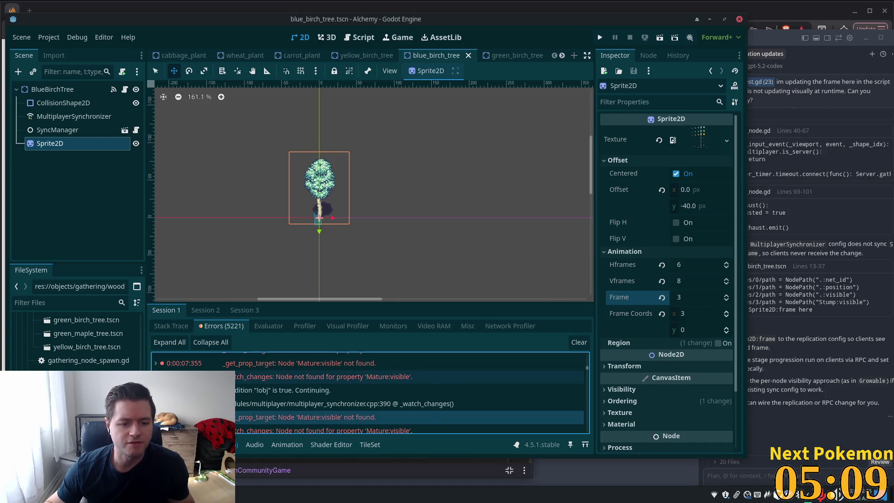
{"action": "left_click", "coordinate": [454, 405]}
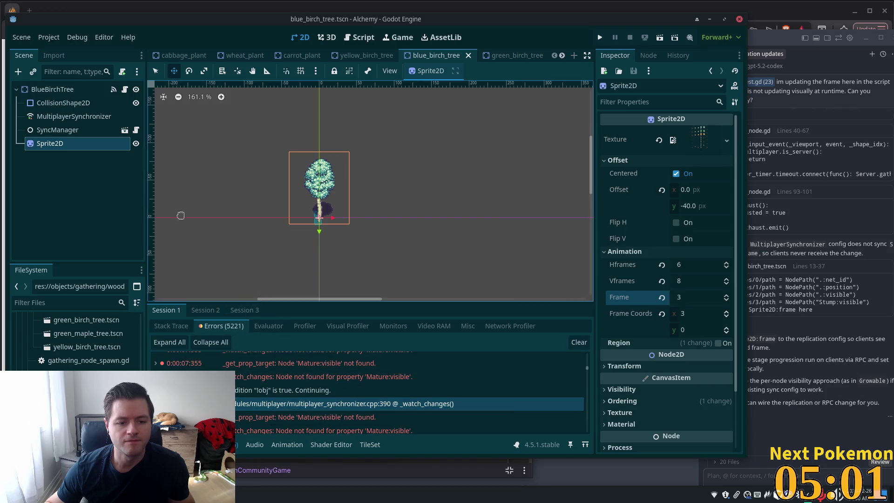
{"action": "scroll", "coordinate": [458, 54], "scroll_direction": "down", "scroll_amount": 2}
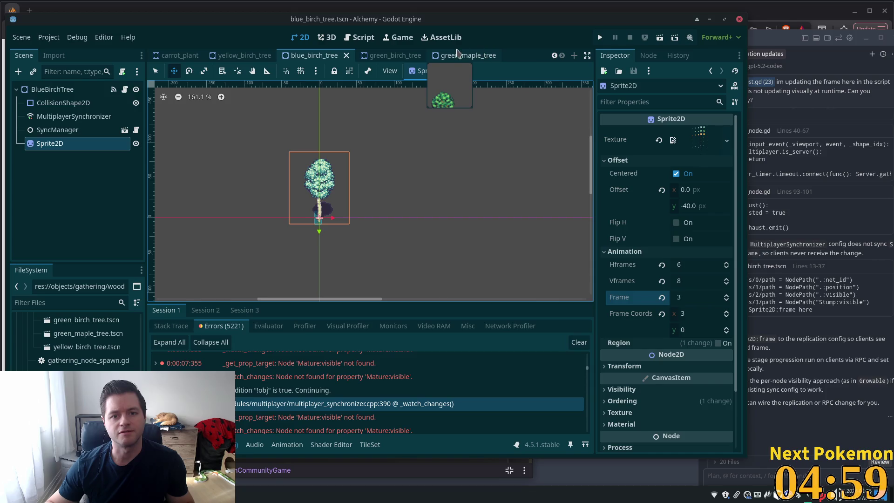
{"action": "left_click", "coordinate": [449, 57]}
{"action": "left_click", "coordinate": [70, 117]}
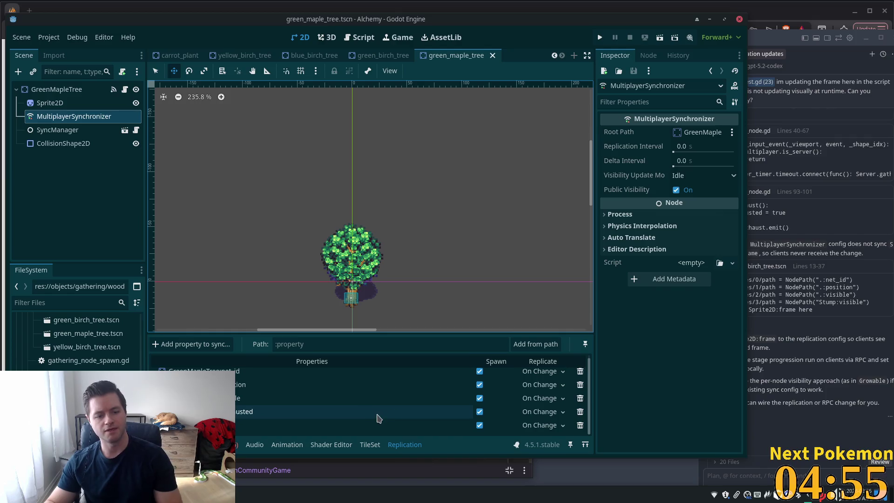
{"action": "scroll", "coordinate": [366, 406], "scroll_direction": "up", "scroll_amount": 1}
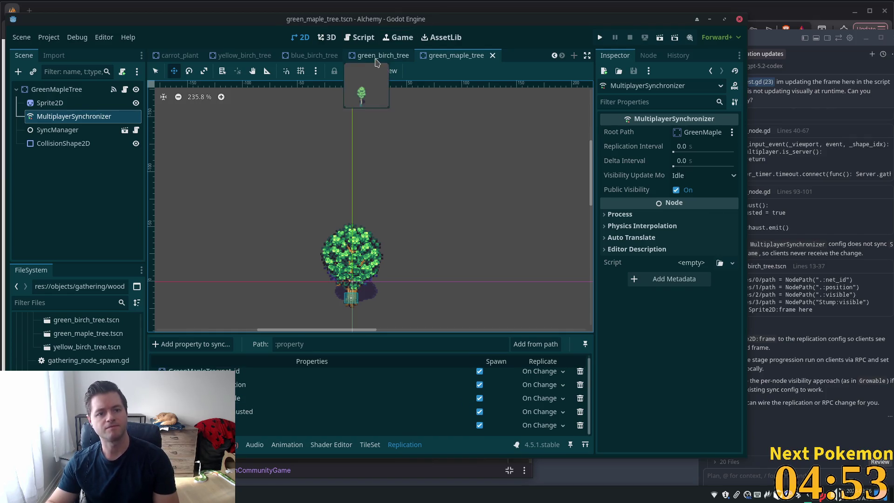
{"action": "left_click", "coordinate": [383, 56]}
{"action": "left_click", "coordinate": [57, 133]}
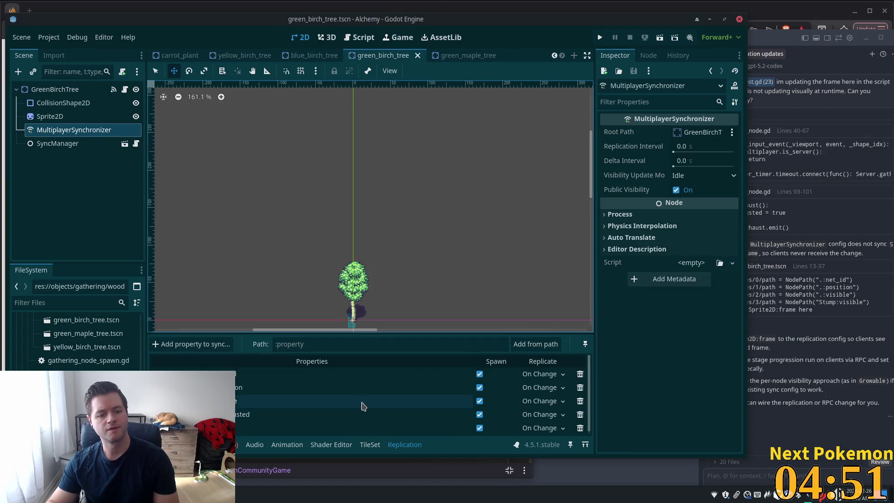
{"action": "scroll", "coordinate": [359, 405], "scroll_direction": "up", "scroll_amount": 1}
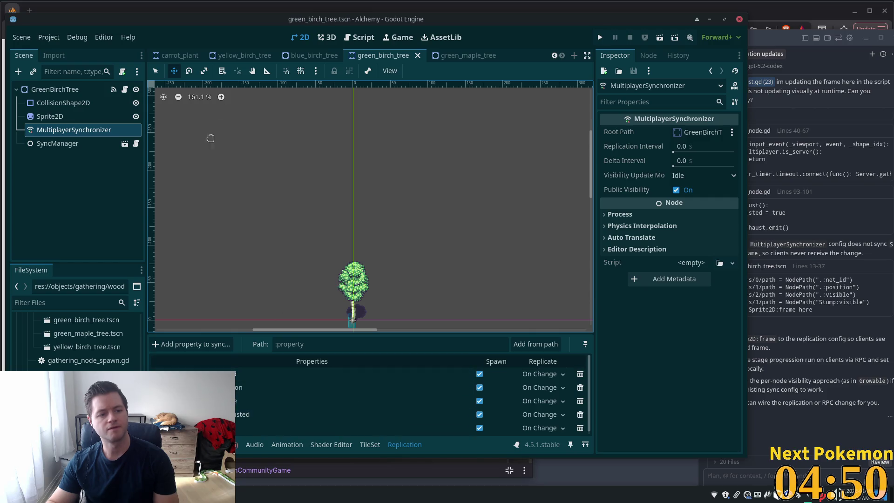
{"action": "left_click", "coordinate": [313, 57]}
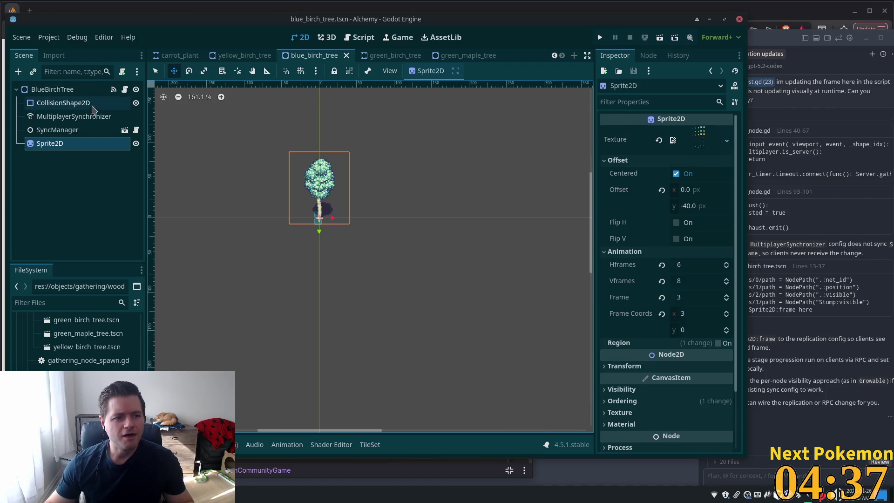
Inspect the MultiplayerSynchronizer replication settings of blue_birch_tree and yellow_birch_tree.
{"action": "left_click", "coordinate": [74, 117]}
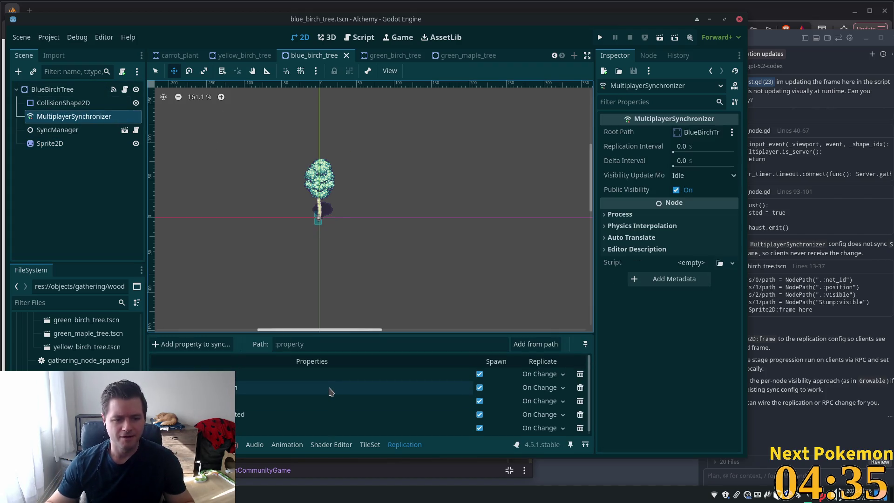
{"action": "left_click", "coordinate": [252, 56]}
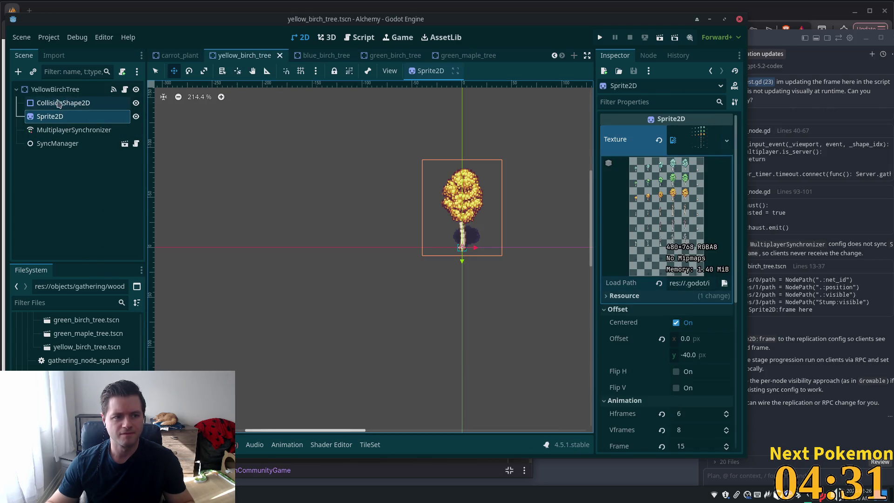
{"action": "left_click", "coordinate": [57, 130]}
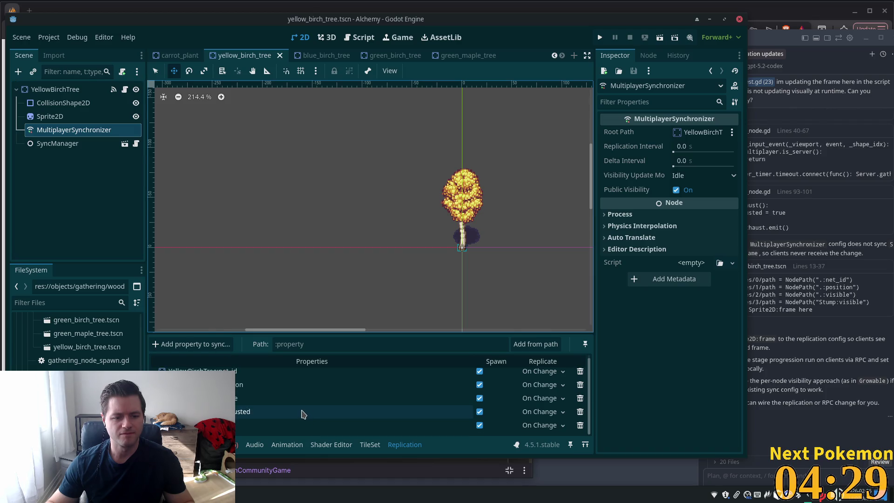
{"action": "scroll", "coordinate": [302, 413], "scroll_direction": "up", "scroll_amount": 1}
{"action": "scroll", "coordinate": [248, 56], "scroll_direction": "up", "scroll_amount": 2}
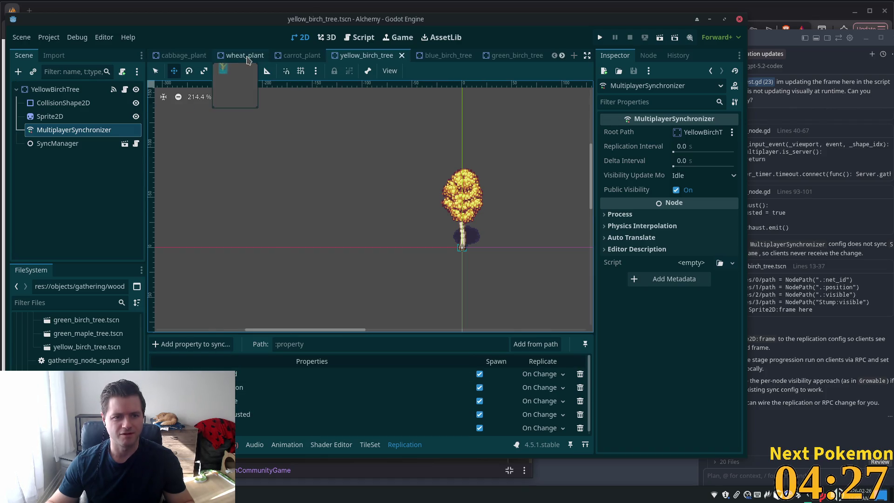
Check replication for carrot_plant and wheat_plant, then bring up the cabbage_plant scene.
{"action": "left_click", "coordinate": [298, 56]}
{"action": "left_click", "coordinate": [74, 129]}
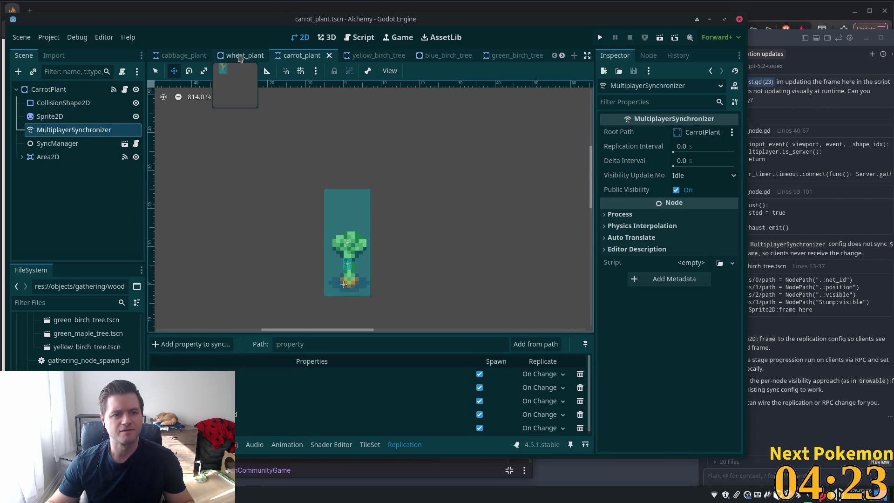
{"action": "left_click", "coordinate": [240, 56]}
{"action": "left_click", "coordinate": [58, 116]}
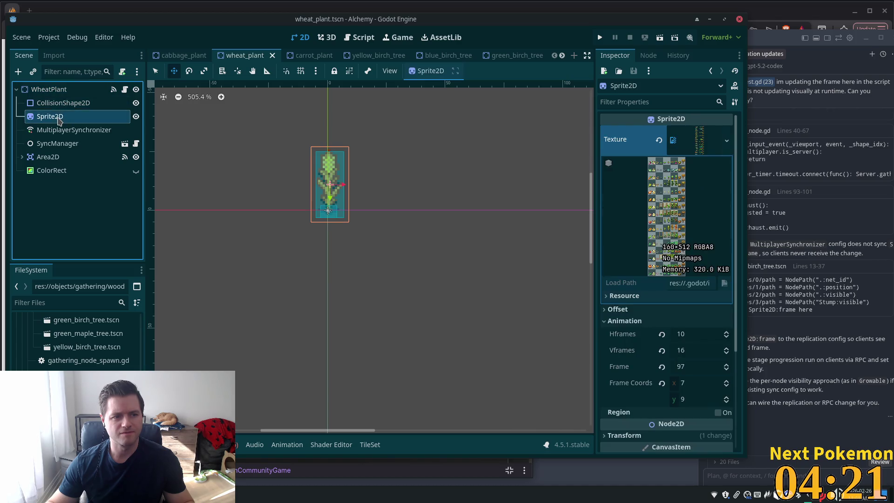
{"action": "left_click", "coordinate": [70, 130]}
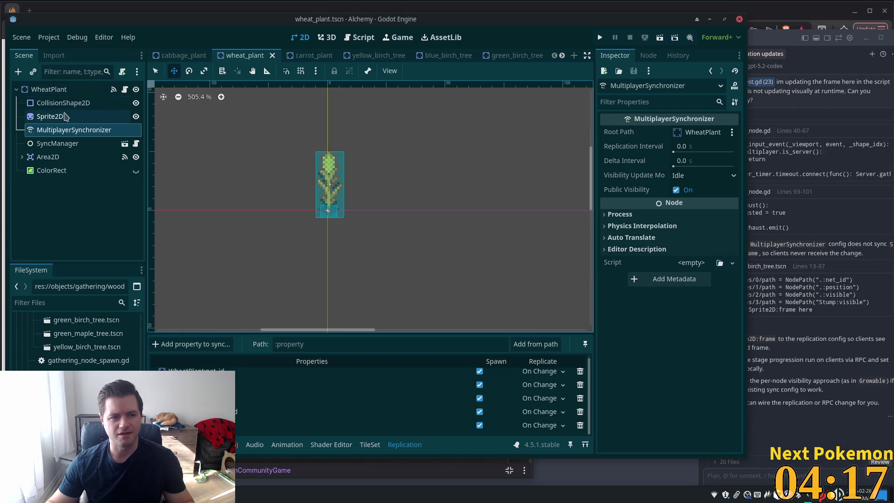
{"action": "left_click", "coordinate": [184, 56]}
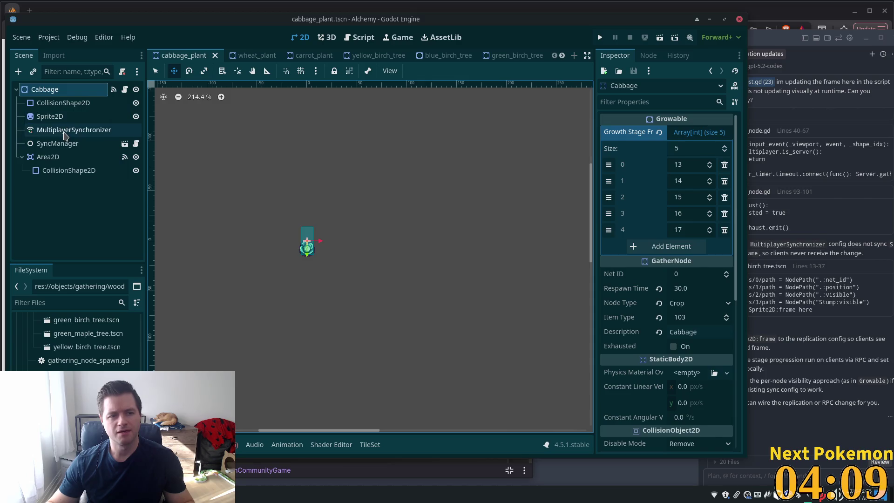
Check cabbage_plant's replication and open the blue_birch, green_birch and green_maple tree scenes.
{"action": "left_click", "coordinate": [70, 130]}
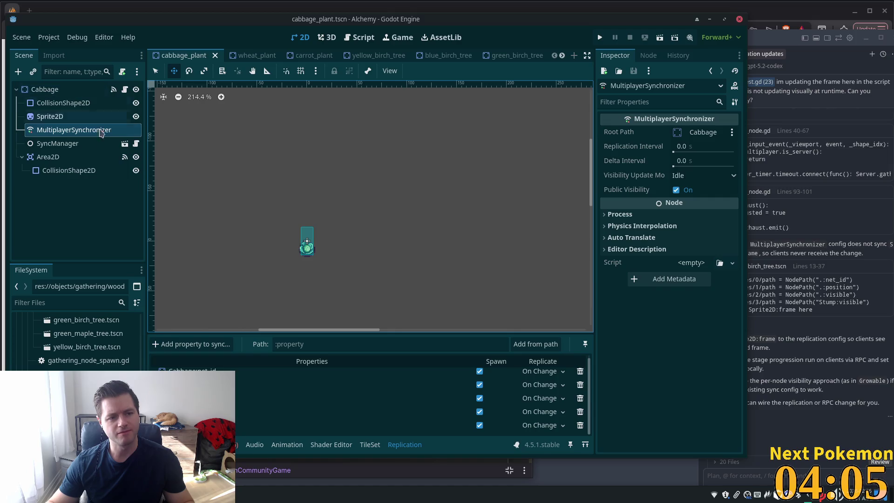
{"action": "scroll", "coordinate": [69, 339], "scroll_direction": "up", "scroll_amount": 3}
{"action": "double_click", "coordinate": [73, 342]}
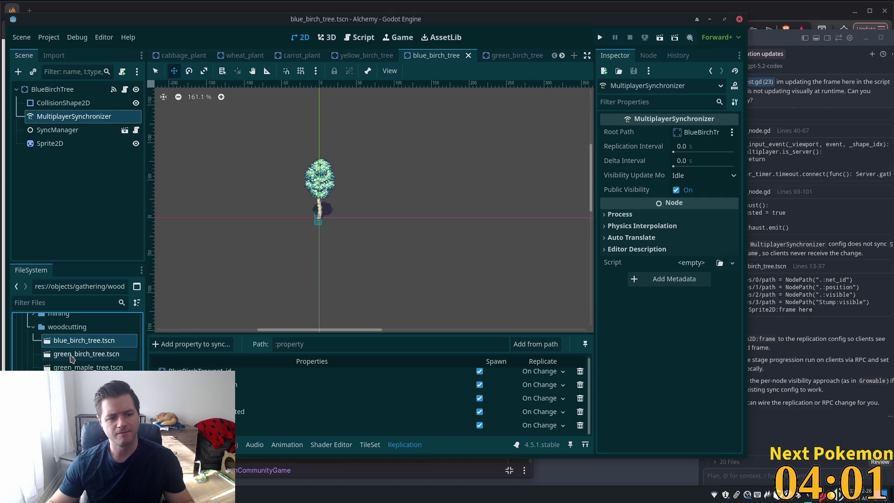
{"action": "double_click", "coordinate": [73, 355]}
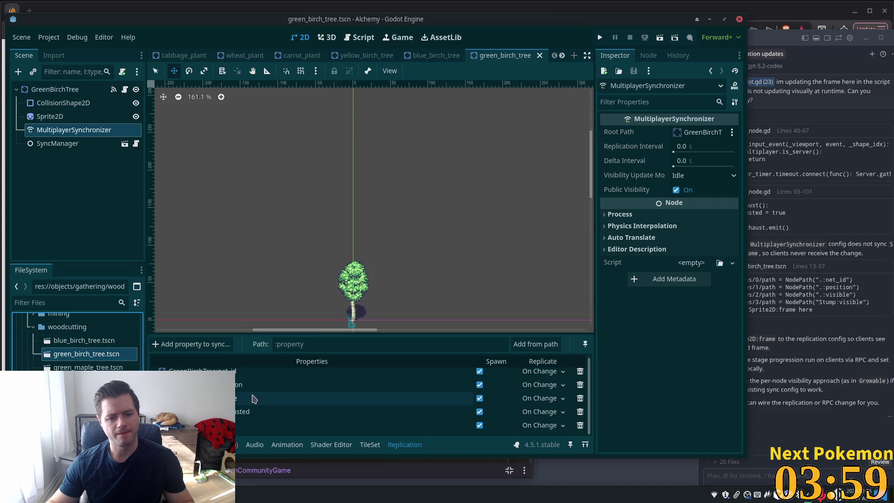
{"action": "scroll", "coordinate": [312, 396], "scroll_direction": "up", "scroll_amount": 1}
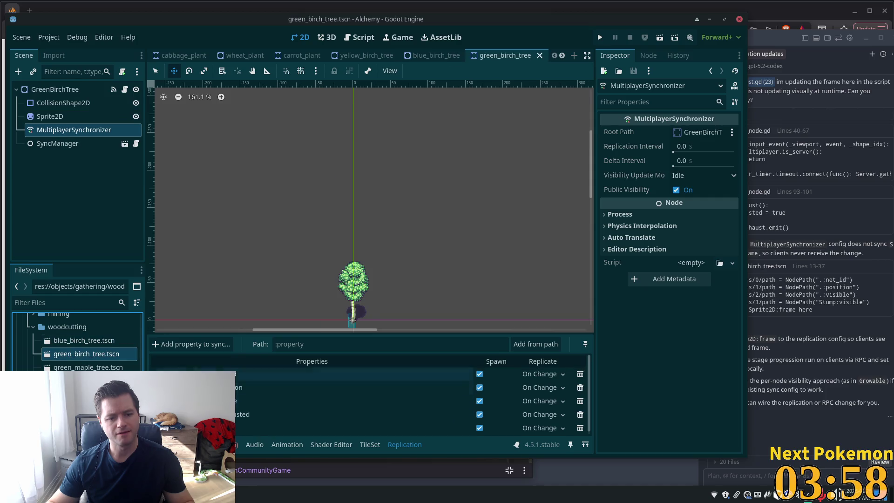
{"action": "double_click", "coordinate": [88, 367]}
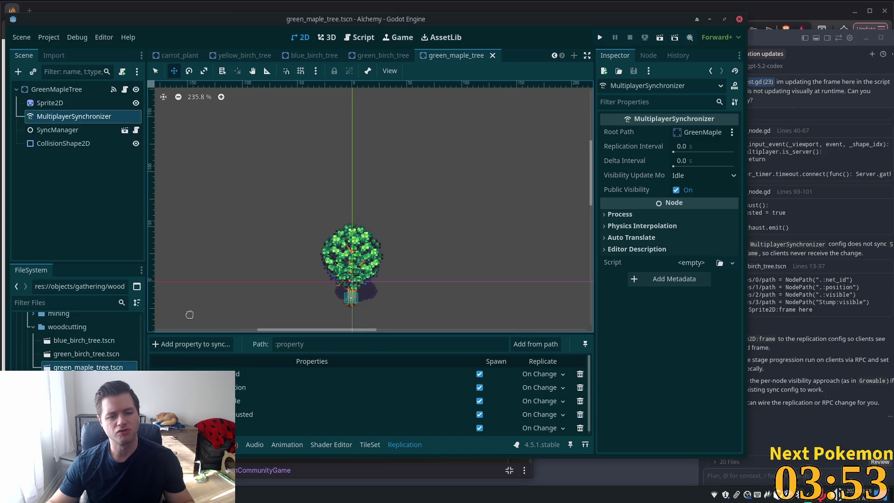
Open cabbage_plant.tscn and tomato_plant.tscn from the crops folder and view tomato's replication settings.
{"action": "scroll", "coordinate": [112, 345], "scroll_direction": "up", "scroll_amount": 5}
{"action": "scroll", "coordinate": [108, 346], "scroll_direction": "down", "scroll_amount": 10}
{"action": "scroll", "coordinate": [108, 347], "scroll_direction": "up", "scroll_amount": 10}
{"action": "left_click", "coordinate": [65, 375]}
{"action": "scroll", "coordinate": [84, 354], "scroll_direction": "down", "scroll_amount": 2}
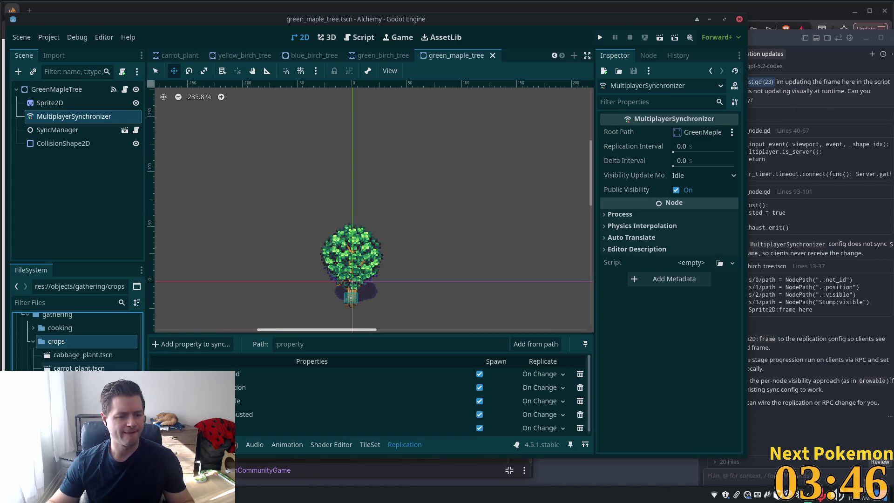
{"action": "double_click", "coordinate": [99, 356]}
{"action": "double_click", "coordinate": [111, 382]}
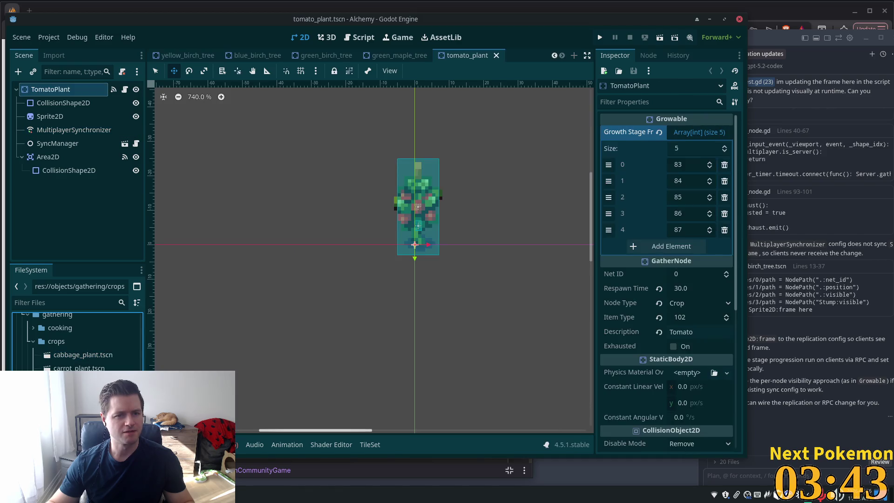
{"action": "left_click", "coordinate": [71, 132]}
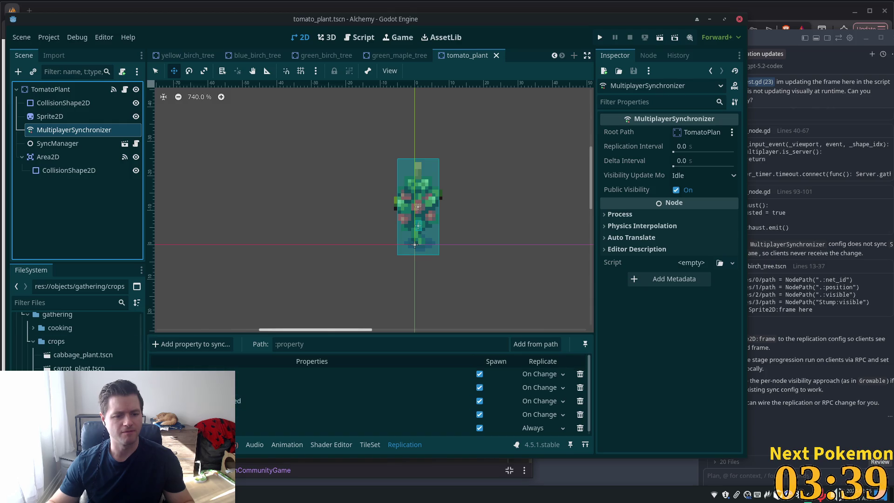
Open wheat_plant's placeholder script in the Script editor, then return to Cursor.
{"action": "key", "text": "ctrl+Tab"}
{"action": "key", "text": "ctrl+F3"}
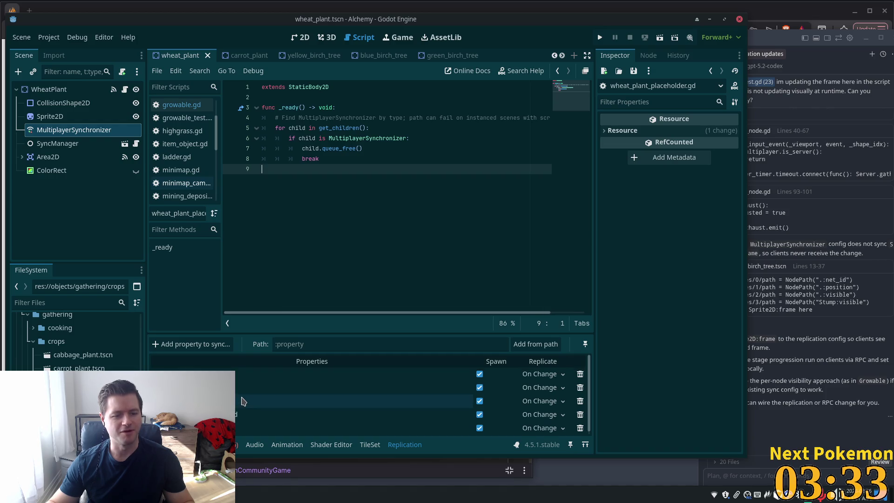
{"action": "scroll", "coordinate": [315, 377], "scroll_direction": "up", "scroll_amount": 1}
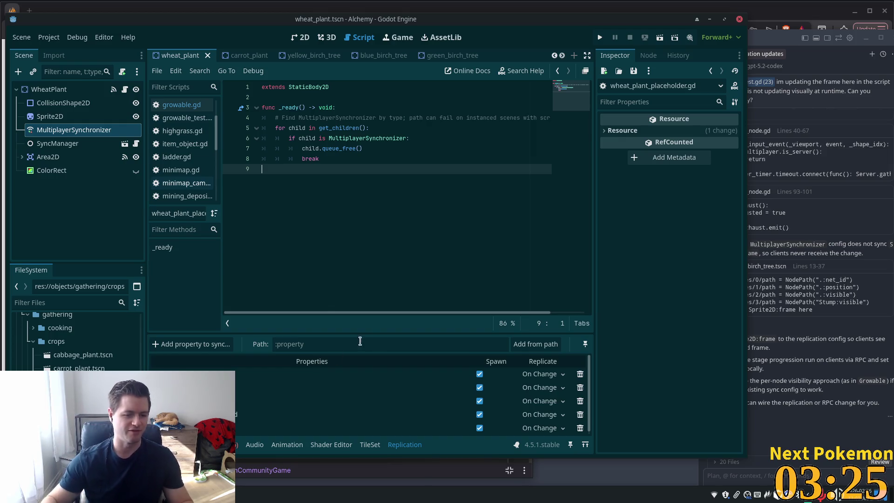
{"action": "key", "text": "alt+Tab"}
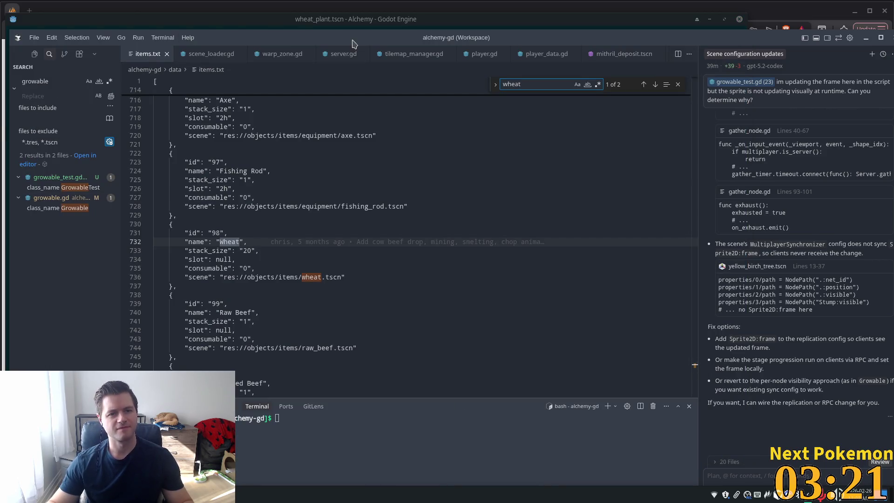
Search for 'Mature' with *.tscn no longer excluded and open the carrot_plant.tscn match.
{"action": "left_click", "coordinate": [265, 29]}
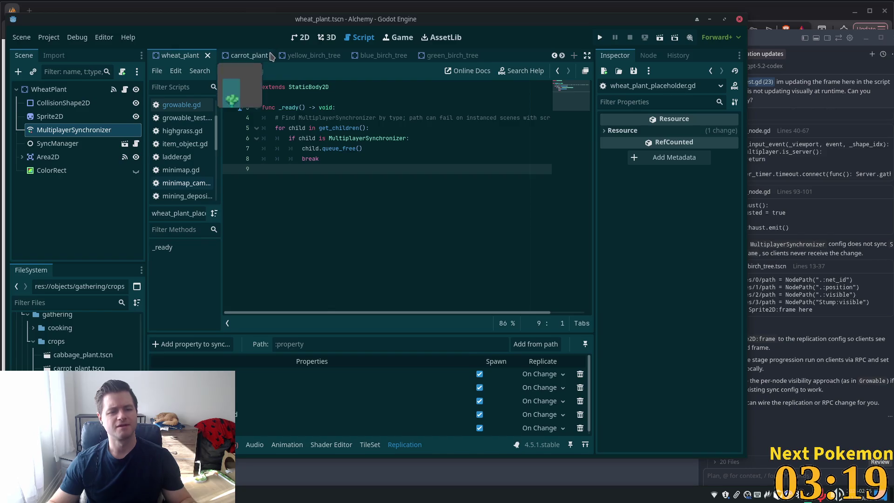
{"action": "key", "text": "alt+Tab"}
{"action": "double_click", "coordinate": [49, 51]}
{"action": "type", "text": "Mature"}
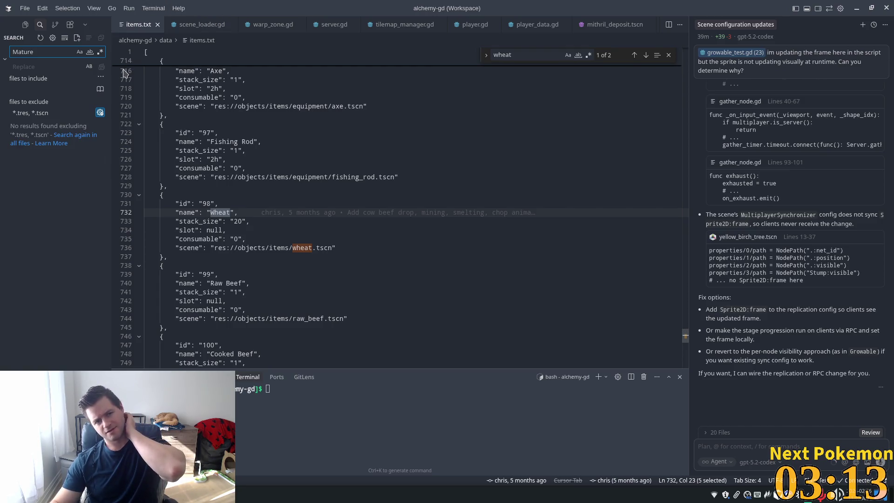
{"action": "left_click", "coordinate": [33, 114]}
{"action": "key", "text": "Delete"}
{"action": "key", "text": "Delete"}
{"action": "key", "text": "Delete"}
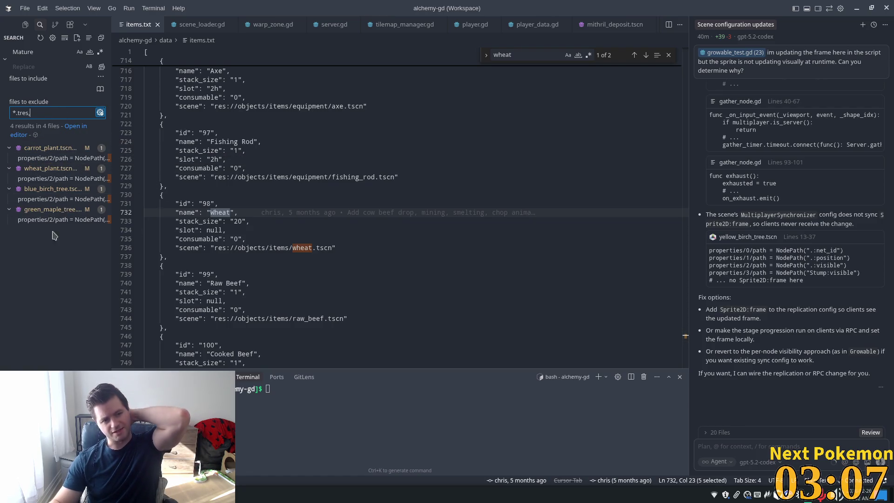
{"action": "left_click", "coordinate": [57, 159]}
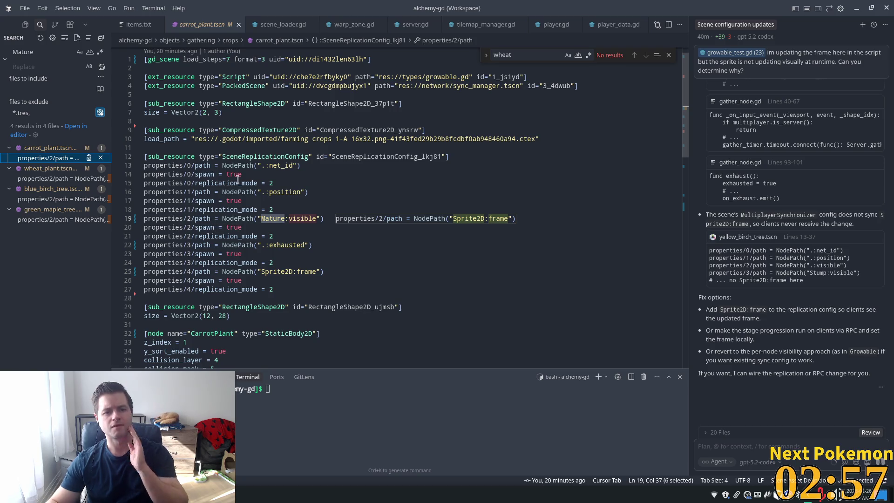
Replace 'Mature' with '.' in the sync paths of carrot_plant.tscn and wheat_plant.tscn.
{"action": "left_click", "coordinate": [277, 211]}
{"action": "left_click", "coordinate": [269, 219]}
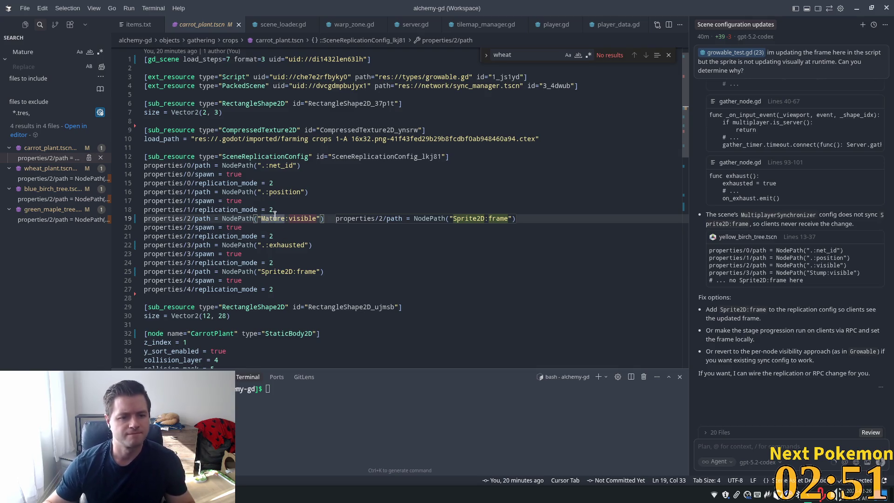
{"action": "double_click", "coordinate": [275, 219]}
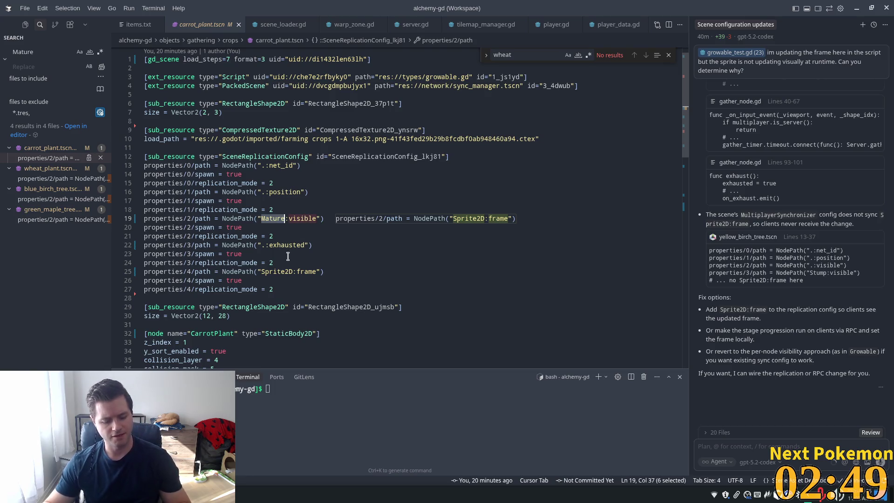
{"action": "type", "text": "."}
{"action": "left_click", "coordinate": [297, 192]}
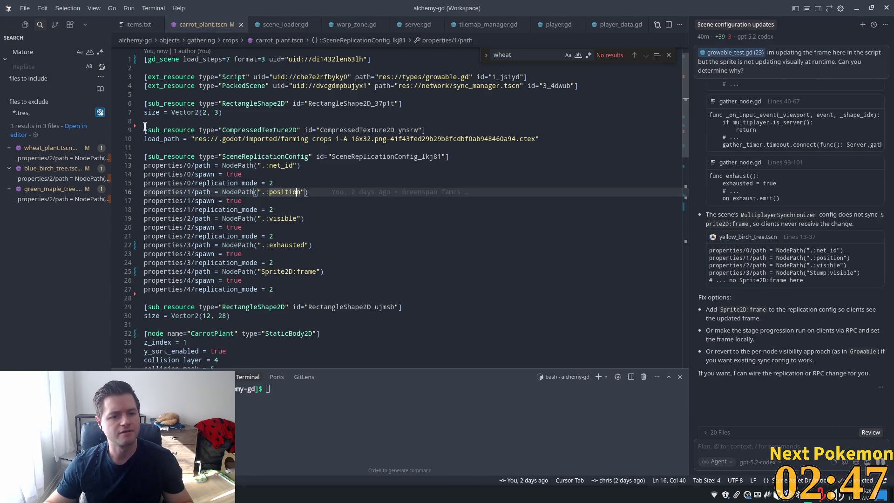
{"action": "left_click", "coordinate": [62, 159]}
{"action": "type", "text": ".:visible\")"}
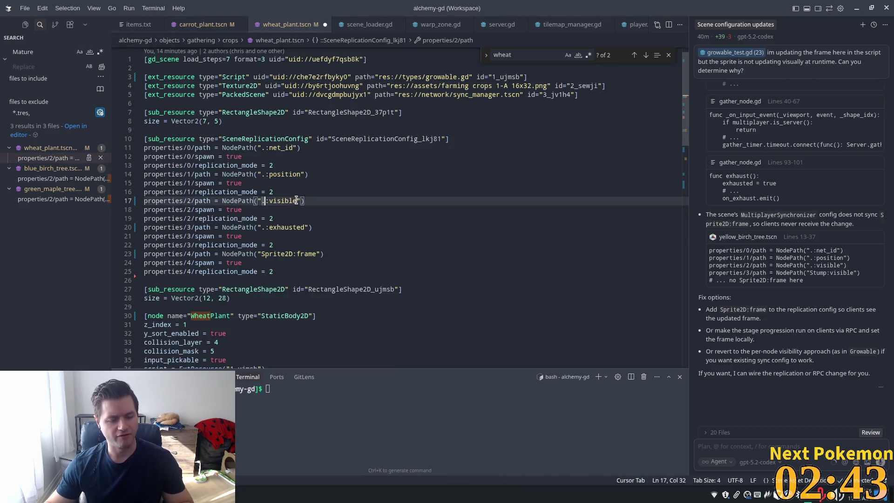
{"action": "left_click", "coordinate": [316, 174]}
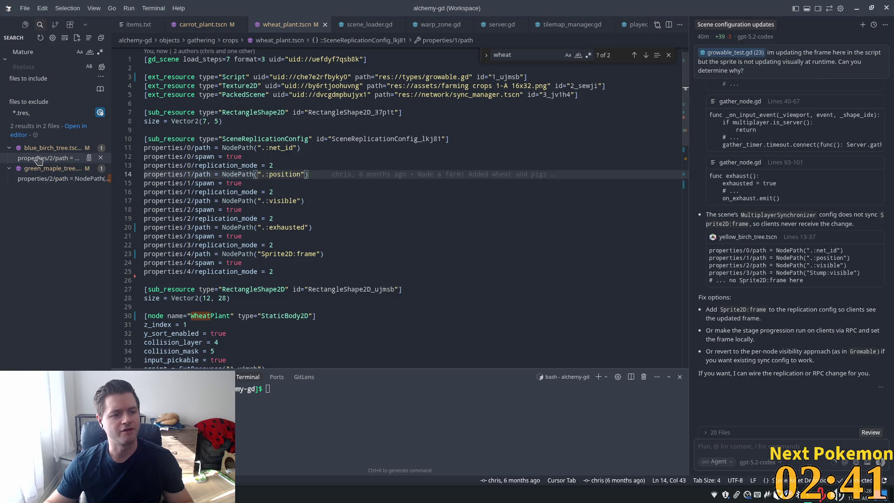
Make the same edit in blue_birch_tree and green_maple_tree, save, and reload them in Godot.
{"action": "left_click", "coordinate": [39, 159]}
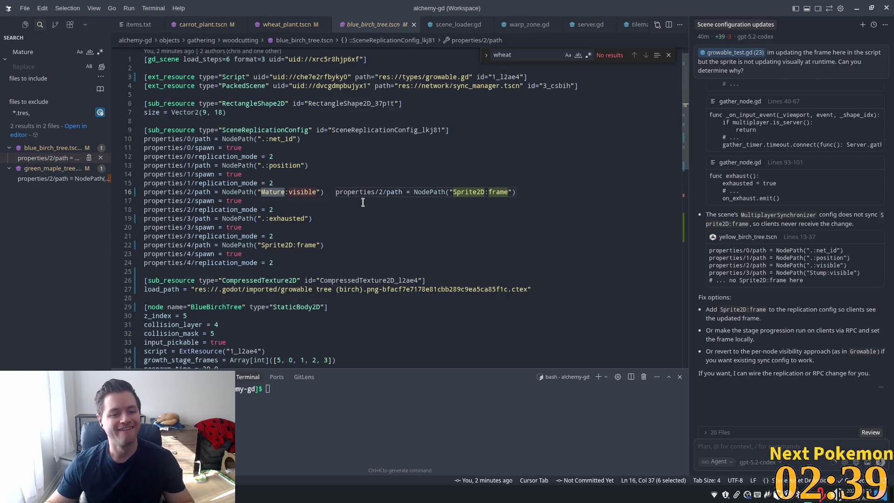
{"action": "type", "text": "."}
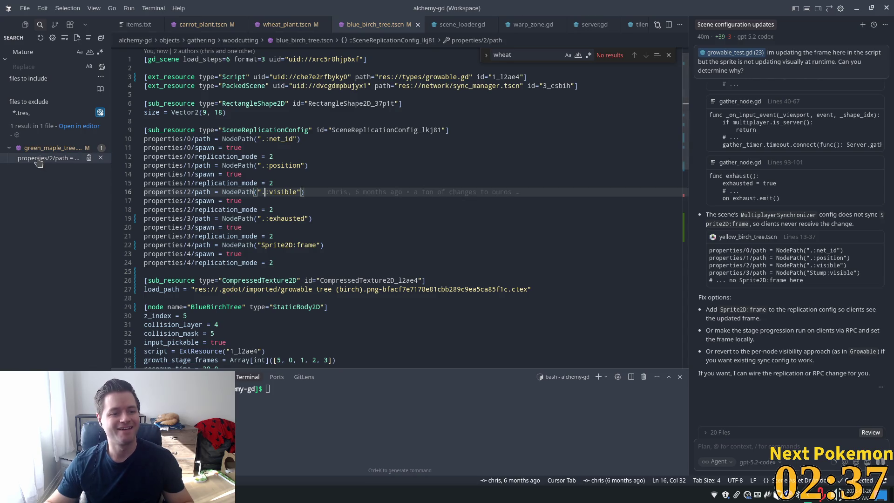
{"action": "left_click", "coordinate": [39, 158]}
{"action": "double_click", "coordinate": [284, 174]}
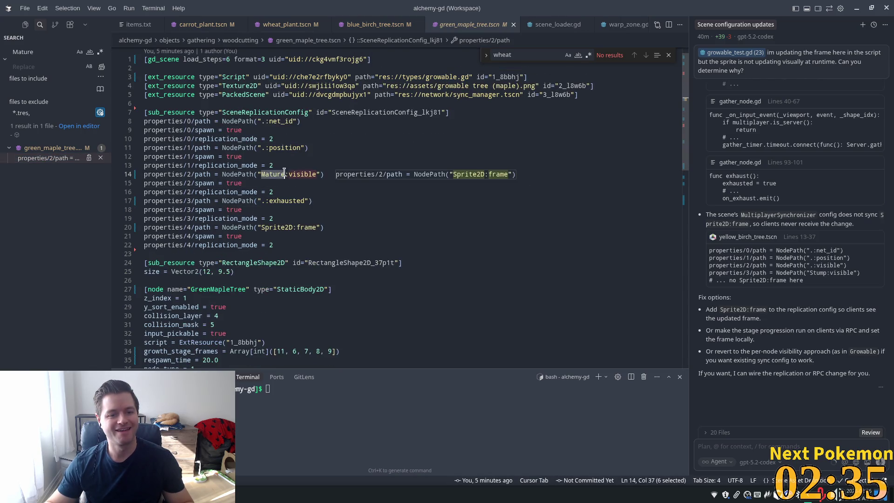
{"action": "type", "text": "."}
{"action": "key", "text": "ctrl+s"}
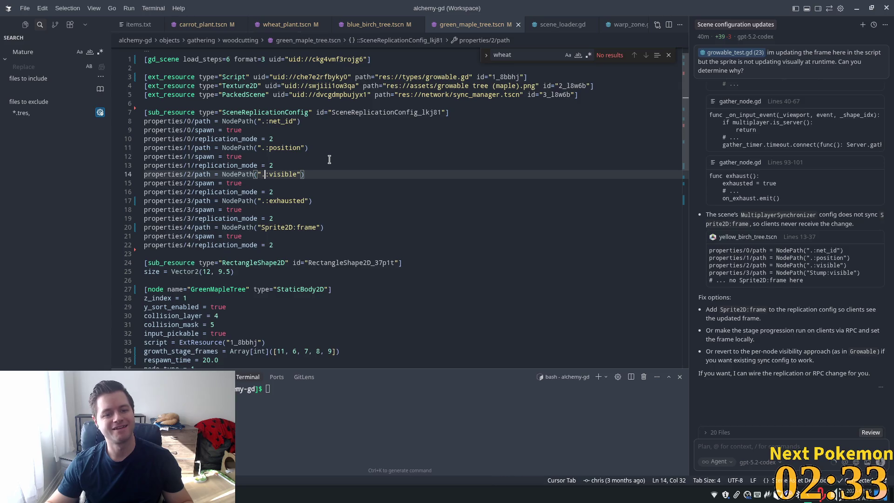
{"action": "left_click", "coordinate": [345, 147]}
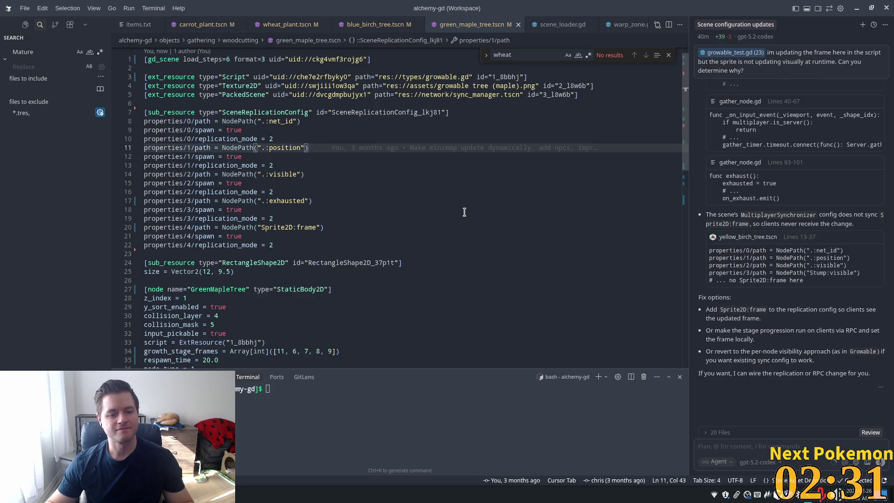
{"action": "key", "text": "alt+Tab"}
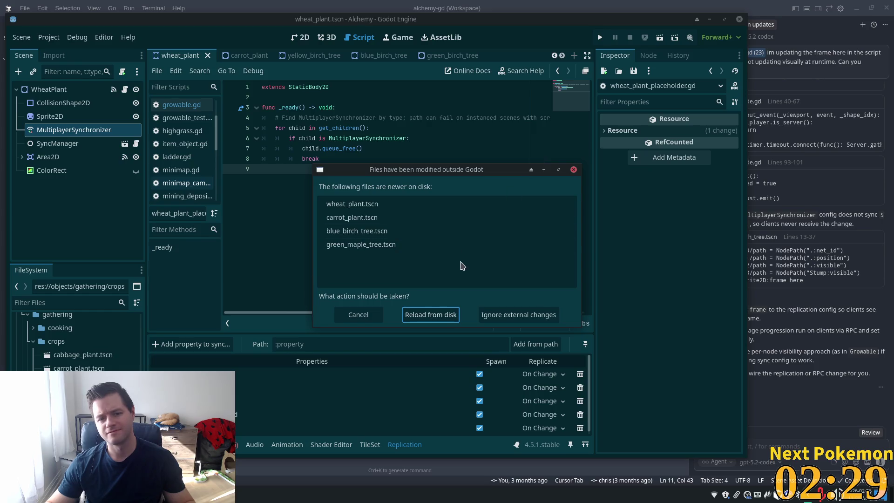
{"action": "left_click", "coordinate": [437, 320]}
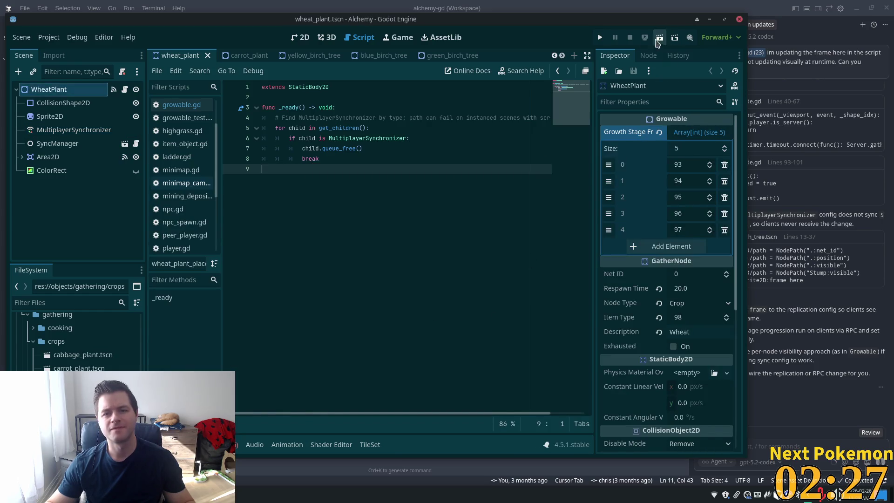
Run the project, then bring the Godot editor back in front of the game.
{"action": "left_click", "coordinate": [601, 38]}
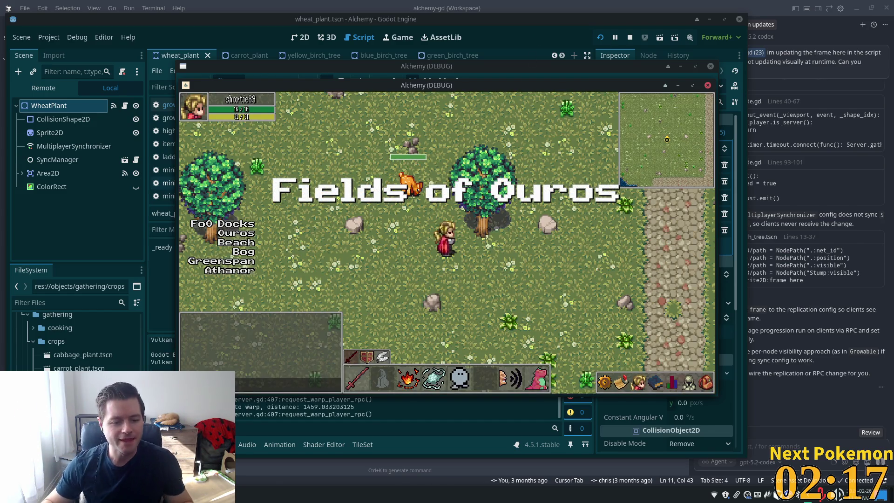
{"action": "left_click", "coordinate": [548, 54]}
Review the debugger Errors for game sessions 2 and 3, then switch back to Cursor.
{"action": "scroll", "coordinate": [282, 372], "scroll_direction": "up", "scroll_amount": 5}
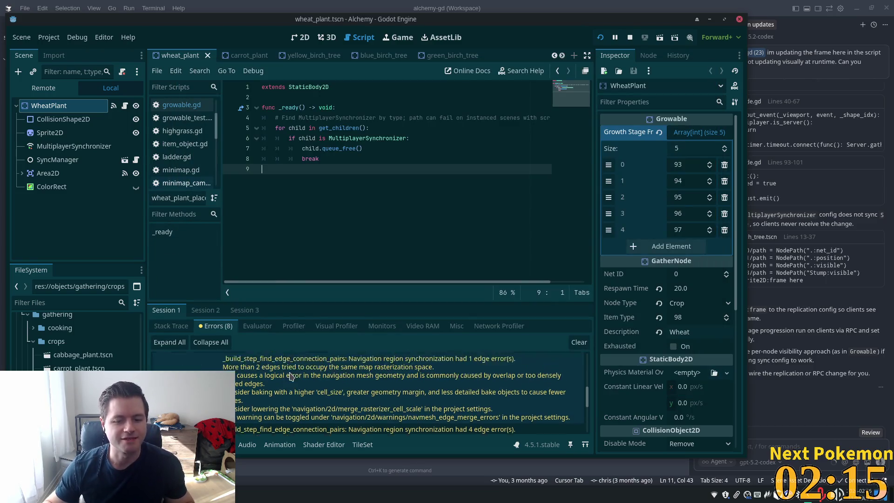
{"action": "scroll", "coordinate": [334, 384], "scroll_direction": "up", "scroll_amount": 1}
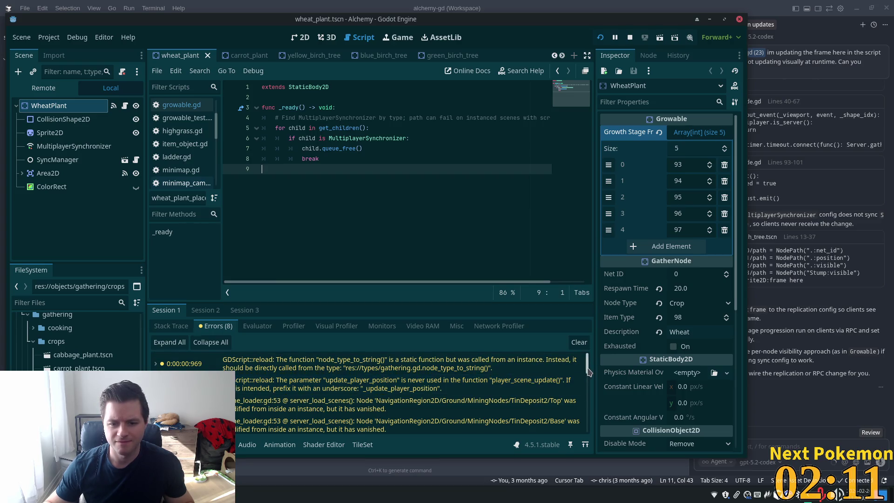
{"action": "scroll", "coordinate": [582, 381], "scroll_direction": "down", "scroll_amount": 10}
{"action": "left_click", "coordinate": [195, 317]}
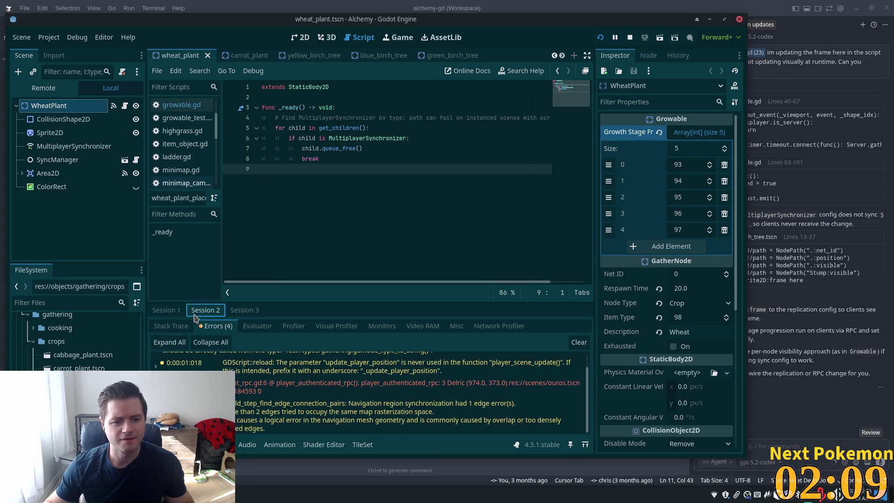
{"action": "left_click", "coordinate": [236, 315]}
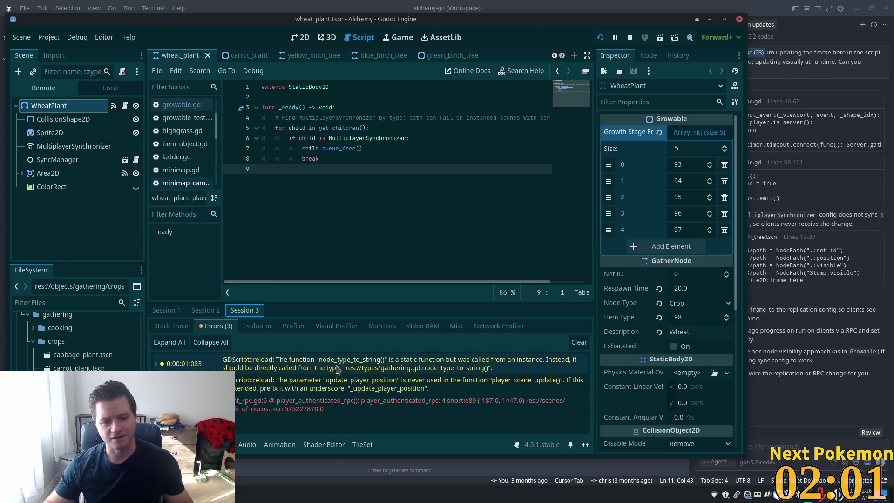
{"action": "mouse_move", "coordinate": [351, 384]}
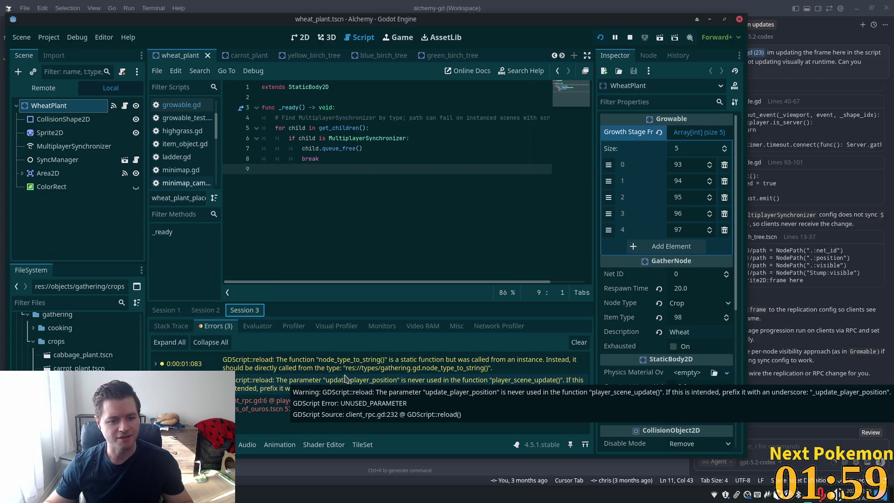
{"action": "mouse_move", "coordinate": [357, 367]}
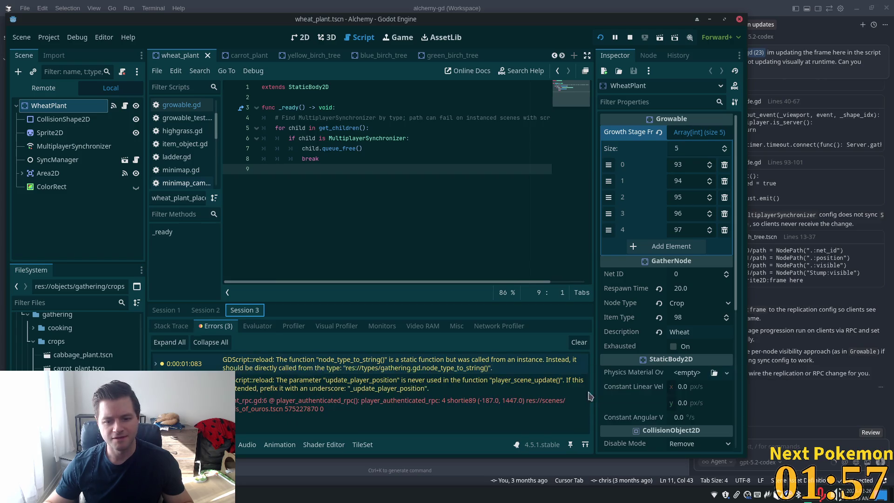
{"action": "mouse_move", "coordinate": [399, 359]}
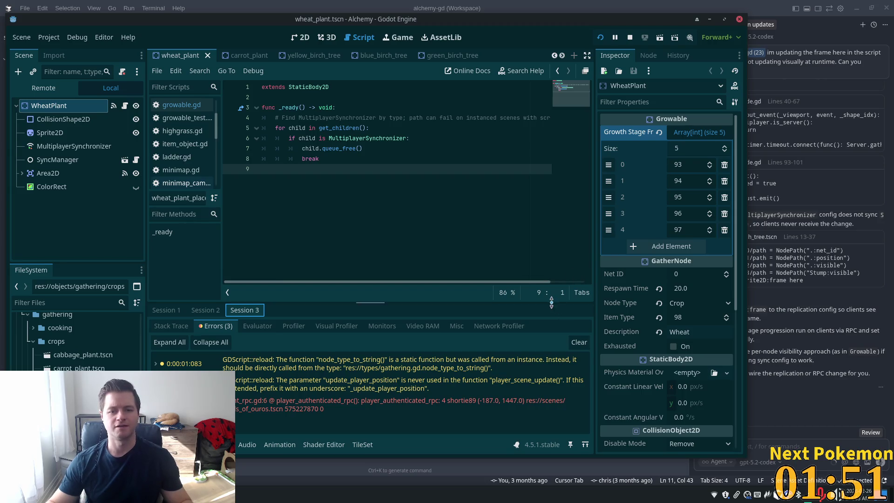
{"action": "key", "text": "alt+Tab"}
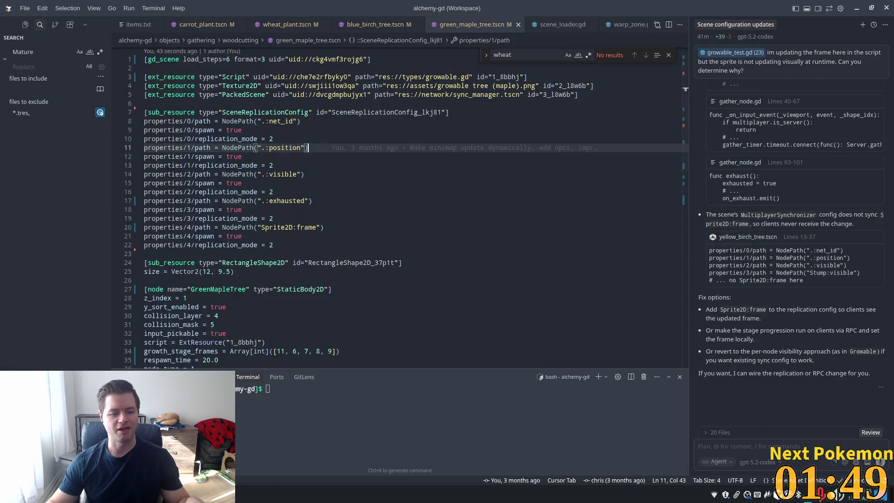
Choose an Alchemy (DEBUG) game window from the taskbar's open windows.
{"action": "left_click", "coordinate": [279, 494]}
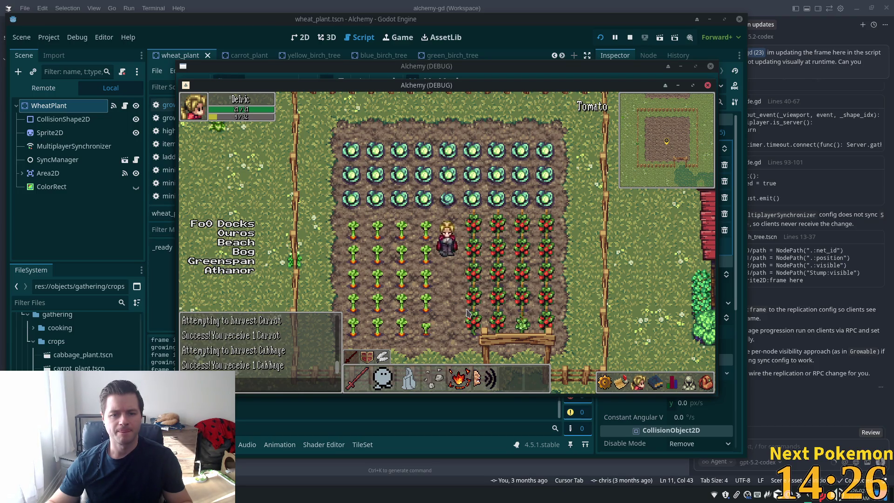
Walk the character south to the tomato plants and harvest two tomatoes.
{"action": "key", "text": "s"}
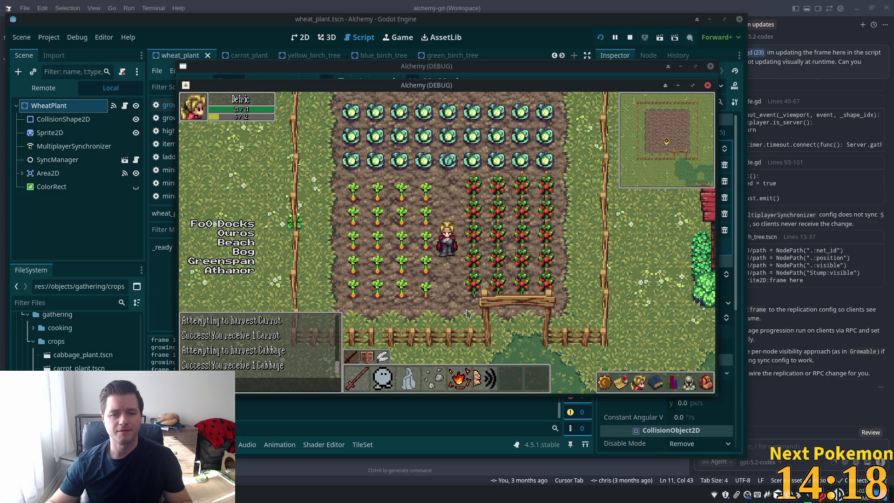
{"action": "left_click", "coordinate": [469, 315]}
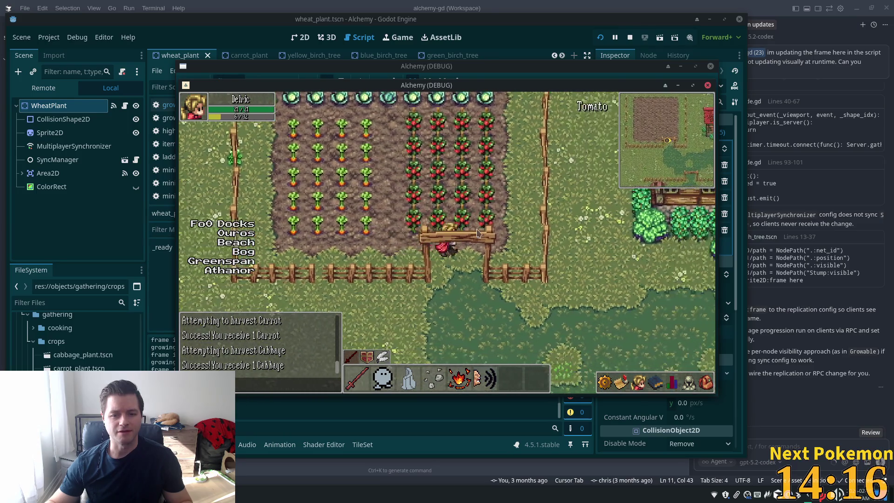
{"action": "left_click", "coordinate": [459, 234]}
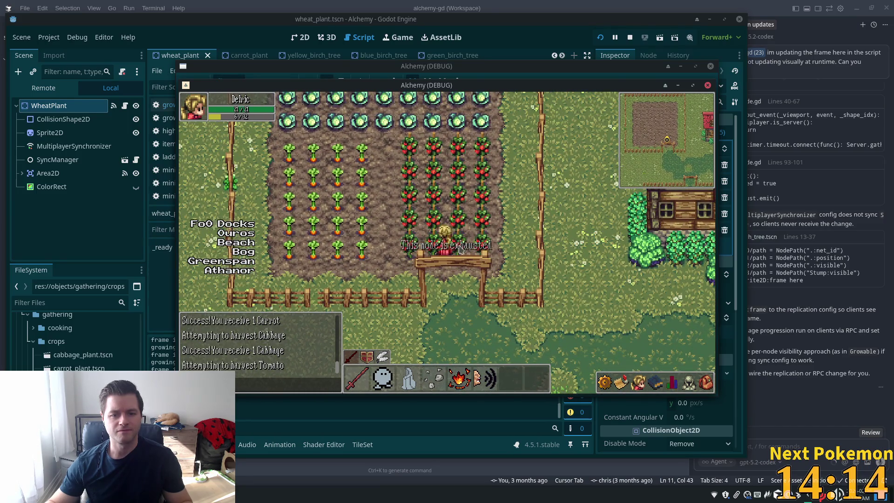
{"action": "left_click", "coordinate": [460, 253]}
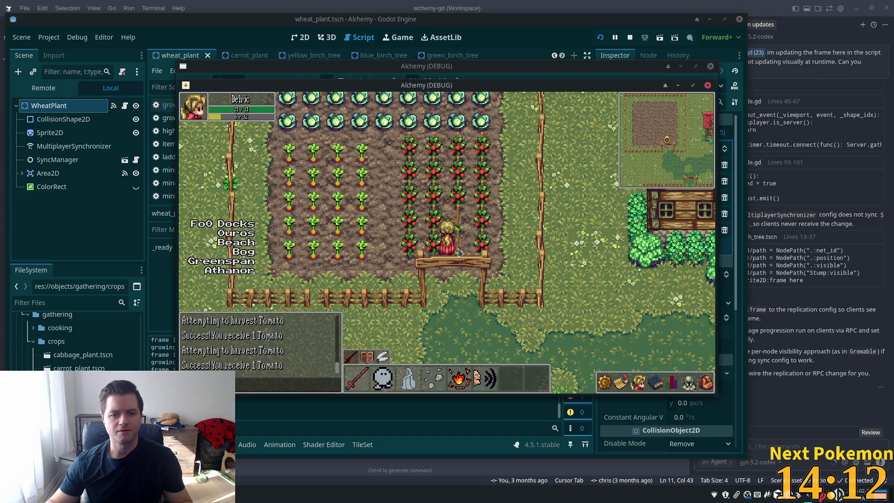
Harvest a carrot and a cabbage, then leave the field through the lower gate.
{"action": "left_click", "coordinate": [410, 256]}
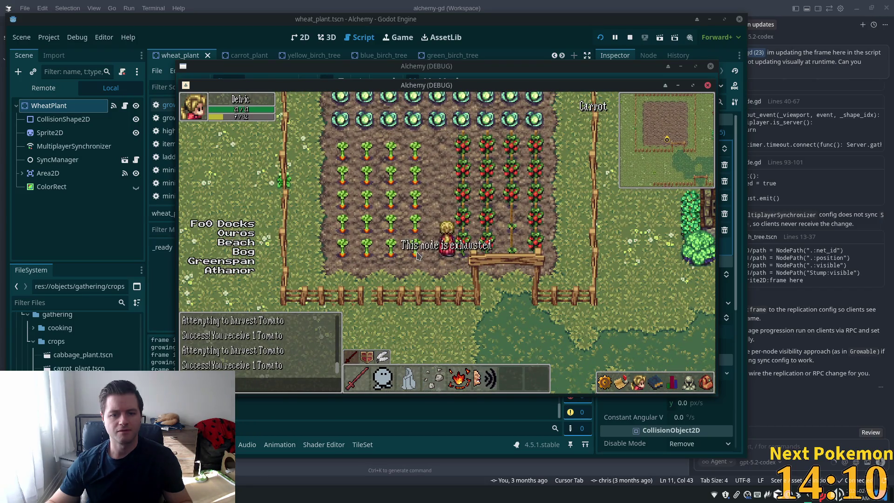
{"action": "left_click", "coordinate": [417, 256]}
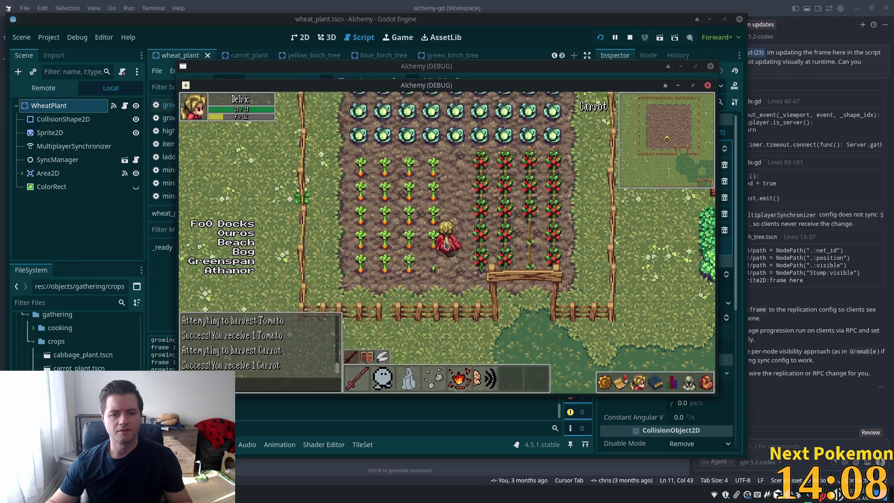
{"action": "left_click", "coordinate": [455, 135]}
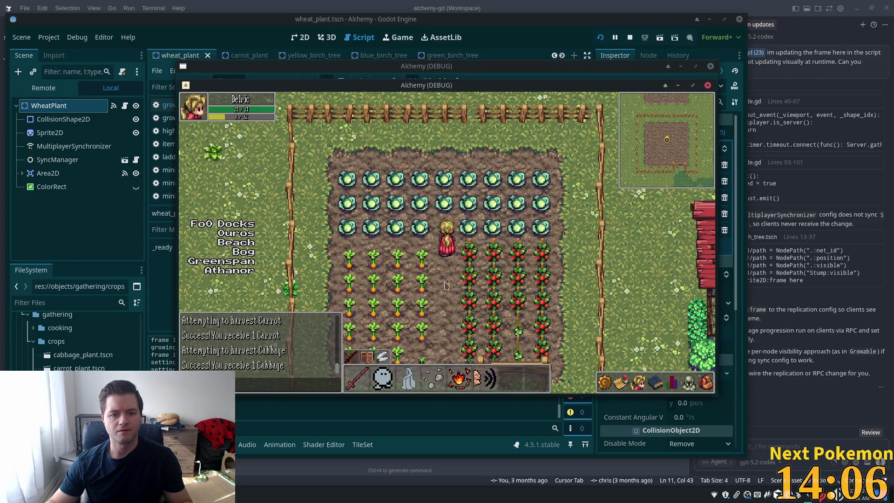
{"action": "left_click", "coordinate": [445, 286]}
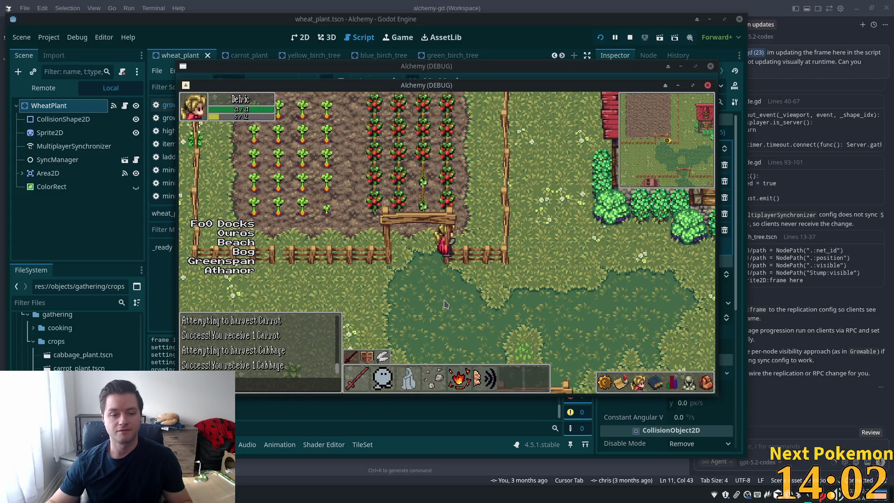
{"action": "left_click", "coordinate": [445, 304]}
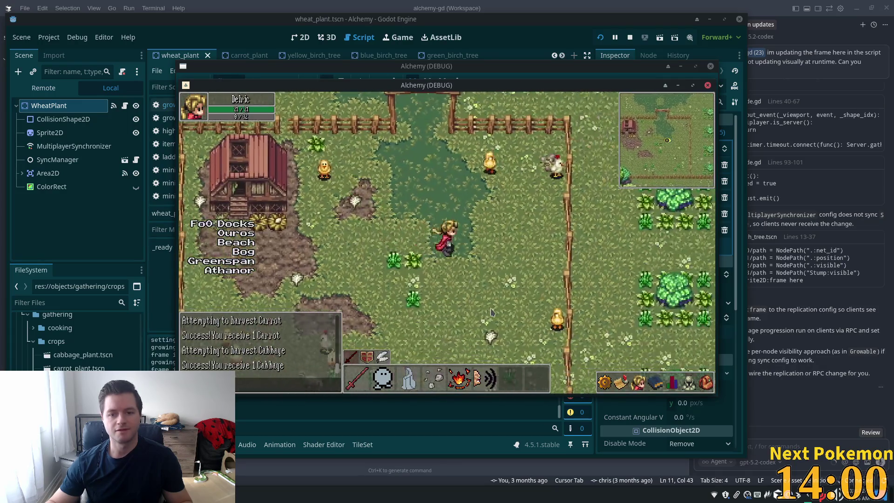
Walk the character into the house, up its staircase, back out and into the barn.
{"action": "key", "text": "Up"}
{"action": "key", "text": "Left"}
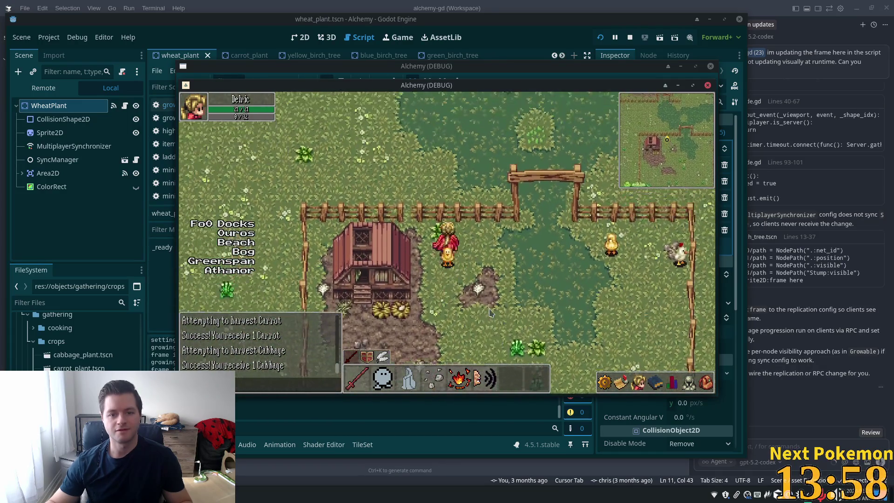
{"action": "key", "text": "Up"}
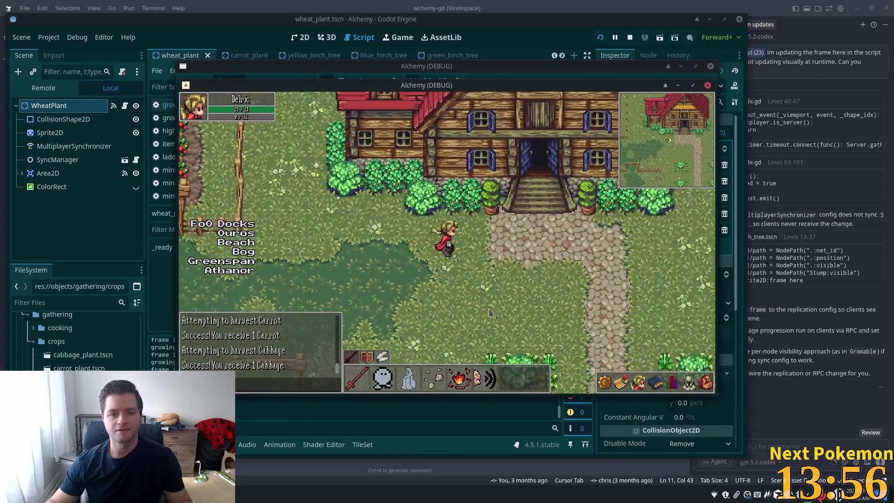
{"action": "key", "text": "Up"}
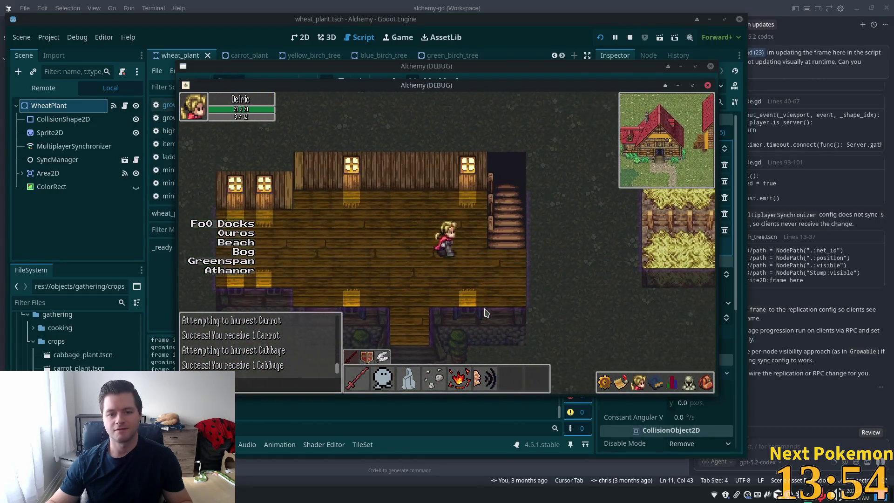
{"action": "key", "text": "Up"}
{"action": "key", "text": "Right"}
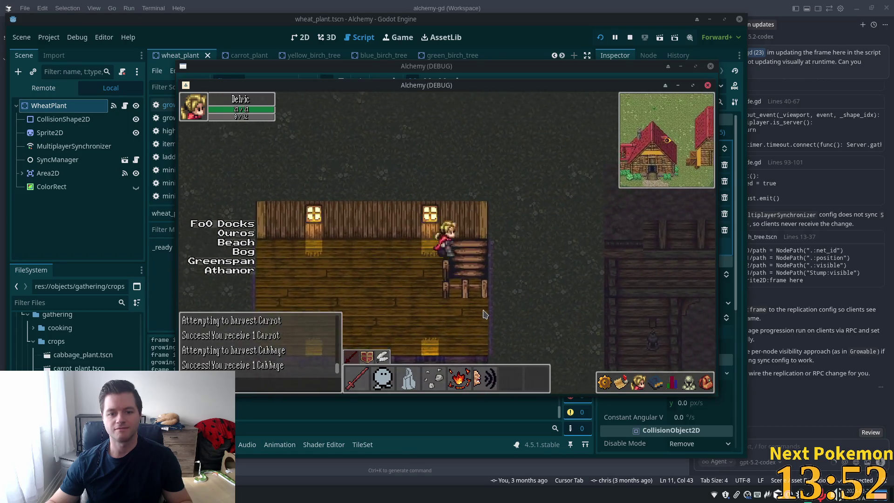
{"action": "key", "text": "Down"}
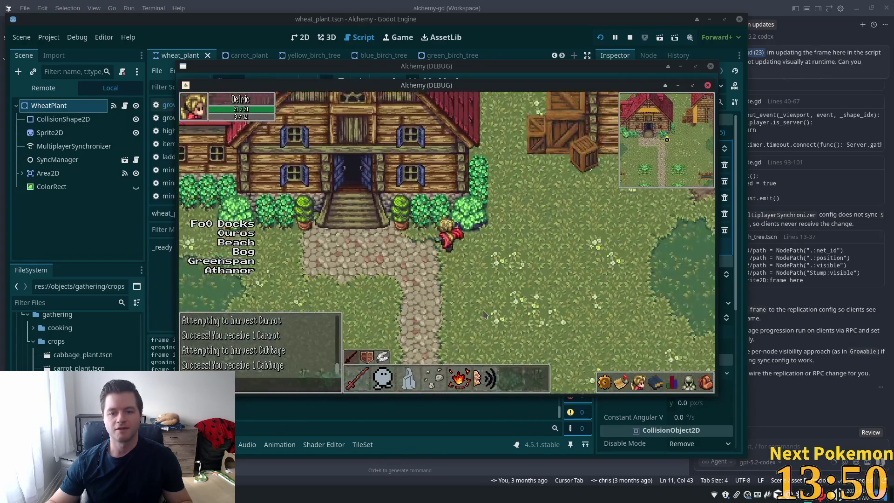
{"action": "key", "text": "Right"}
{"action": "key", "text": "Up"}
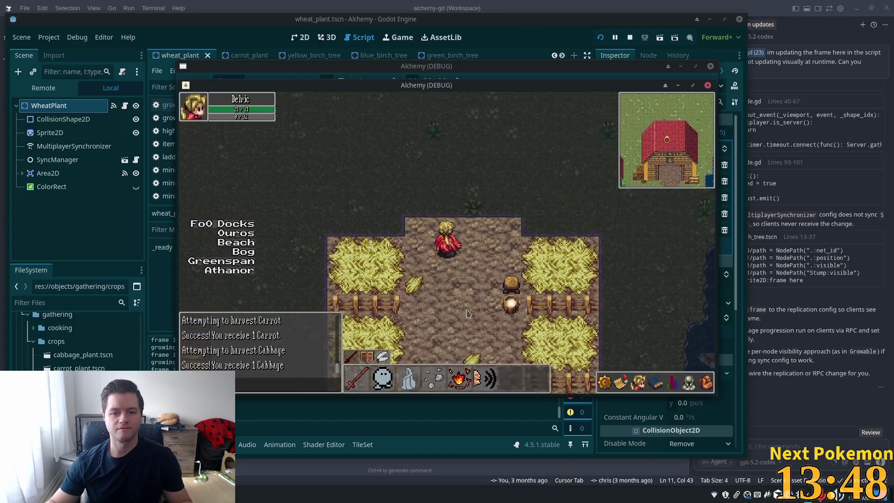
Walk along the stone road past the wheat, cabbage and carrot fields, then bring the editor forward.
{"action": "key", "text": "Up"}
{"action": "key", "text": "Right"}
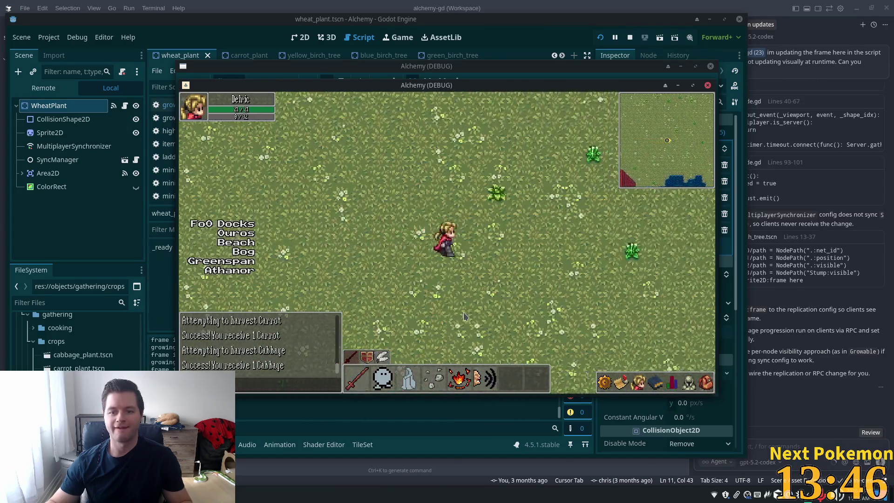
{"action": "key", "text": "Right"}
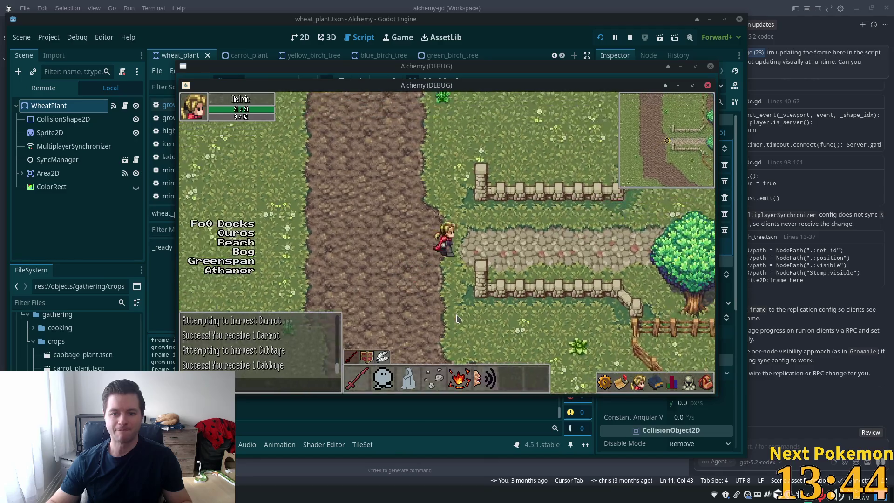
{"action": "key", "text": "Right"}
{"action": "key", "text": "Up"}
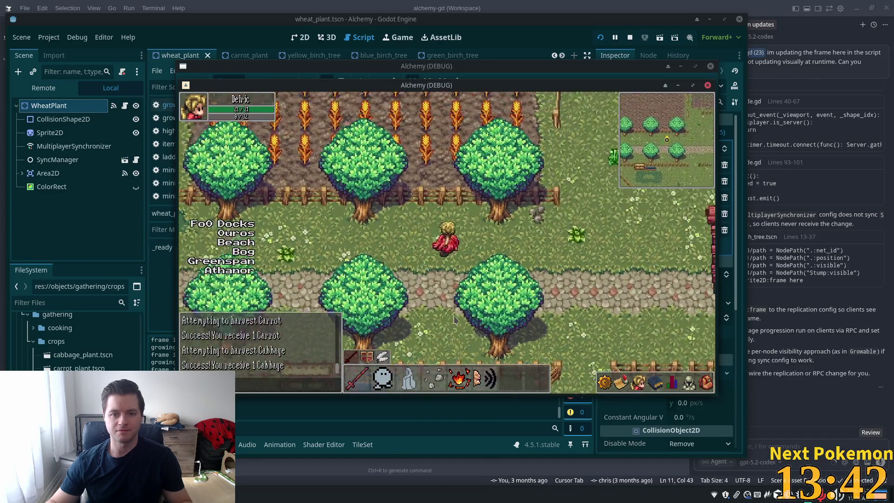
{"action": "key", "text": "Right"}
{"action": "key", "text": "Up"}
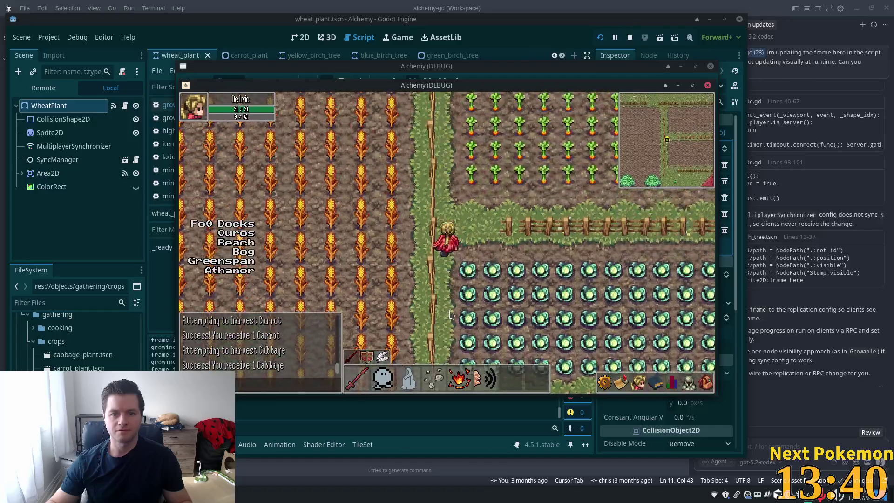
{"action": "key", "text": "Up"}
{"action": "key", "text": "Right"}
{"action": "key", "text": "Down"}
{"action": "key", "text": "Left"}
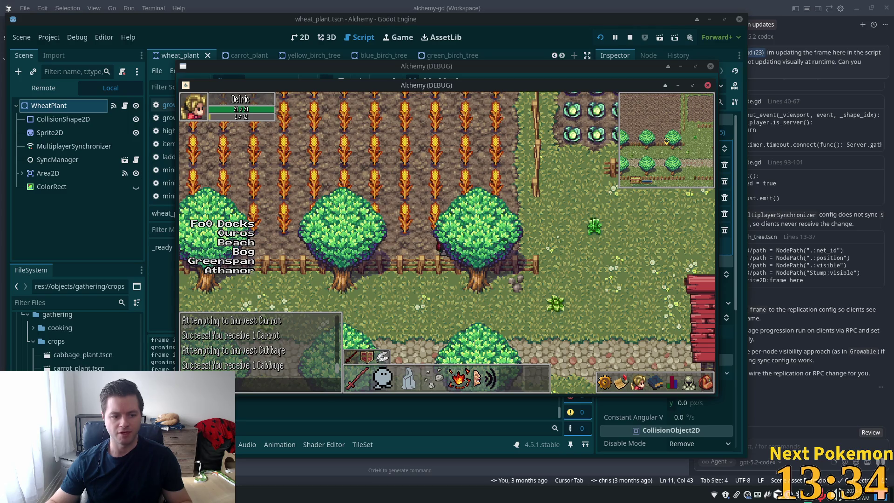
{"action": "scroll", "coordinate": [77, 340], "scroll_direction": "down", "scroll_amount": 2}
{"action": "left_click", "coordinate": [93, 357]}
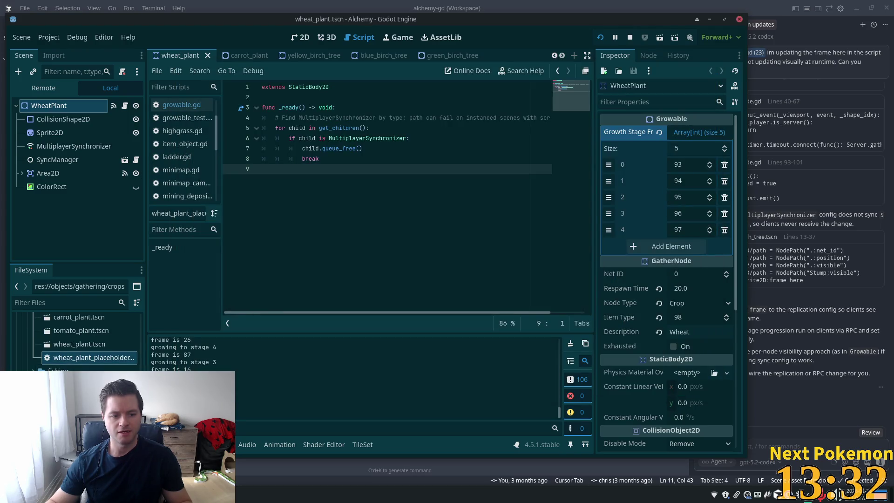
Return to the game, travel to FoO Docks, and walk off the dock until server.gd breaks.
{"action": "scroll", "coordinate": [76, 340], "scroll_direction": "down", "scroll_amount": 2}
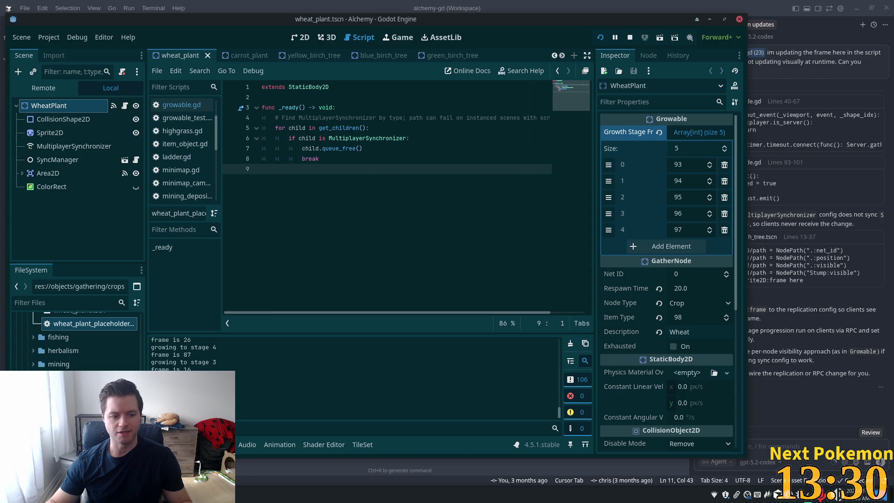
{"action": "mouse_move", "coordinate": [238, 487]}
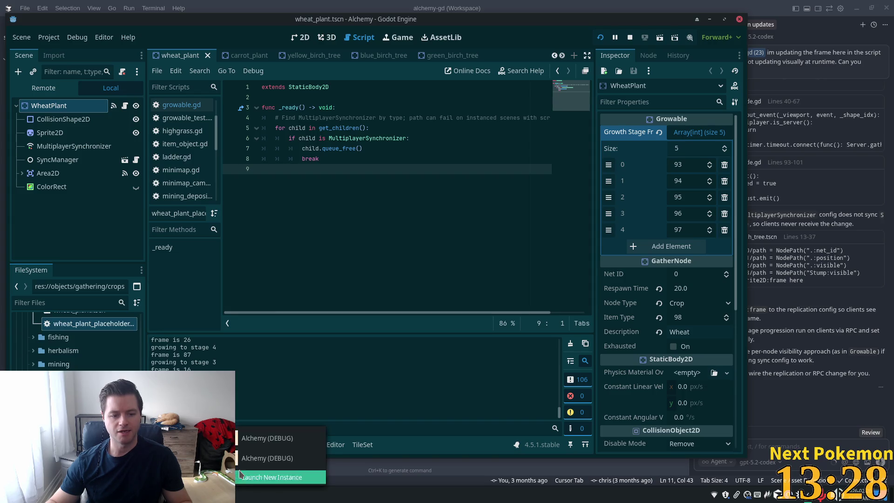
{"action": "left_click", "coordinate": [270, 480]}
{"action": "key", "text": "d"}
{"action": "key", "text": "s"}
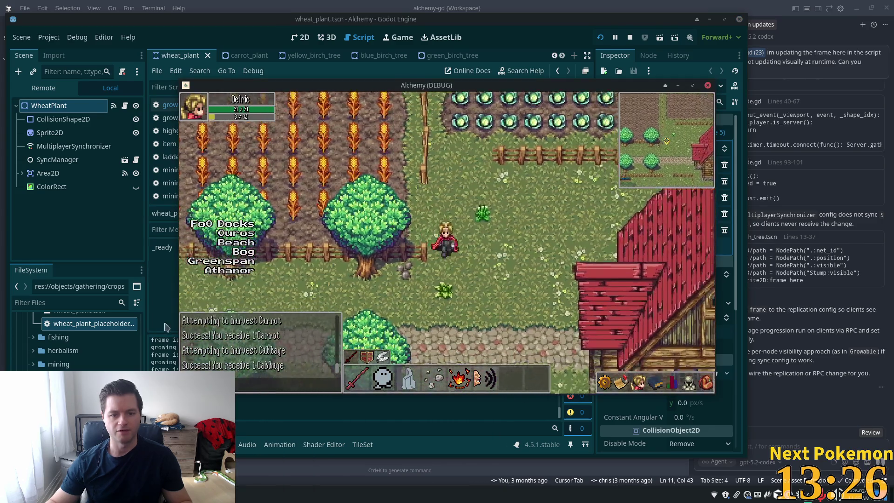
{"action": "left_click", "coordinate": [229, 225]}
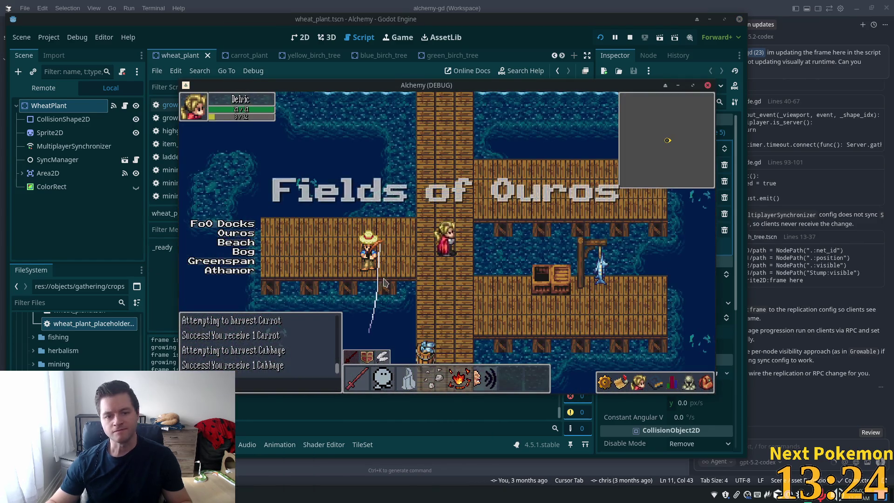
{"action": "key", "text": "w"}
{"action": "key", "text": "a"}
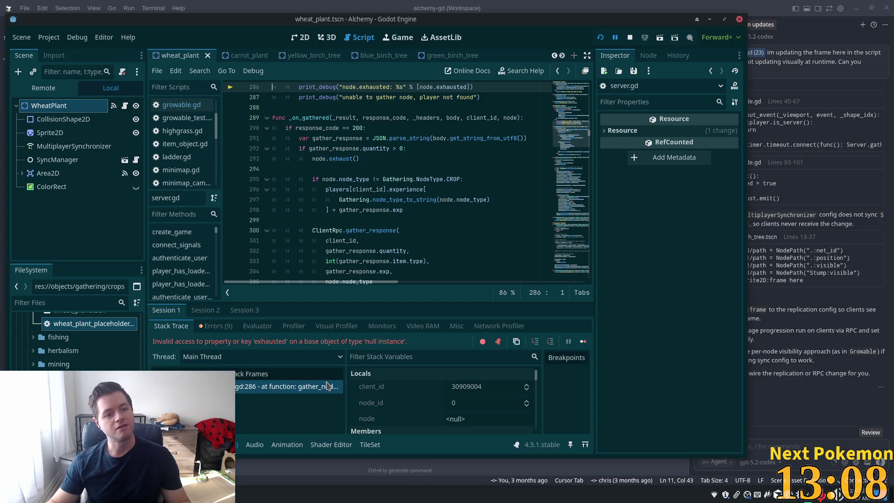
Inspect gather_node_rpc near line 277 in server.gd, where node is null, then stop the running game.
{"action": "scroll", "coordinate": [340, 153], "scroll_direction": "up", "scroll_amount": 4}
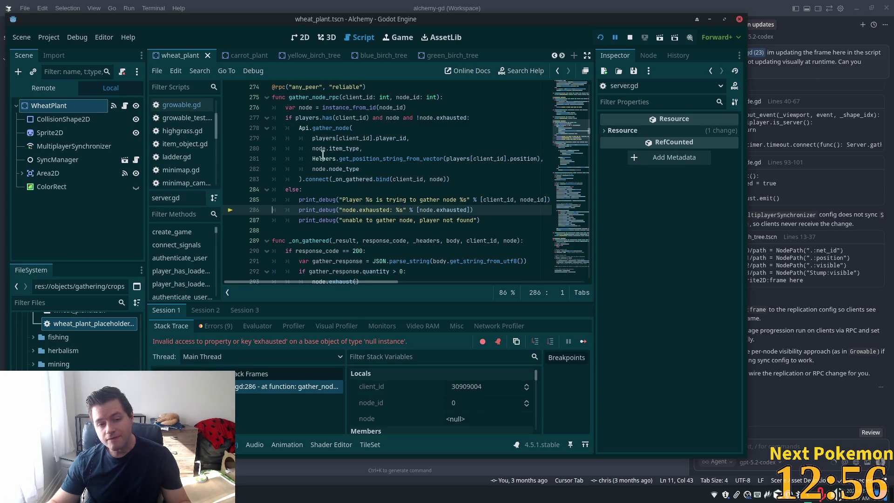
{"action": "scroll", "coordinate": [314, 145], "scroll_direction": "up", "scroll_amount": 1}
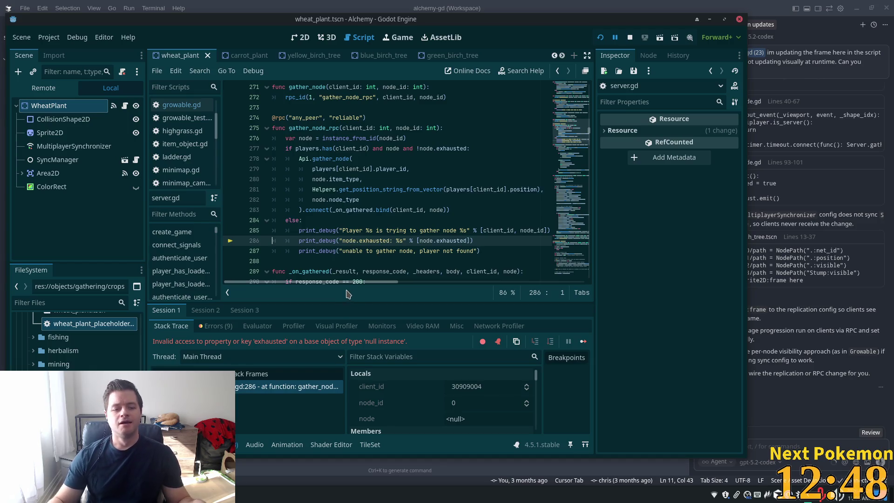
{"action": "left_click", "coordinate": [630, 38]}
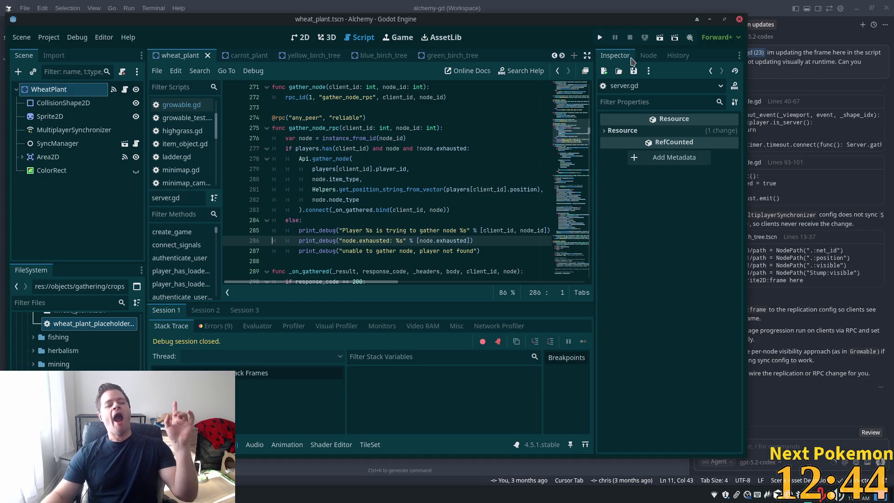
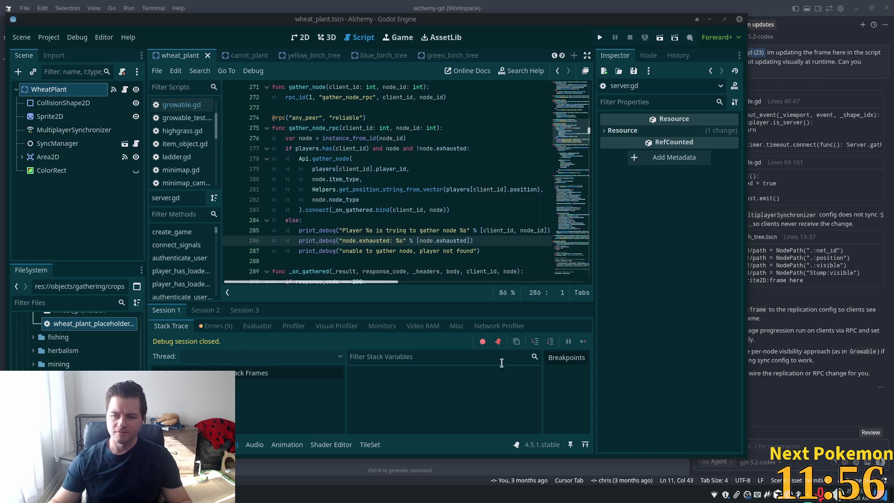
Return to the Godot editor and maximize its window.
{"action": "key", "text": "alt+Tab"}
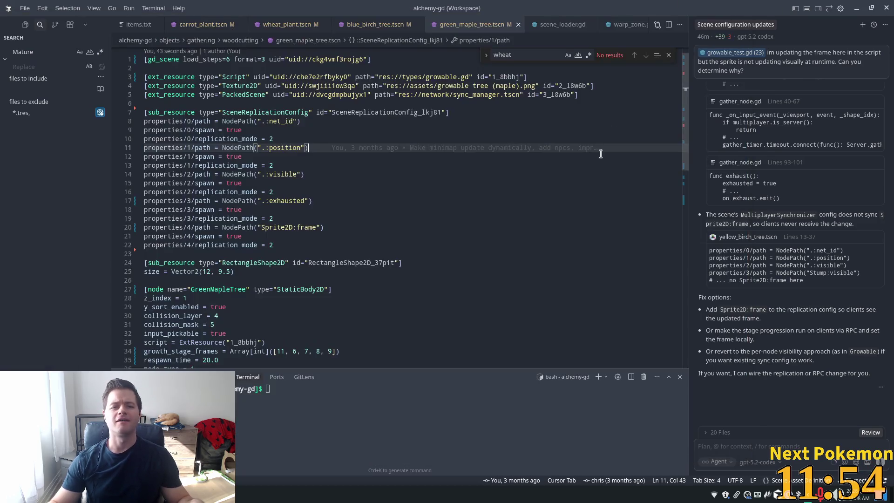
{"action": "key", "text": "alt+Tab"}
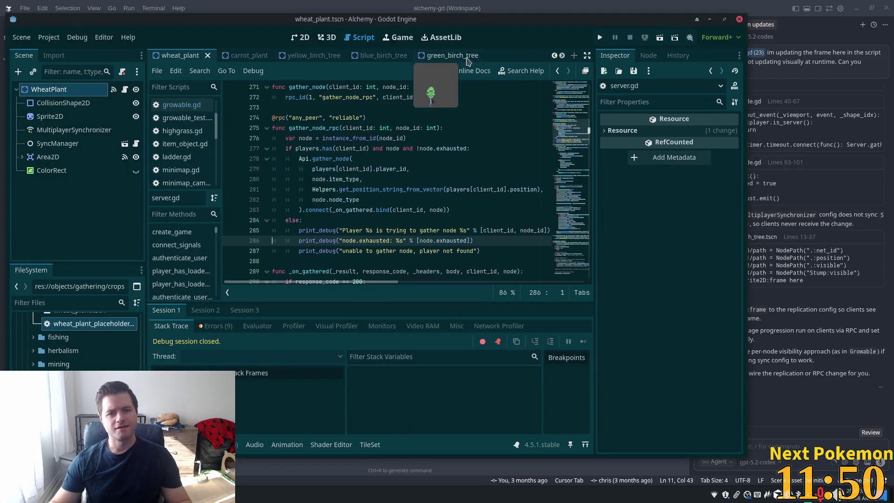
{"action": "double_click", "coordinate": [551, 20]}
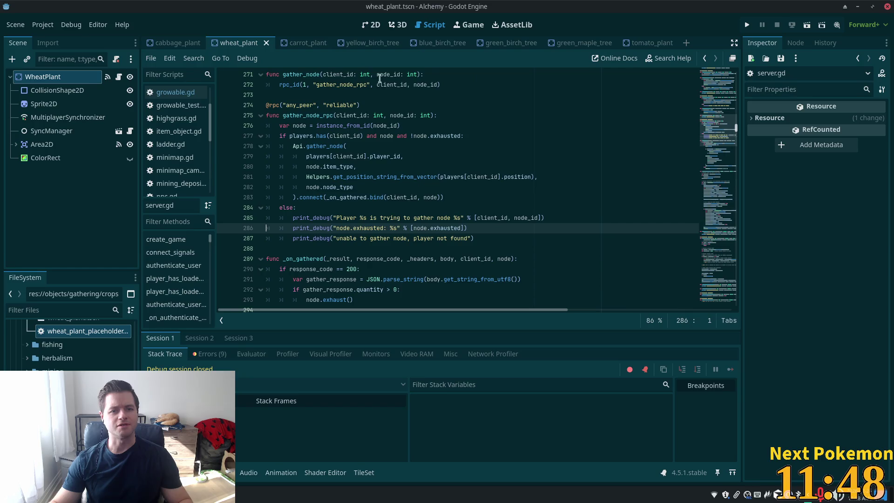
Close all open scene tabs and bring up the quick file picker.
{"action": "right_click", "coordinate": [264, 42]}
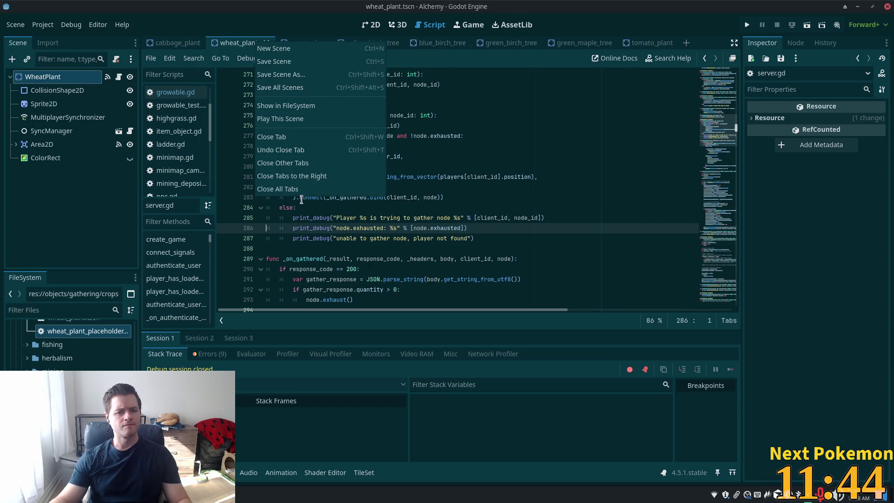
{"action": "left_click", "coordinate": [301, 190]}
{"action": "key", "text": "alt+shift+o"}
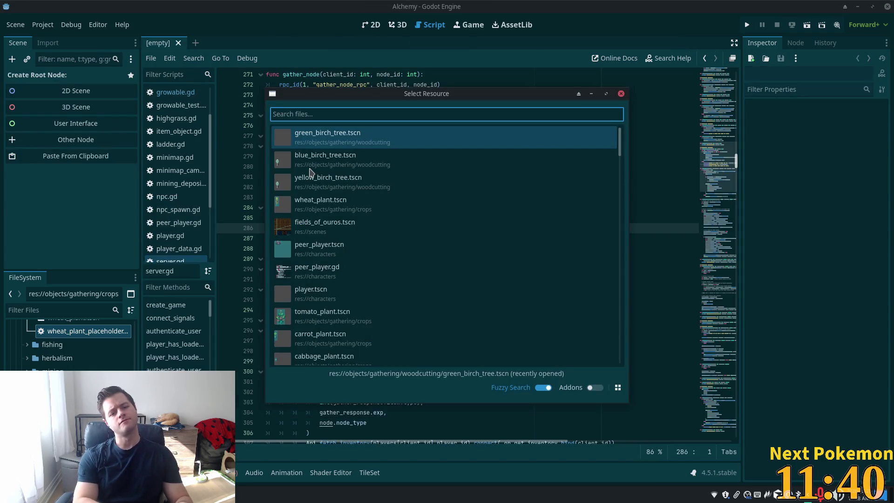
Open fields_of_ouros.tscn in the 2D view, survey the map toward the river, and reopen the file picker.
{"action": "left_click", "coordinate": [350, 226]}
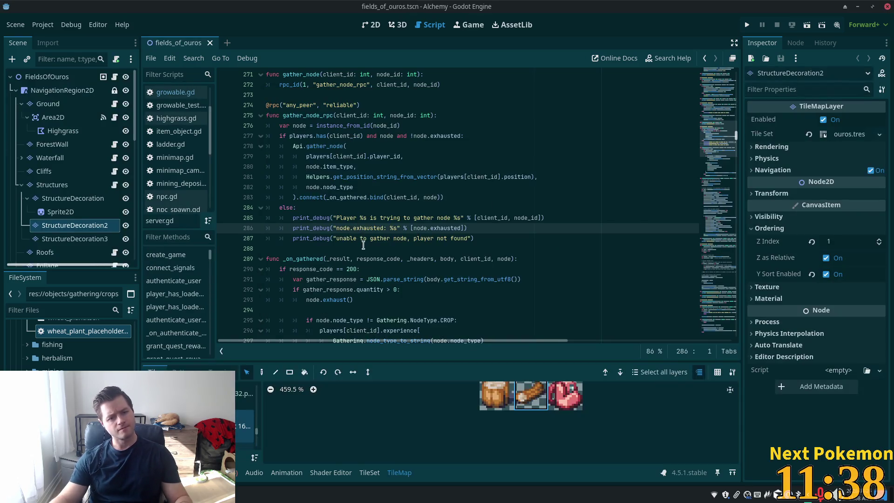
{"action": "left_click", "coordinate": [371, 25]}
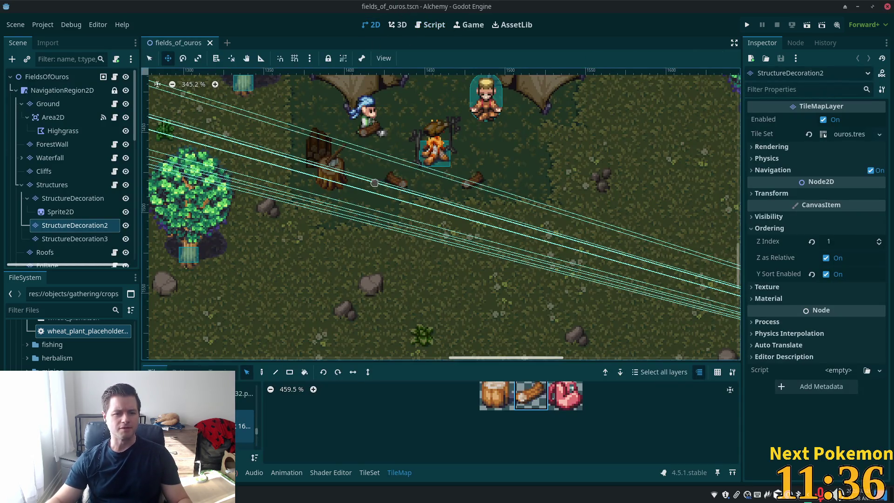
{"action": "scroll", "coordinate": [319, 251], "scroll_direction": "down", "scroll_amount": 5}
{"action": "scroll", "coordinate": [319, 251], "scroll_direction": "down", "scroll_amount": 7}
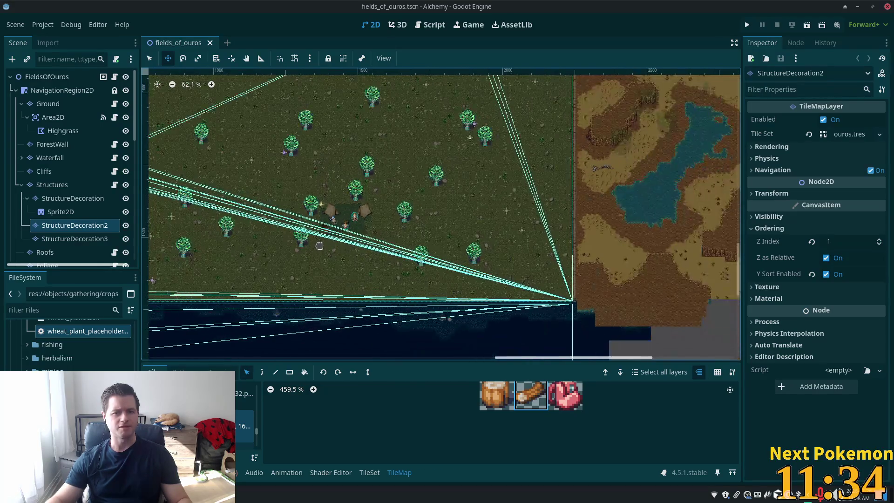
{"action": "left_click_drag", "start_coordinate": [187, 117], "coordinate": [372, 209]}
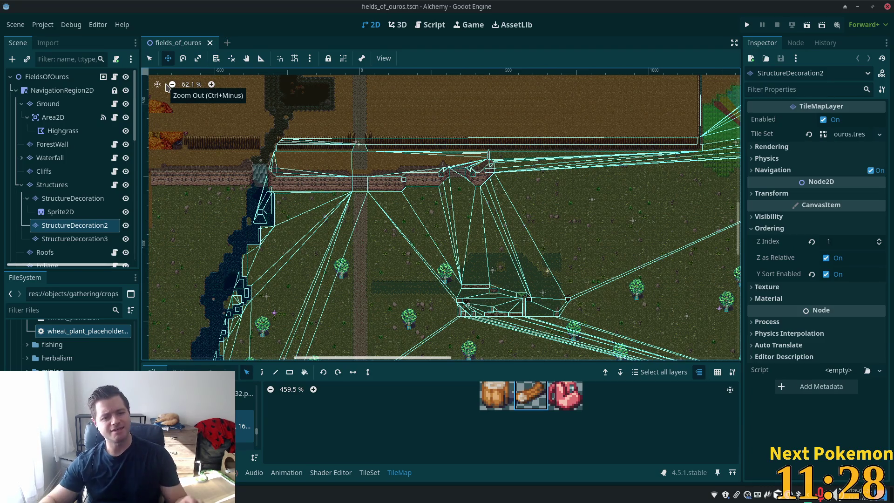
{"action": "scroll", "coordinate": [521, 126], "scroll_direction": "down", "scroll_amount": 5}
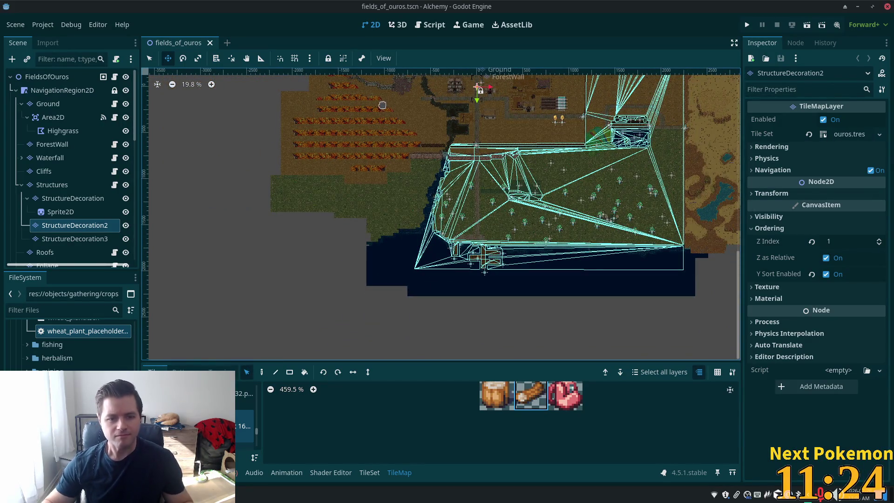
{"action": "key", "text": "alt+shift+o"}
Search 'ouros' in the picker and open ouros.tscn.
{"action": "type", "text": "ouros"}
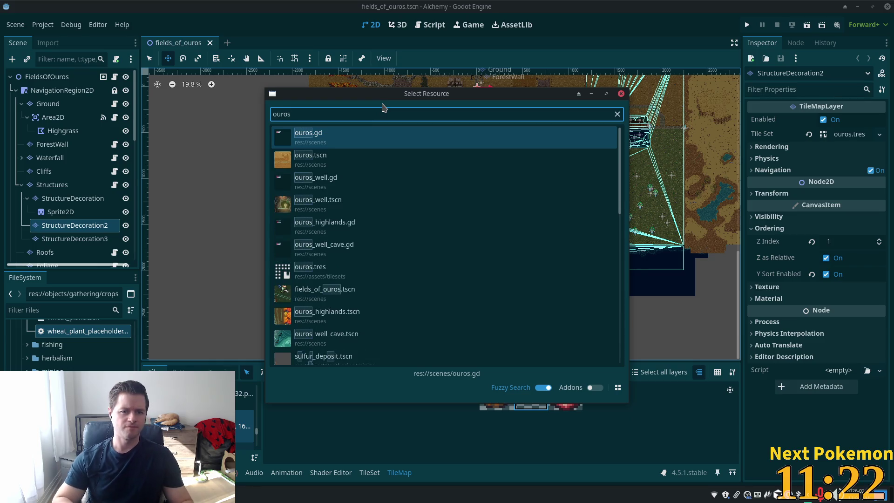
{"action": "key", "text": "Down"}
{"action": "key", "text": "Return"}
{"action": "scroll", "coordinate": [427, 187], "scroll_direction": "down", "scroll_amount": 2}
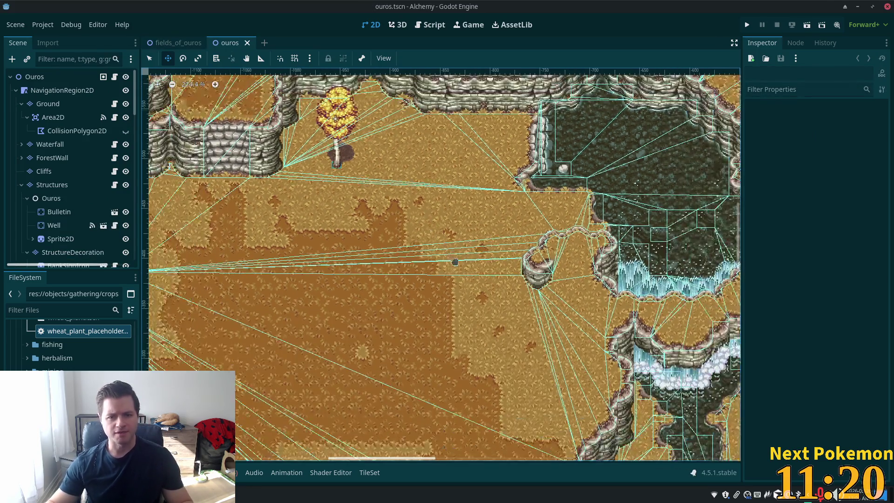
{"action": "scroll", "coordinate": [455, 262], "scroll_direction": "down", "scroll_amount": 8}
{"action": "scroll", "coordinate": [659, 457], "scroll_direction": "up", "scroll_amount": 5}
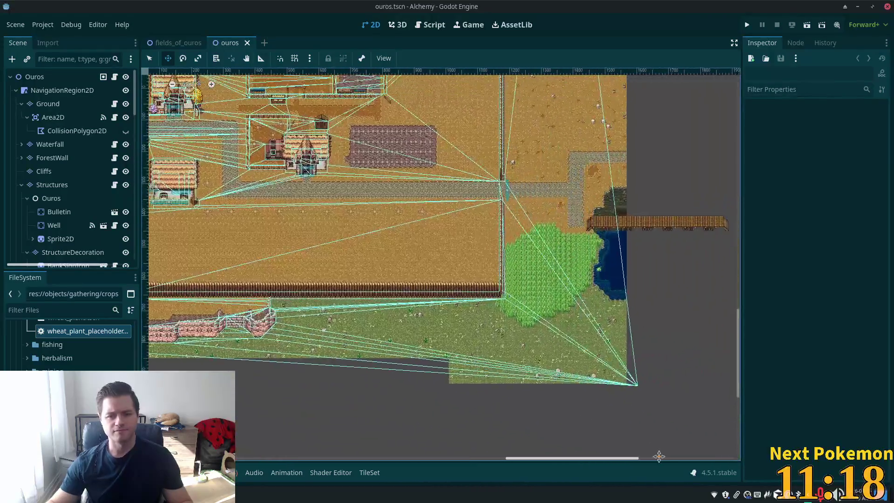
{"action": "scroll", "coordinate": [659, 456], "scroll_direction": "up", "scroll_amount": 3}
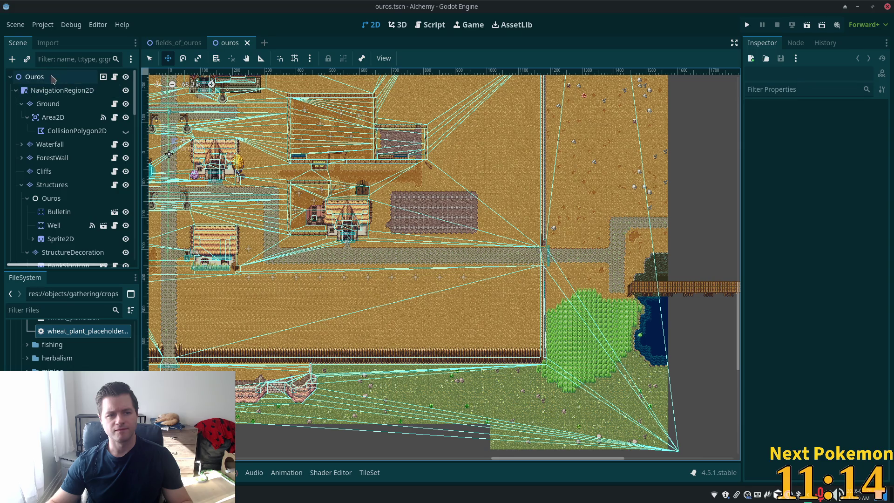
Inspect the Ouros root and TreeFarm12's tree spawn settings, then return to fields_of_ouros.
{"action": "left_click", "coordinate": [53, 78]}
{"action": "left_click", "coordinate": [149, 58]}
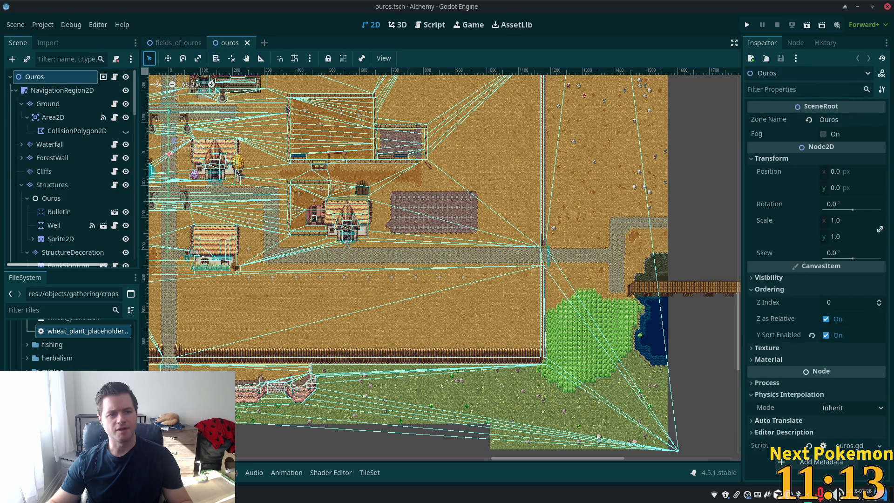
{"action": "left_click", "coordinate": [463, 283]}
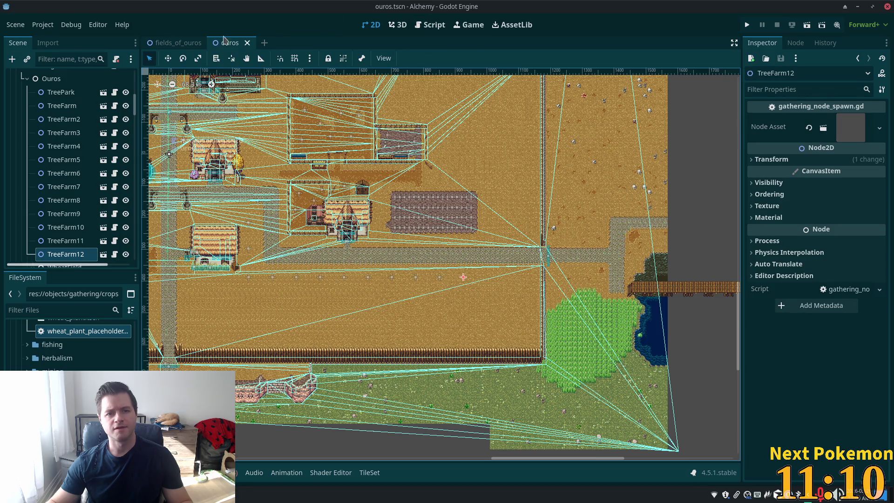
{"action": "left_click", "coordinate": [160, 41]}
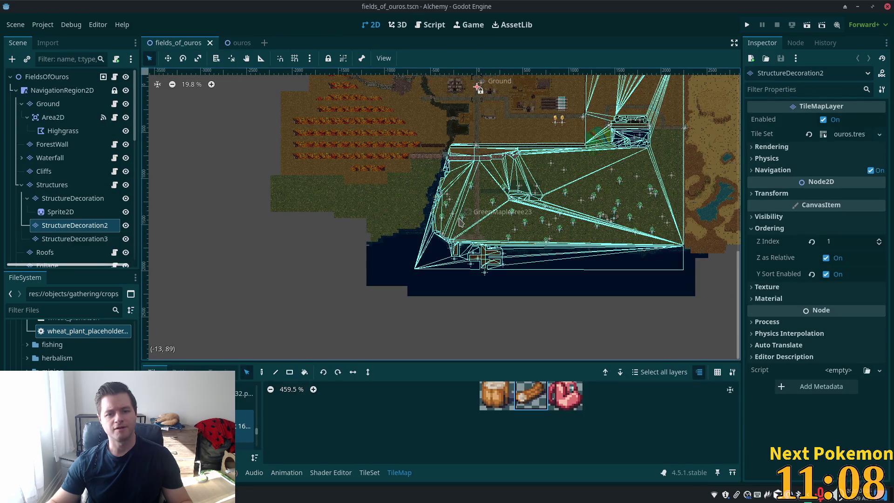
Expand the Trees group and Shift-select all 29 GreenMapleTree nodes from first to last.
{"action": "scroll", "coordinate": [465, 220], "scroll_direction": "up", "scroll_amount": 10}
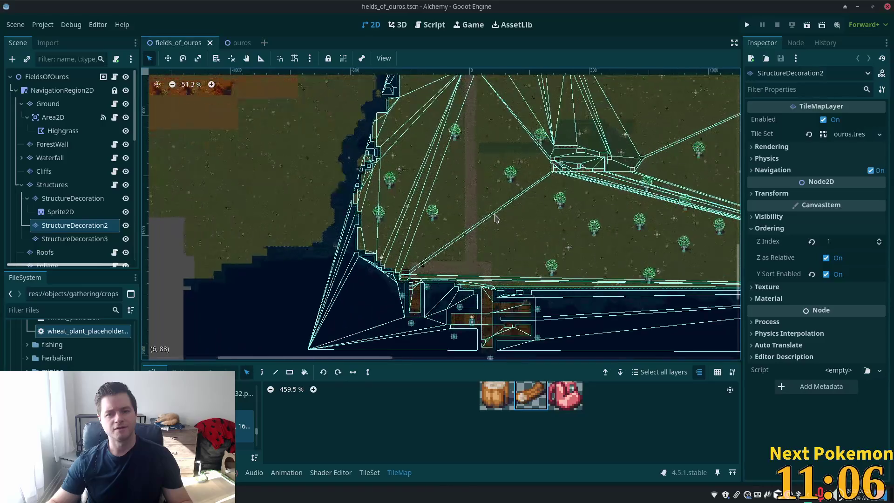
{"action": "scroll", "coordinate": [498, 201], "scroll_direction": "up", "scroll_amount": 1}
{"action": "scroll", "coordinate": [521, 194], "scroll_direction": "down", "scroll_amount": 3}
{"action": "left_click_drag", "start_coordinate": [520, 194], "coordinate": [414, 182]}
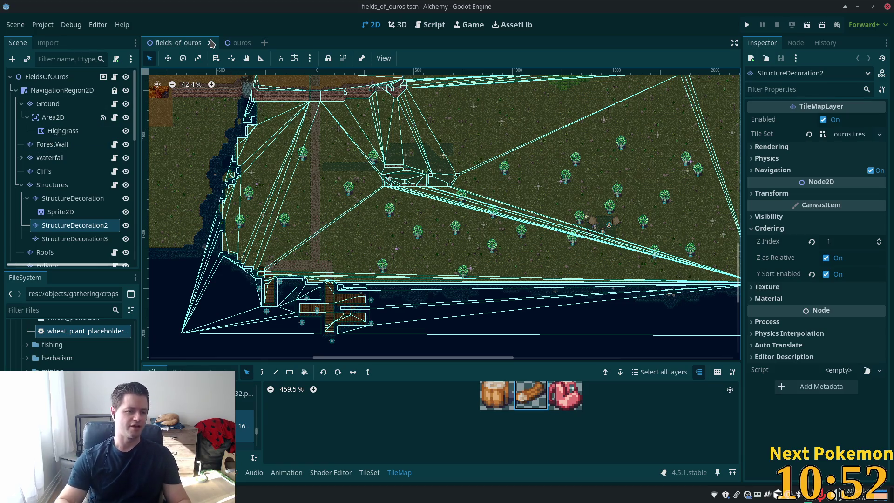
{"action": "mouse_move", "coordinate": [134, 111]}
{"action": "left_mouse_down"}
{"action": "mouse_move", "coordinate": [146, 248]}
{"action": "mouse_move", "coordinate": [135, 185]}
{"action": "left_mouse_up"}
{"action": "left_click", "coordinate": [16, 183]}
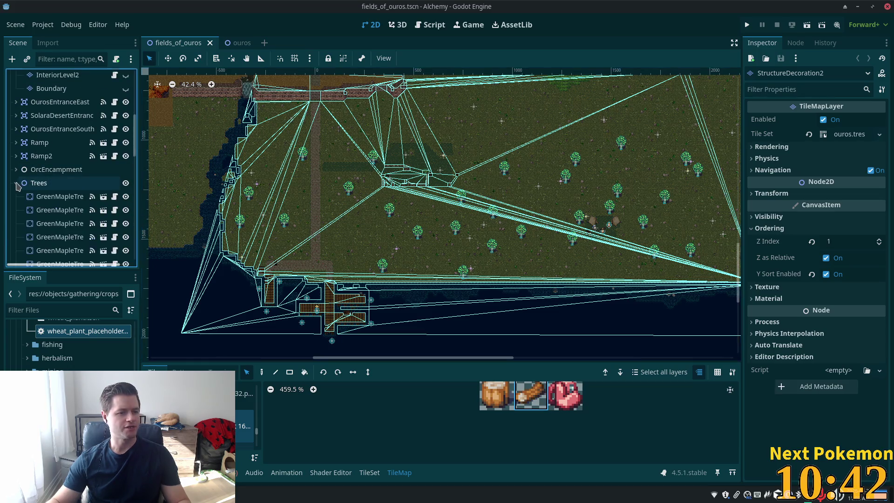
{"action": "left_click", "coordinate": [51, 196]}
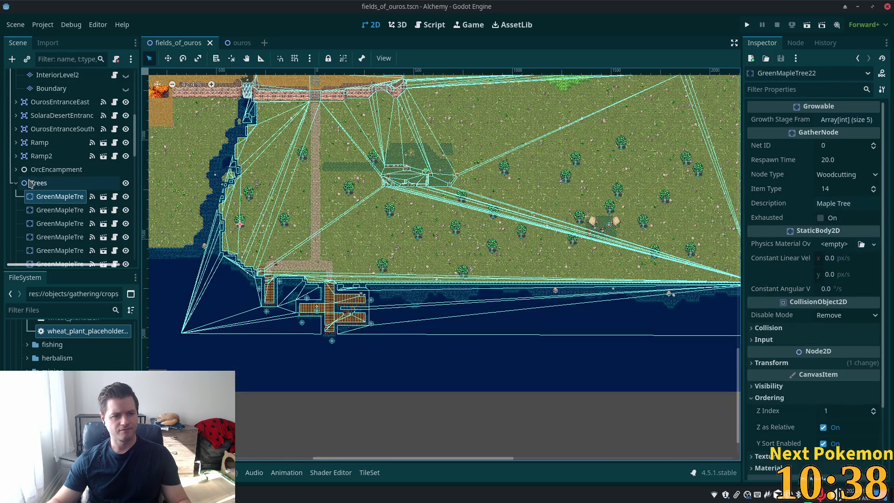
{"action": "scroll", "coordinate": [43, 192], "scroll_direction": "down", "scroll_amount": 4}
{"action": "scroll", "coordinate": [43, 192], "scroll_direction": "down", "scroll_amount": 2}
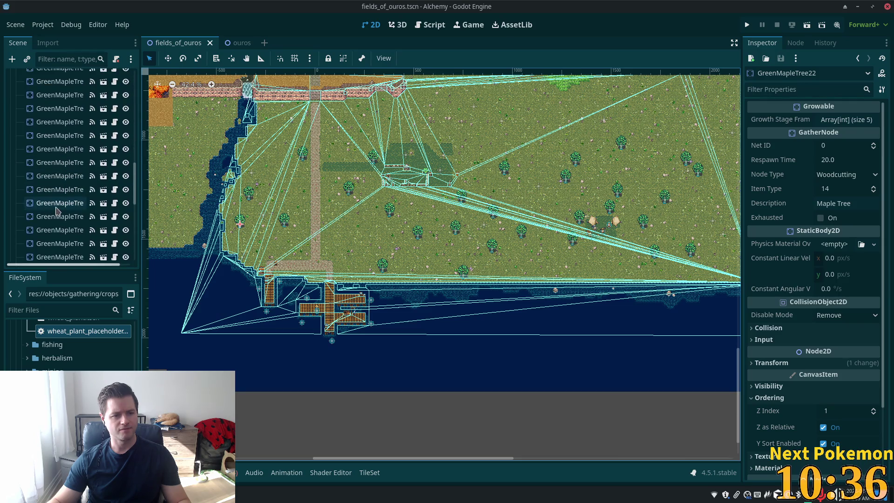
{"action": "scroll", "coordinate": [107, 210], "scroll_direction": "down", "scroll_amount": 2}
{"action": "left_click", "coordinate": [60, 216], "text": "shift"}
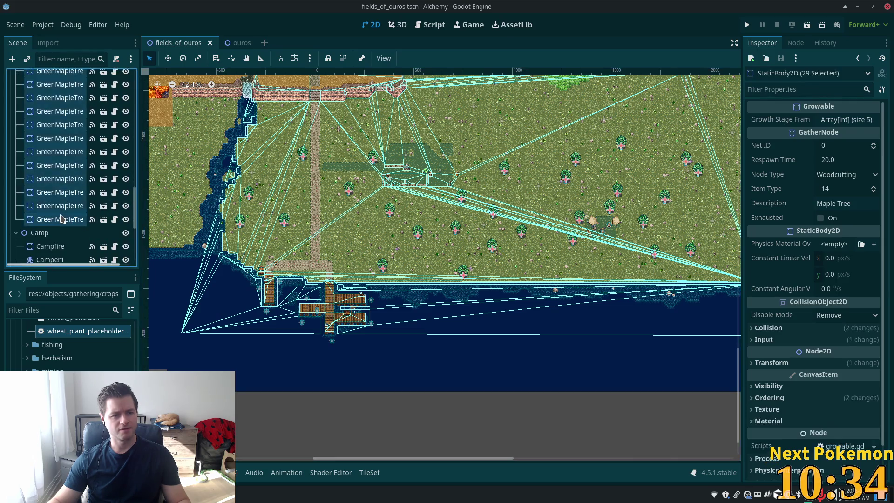
Open the maple trees' node menu, dismiss it unchanged, and zoom the 2D view.
{"action": "right_click", "coordinate": [57, 213]}
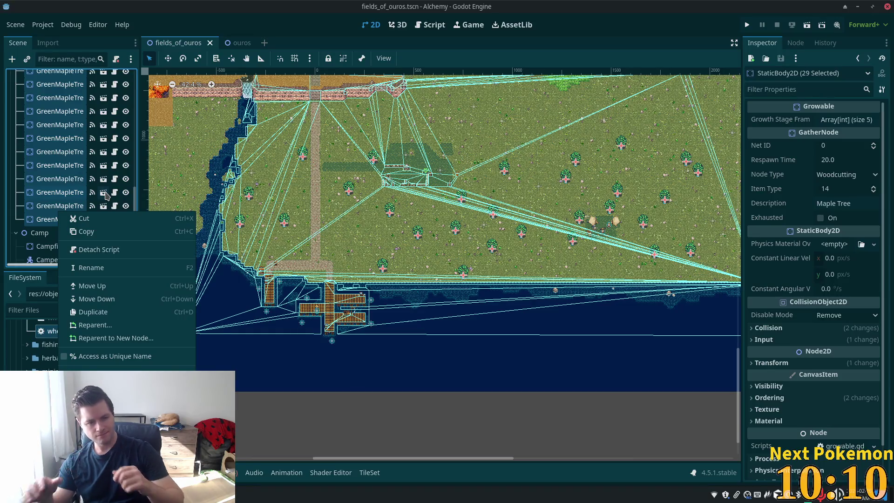
{"action": "left_click", "coordinate": [133, 191]}
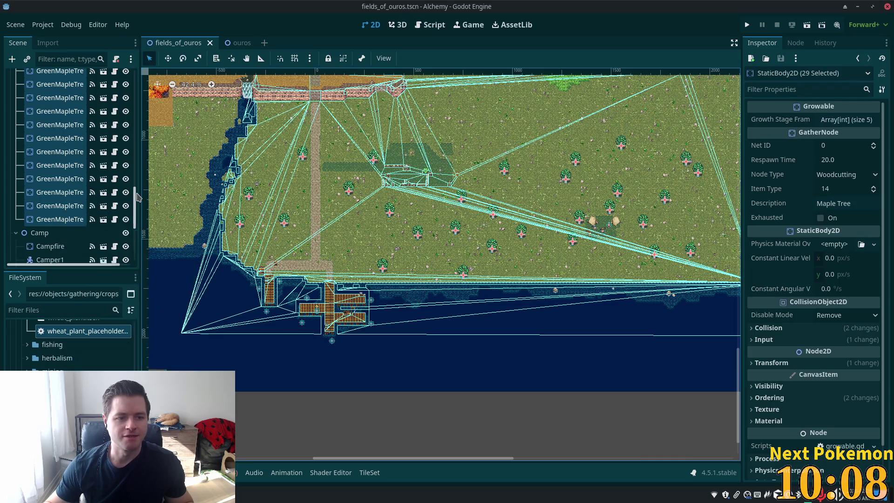
{"action": "scroll", "coordinate": [279, 160], "scroll_direction": "down", "scroll_amount": 3}
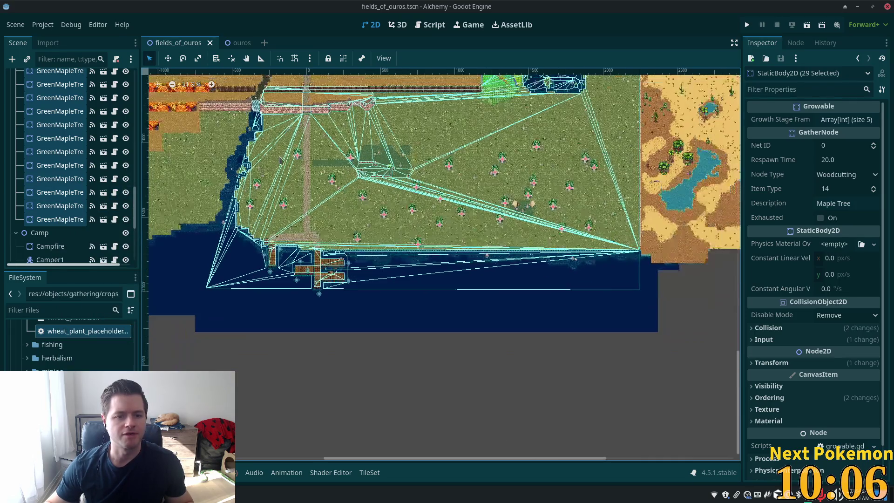
{"action": "scroll", "coordinate": [280, 161], "scroll_direction": "up", "scroll_amount": 5}
{"action": "scroll", "coordinate": [142, 204], "scroll_direction": "up", "scroll_amount": 1}
{"action": "scroll", "coordinate": [64, 152], "scroll_direction": "up", "scroll_amount": 5}
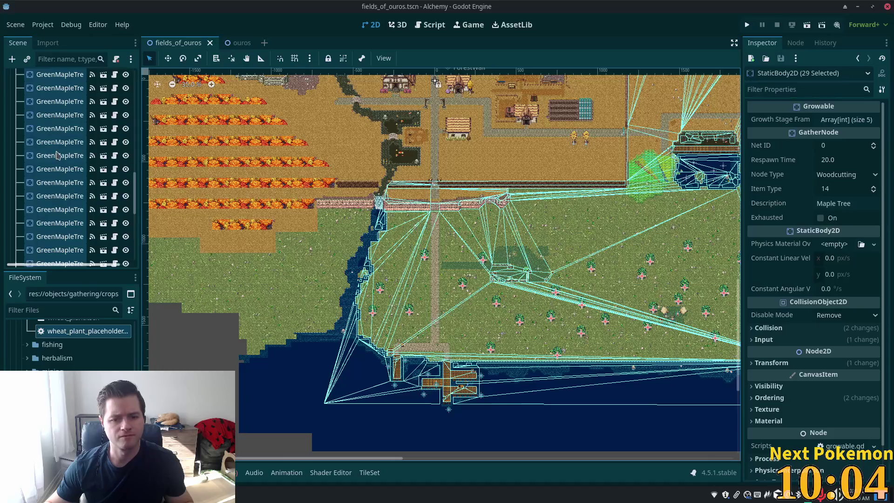
{"action": "scroll", "coordinate": [64, 152], "scroll_direction": "up", "scroll_amount": 3}
{"action": "scroll", "coordinate": [380, 328], "scroll_direction": "up", "scroll_amount": 7}
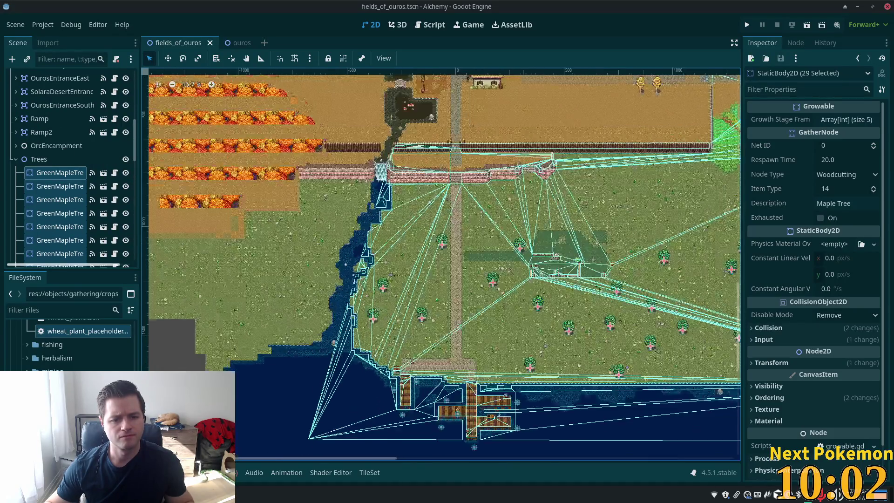
{"action": "scroll", "coordinate": [378, 327], "scroll_direction": "up", "scroll_amount": 10}
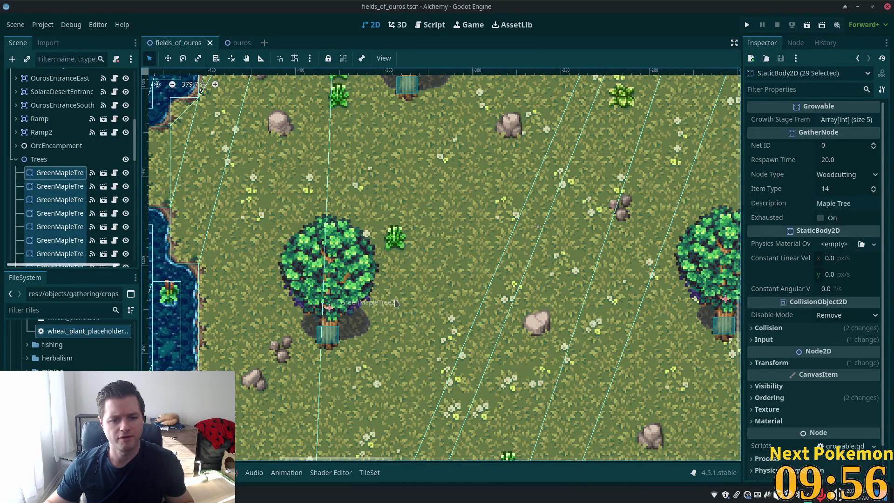
{"action": "scroll", "coordinate": [395, 303], "scroll_direction": "down", "scroll_amount": 10}
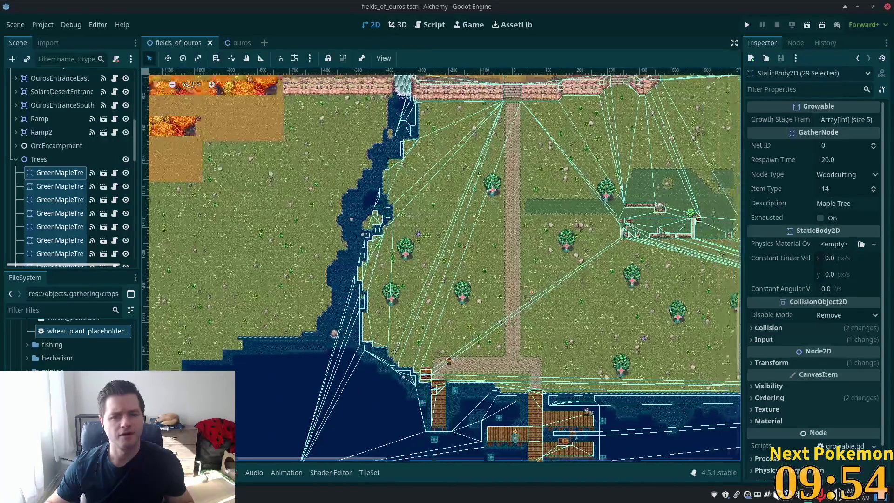
{"action": "scroll", "coordinate": [443, 317], "scroll_direction": "up", "scroll_amount": 1}
{"action": "scroll", "coordinate": [442, 317], "scroll_direction": "up", "scroll_amount": 2}
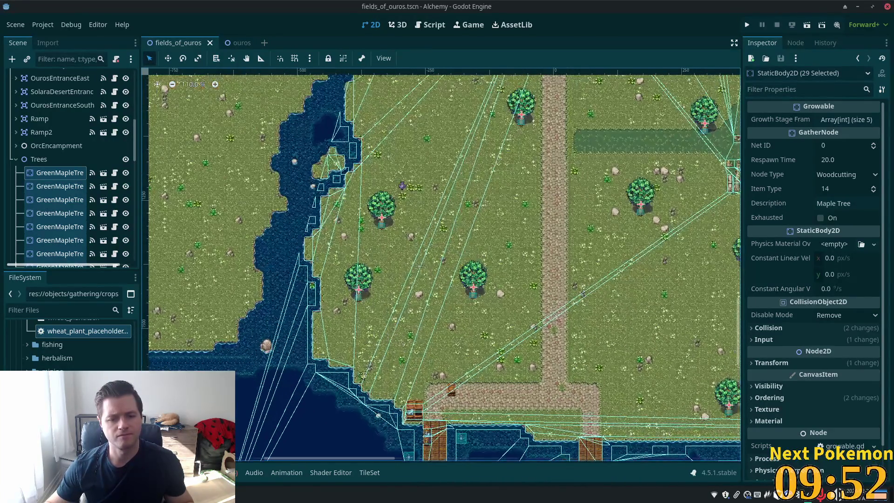
{"action": "scroll", "coordinate": [122, 135], "scroll_direction": "up", "scroll_amount": 10}
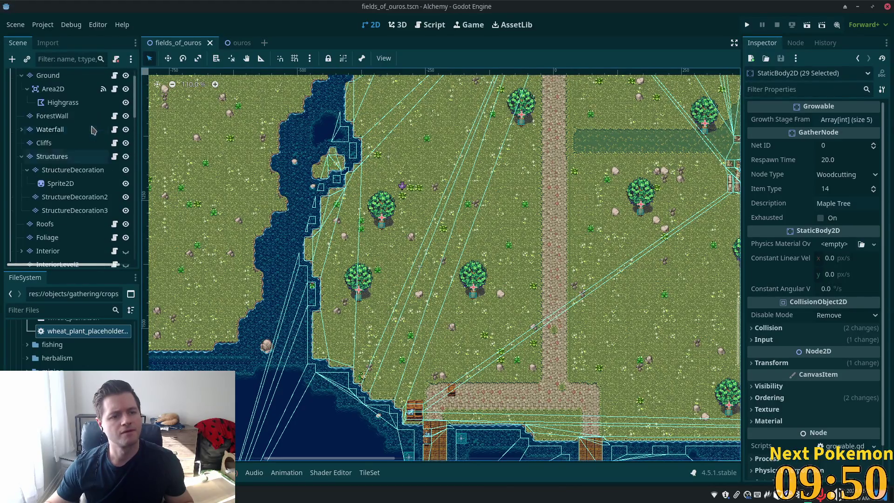
Make FieldsOfOuros the active node and bring up the Add Node Here menu at a maple tree.
{"action": "left_click", "coordinate": [47, 78]}
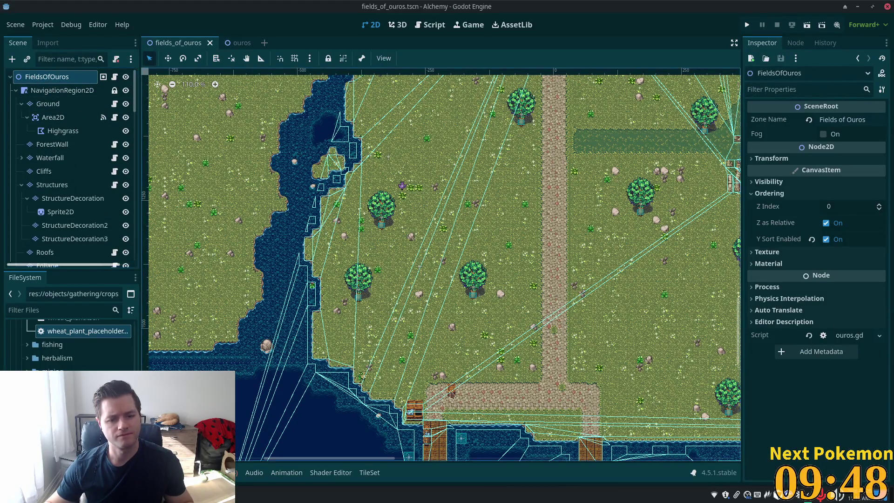
{"action": "scroll", "coordinate": [369, 291], "scroll_direction": "up", "scroll_amount": 3}
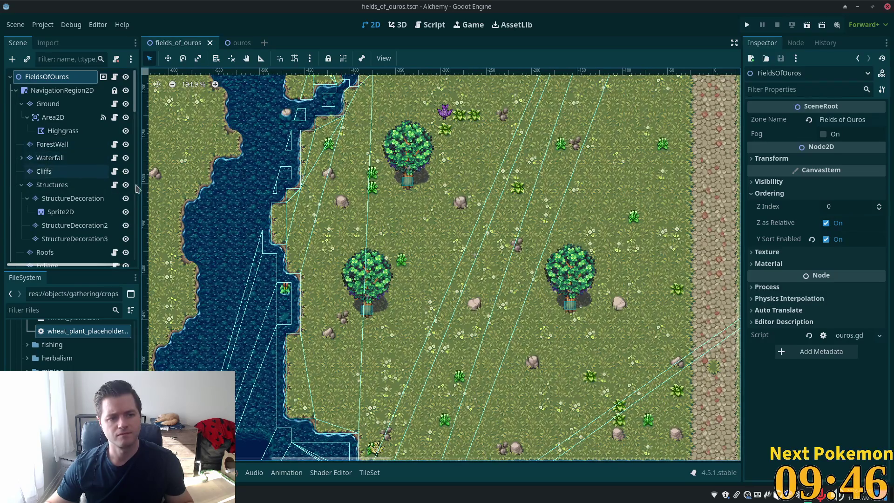
{"action": "scroll", "coordinate": [444, 311], "scroll_direction": "down", "scroll_amount": 1}
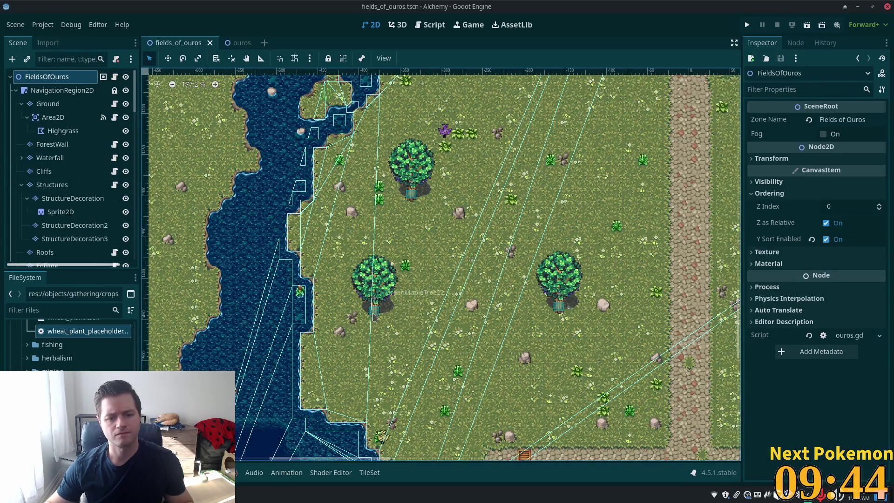
{"action": "scroll", "coordinate": [374, 317], "scroll_direction": "up", "scroll_amount": 9}
{"action": "right_click", "coordinate": [374, 283]}
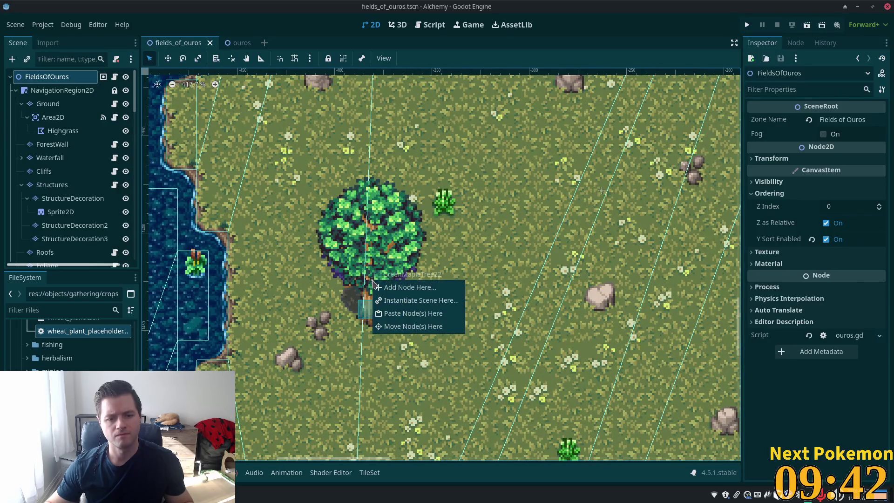
Place gathering_node_spawn.tscn at the first maple tree and at the upper maple tree.
{"action": "key", "text": "Escape"}
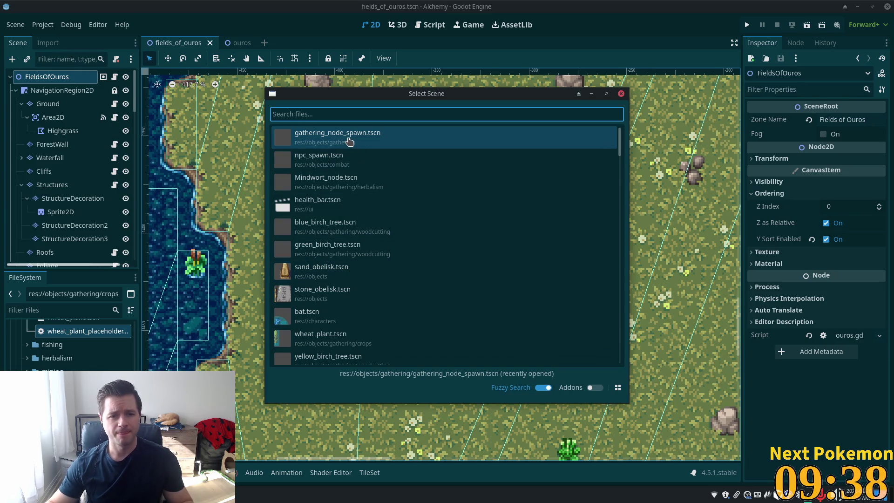
{"action": "double_click", "coordinate": [349, 141]}
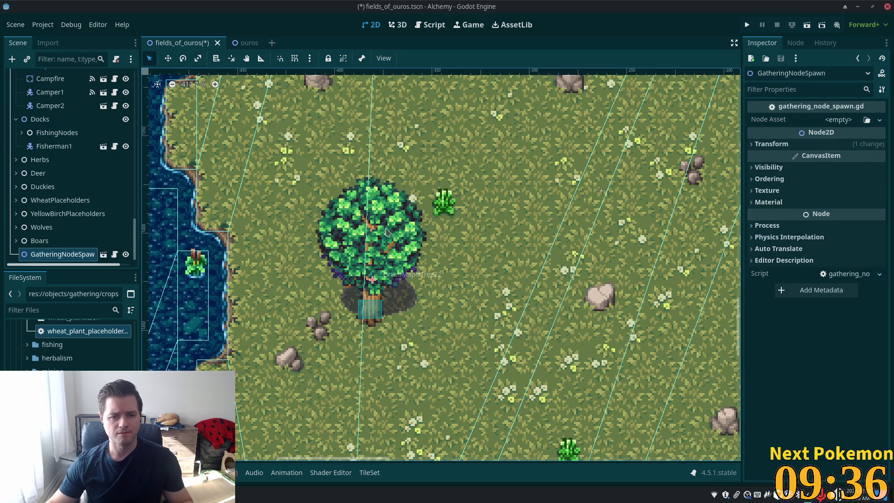
{"action": "scroll", "coordinate": [422, 256], "scroll_direction": "down", "scroll_amount": 5}
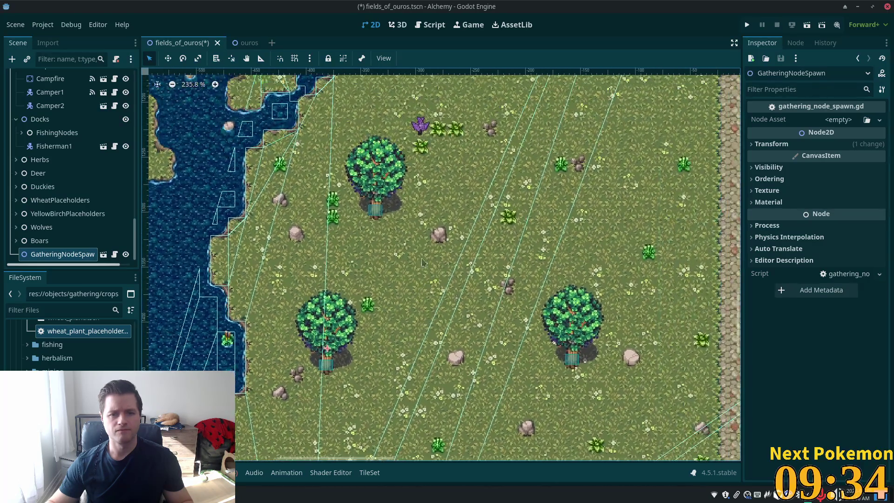
{"action": "right_click", "coordinate": [378, 198]}
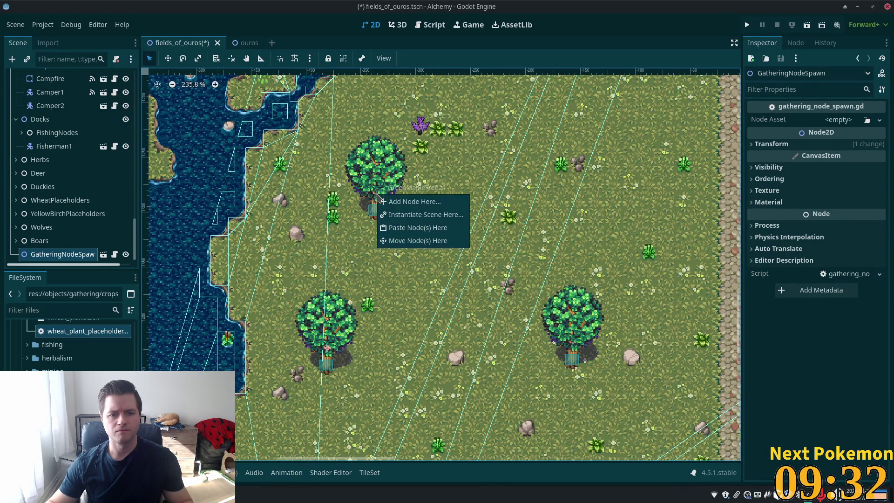
{"action": "left_click", "coordinate": [400, 215]}
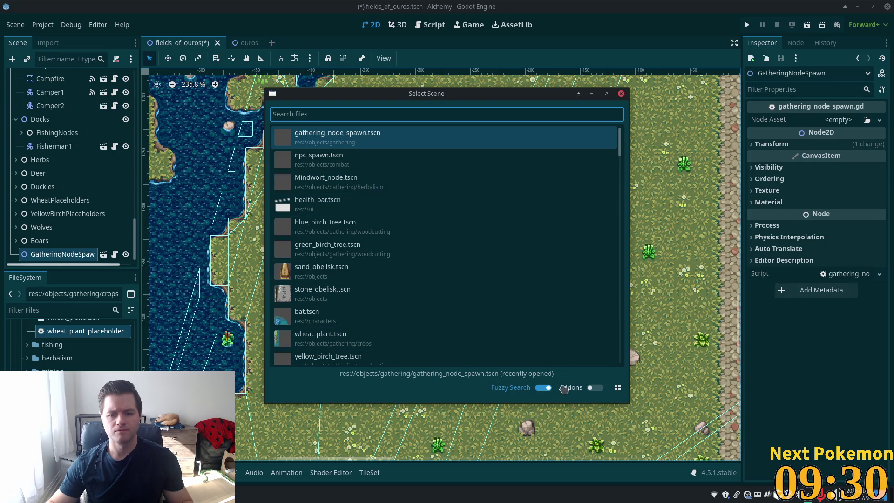
{"action": "key", "text": "Return"}
{"action": "scroll", "coordinate": [490, 342], "scroll_direction": "right", "scroll_amount": 5}
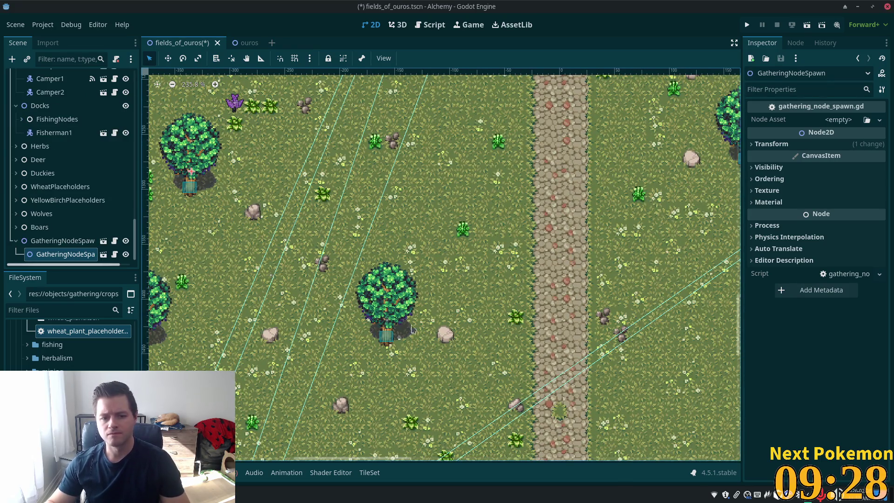
Add gathering node spawners at the next tree, the tree by the path, and the tree left of the ruins.
{"action": "right_click", "coordinate": [388, 320]}
{"action": "left_click", "coordinate": [414, 339]}
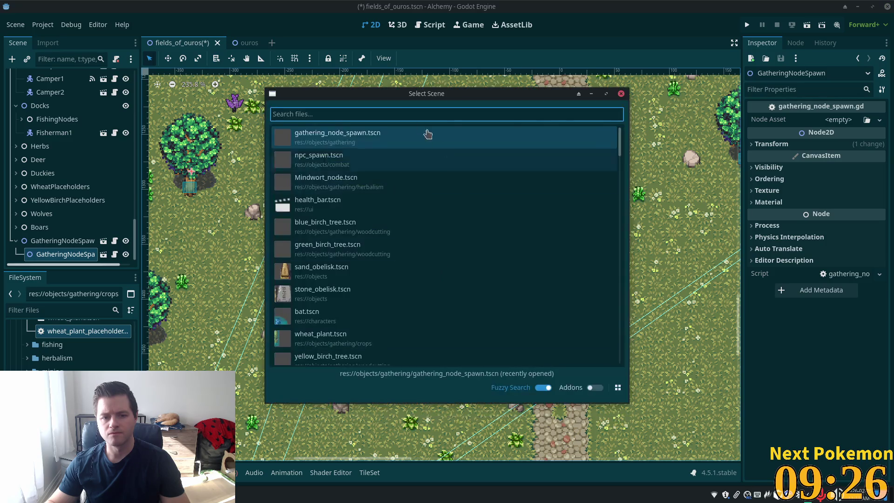
{"action": "key", "text": "Return"}
{"action": "scroll", "coordinate": [531, 229], "scroll_direction": "down", "scroll_amount": 4}
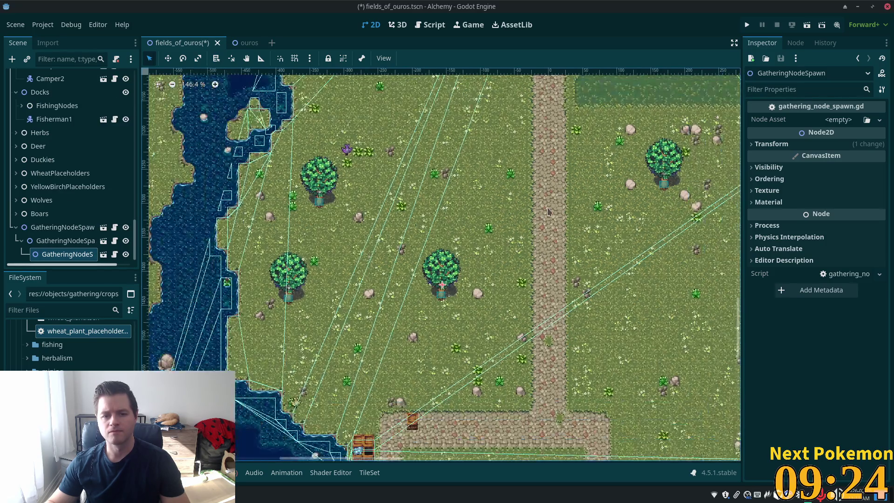
{"action": "scroll", "coordinate": [438, 223], "scroll_direction": "up", "scroll_amount": 3}
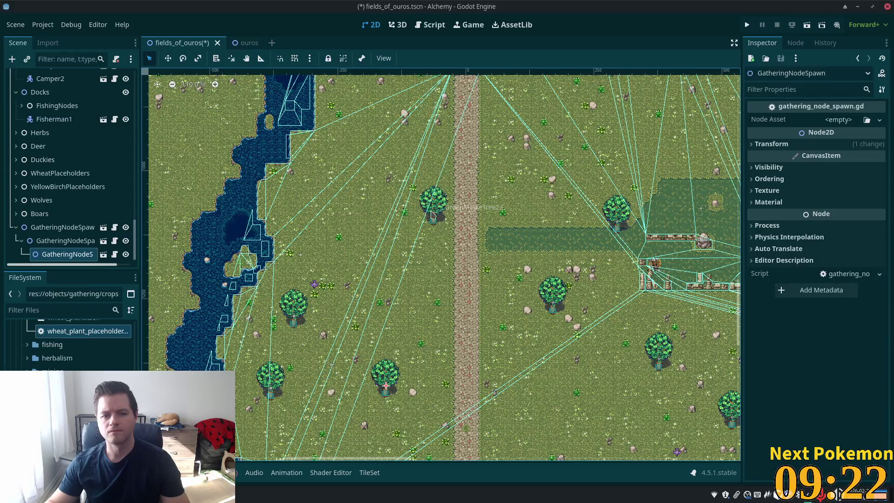
{"action": "scroll", "coordinate": [440, 217], "scroll_direction": "up", "scroll_amount": 3}
{"action": "right_click", "coordinate": [433, 215]}
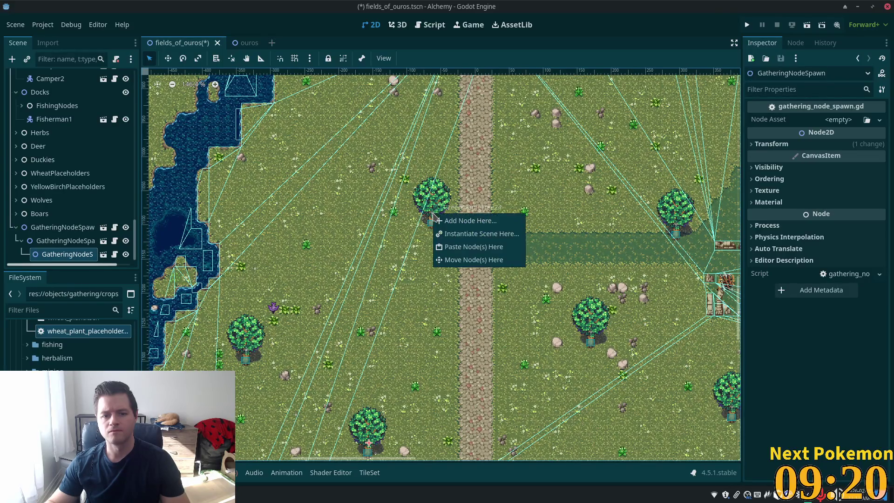
{"action": "left_click", "coordinate": [472, 234]}
{"action": "key", "text": "Return"}
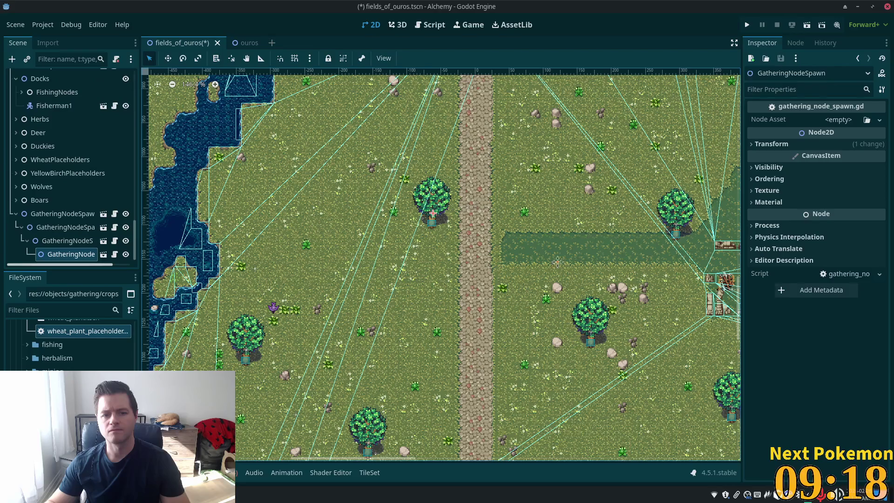
{"action": "scroll", "coordinate": [471, 239], "scroll_direction": "up", "scroll_amount": 5}
{"action": "scroll", "coordinate": [483, 264], "scroll_direction": "down", "scroll_amount": 5}
{"action": "scroll", "coordinate": [483, 264], "scroll_direction": "right", "scroll_amount": 3}
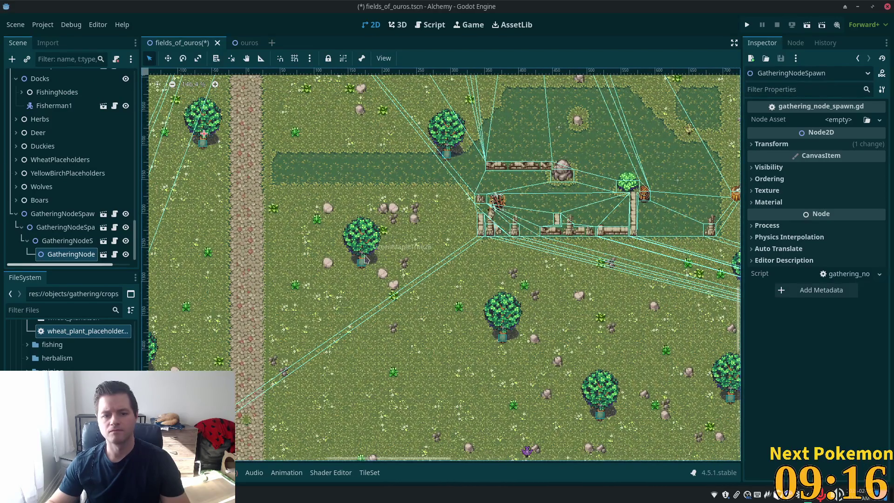
{"action": "right_click", "coordinate": [361, 256]}
{"action": "left_click", "coordinate": [388, 270]}
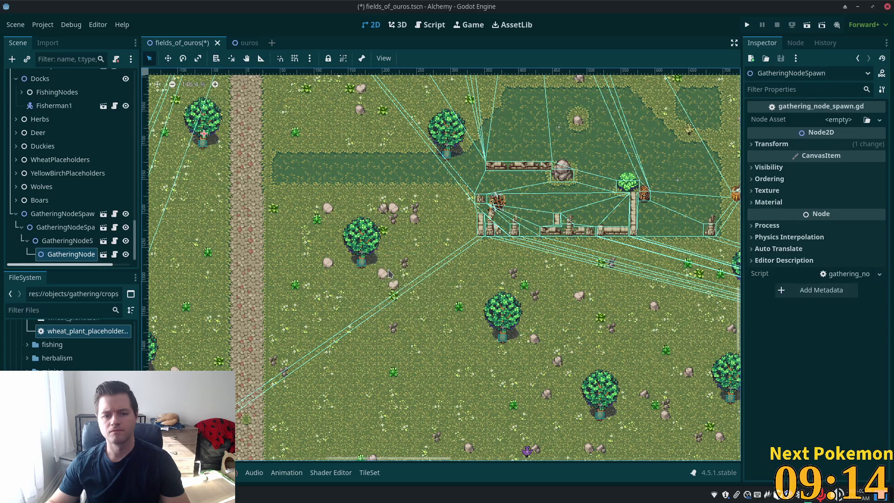
{"action": "key", "text": "Return"}
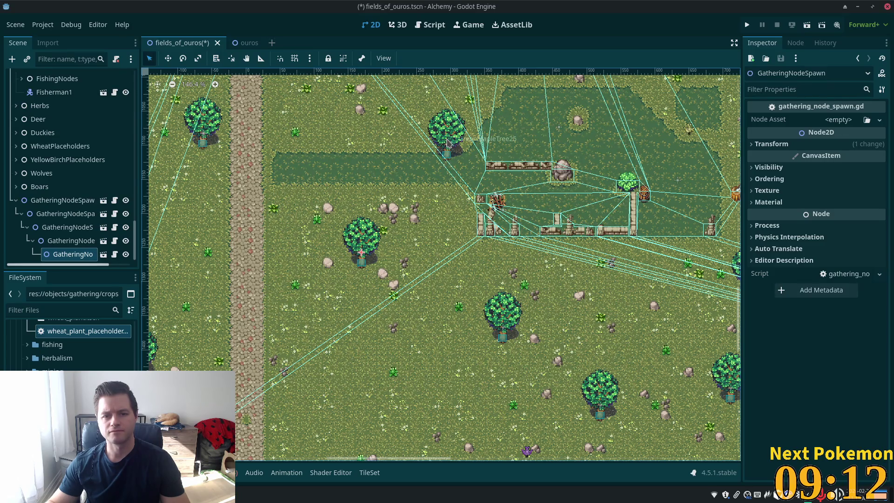
Add spawners at the tree near the ruins, the lower tree, the tree near the water, and one more.
{"action": "right_click", "coordinate": [446, 148]}
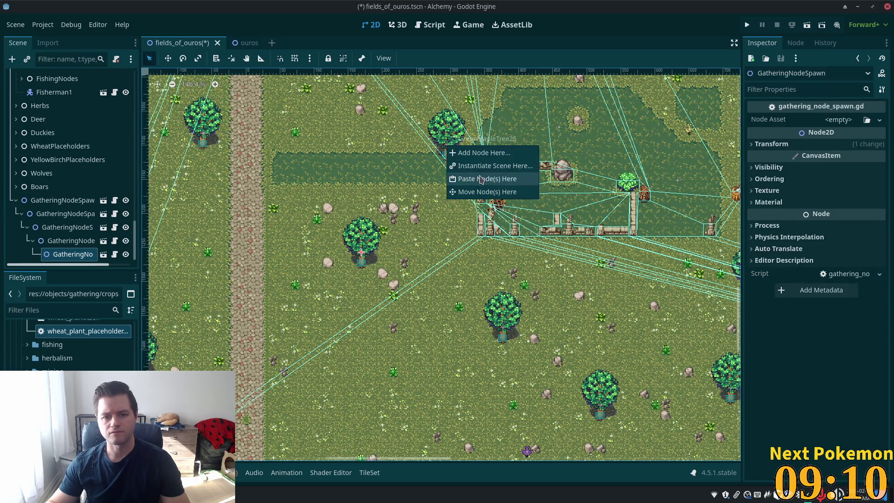
{"action": "left_click", "coordinate": [471, 163]}
{"action": "key", "text": "Return"}
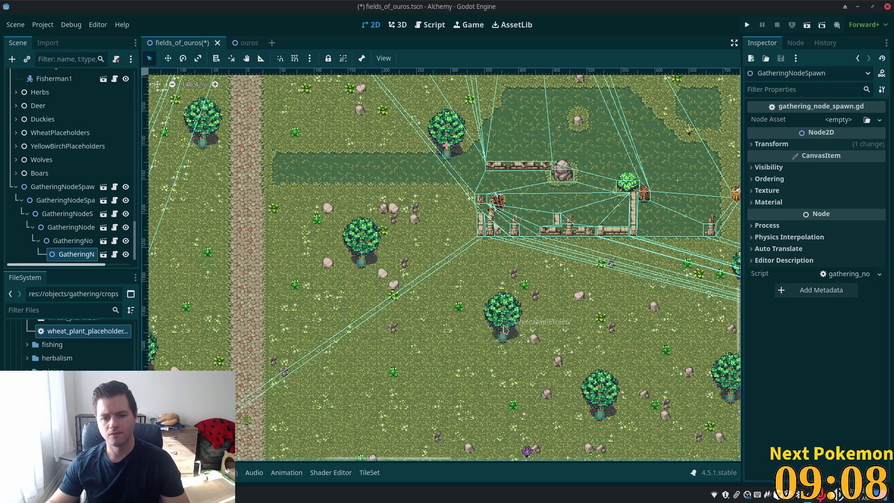
{"action": "right_click", "coordinate": [504, 329]}
{"action": "left_click", "coordinate": [531, 347]}
{"action": "key", "text": "Return"}
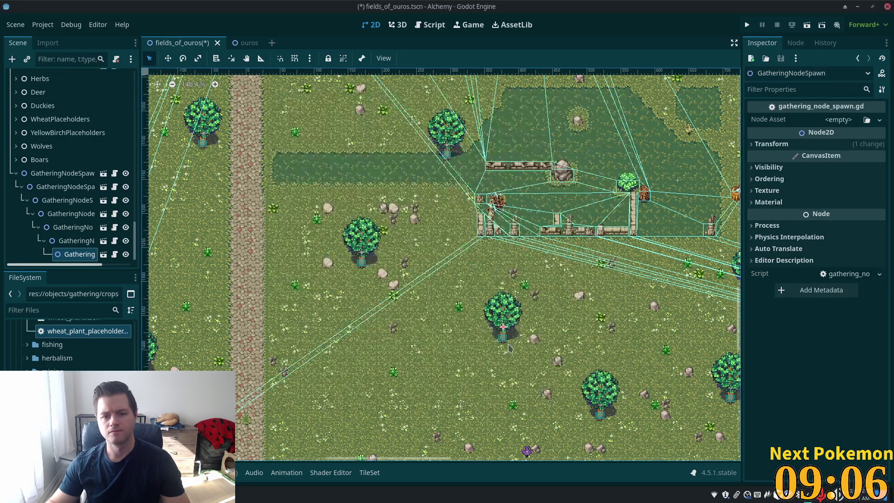
{"action": "scroll", "coordinate": [509, 347], "scroll_direction": "down", "scroll_amount": 4}
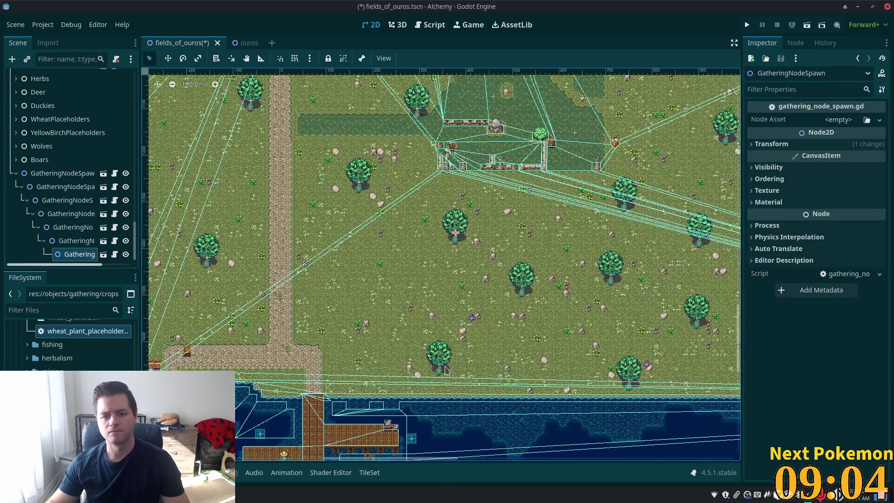
{"action": "right_click", "coordinate": [440, 368]}
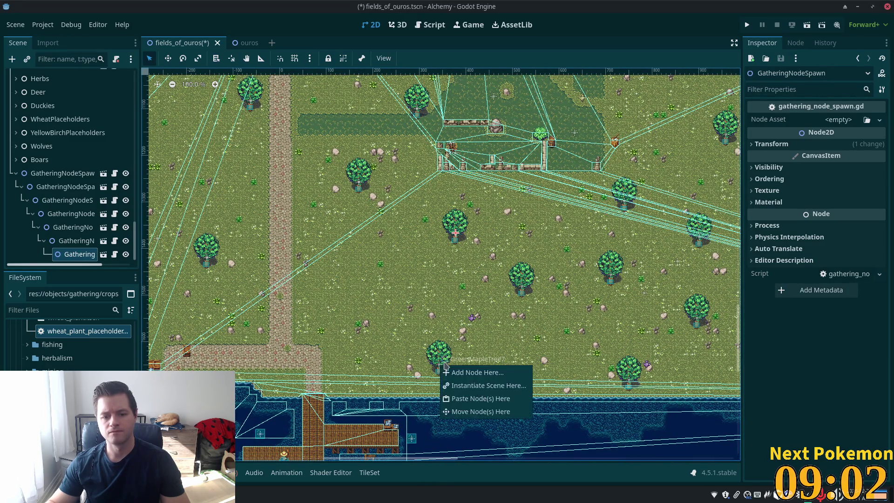
{"action": "left_click", "coordinate": [449, 383]}
{"action": "mouse_move", "coordinate": [588, 245]}
{"action": "left_mouse_down"}
{"action": "mouse_move", "coordinate": [541, 289]}
{"action": "mouse_move", "coordinate": [441, 338]}
{"action": "left_mouse_up"}
{"action": "right_click", "coordinate": [416, 348]}
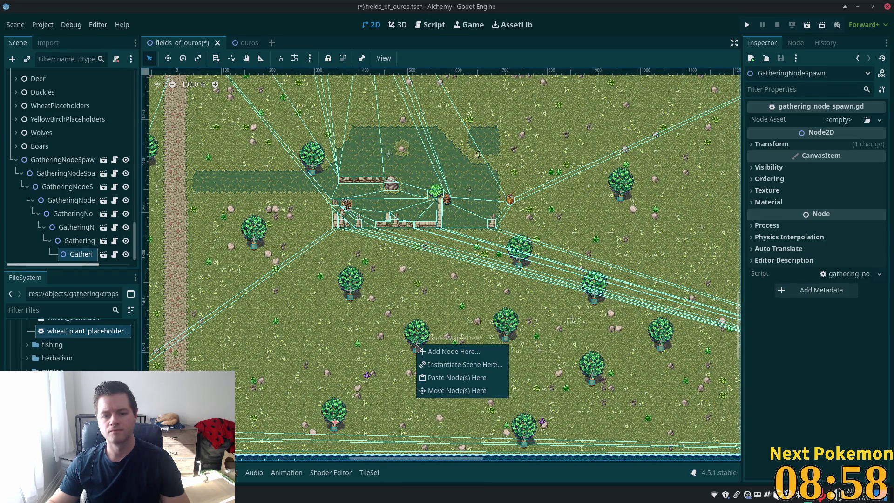
{"action": "left_click", "coordinate": [465, 363]}
{"action": "key", "text": "Return"}
Add spawners at five more maple trees, including those below the ruins and at the bottom.
{"action": "mouse_move", "coordinate": [517, 351]}
{"action": "left_mouse_down"}
{"action": "mouse_move", "coordinate": [491, 456]}
{"action": "mouse_move", "coordinate": [441, 349]}
{"action": "left_mouse_up"}
{"action": "right_click", "coordinate": [432, 334]}
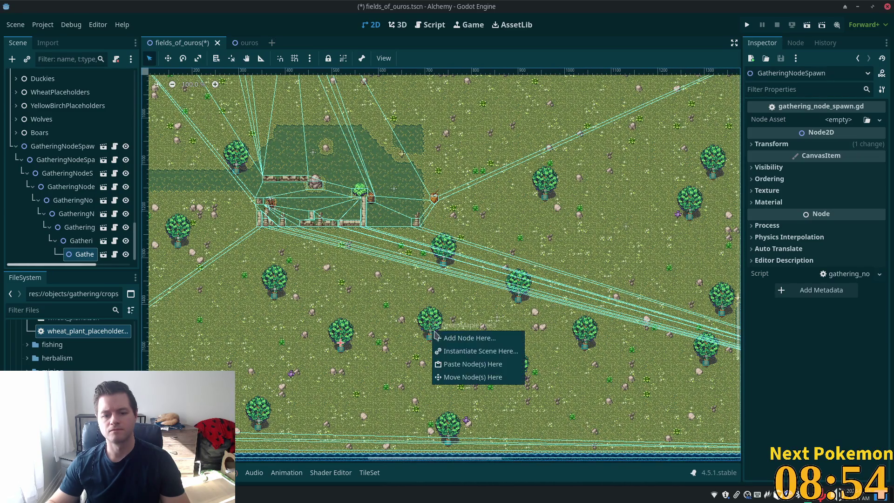
{"action": "left_click", "coordinate": [466, 351]}
{"action": "key", "text": "Return"}
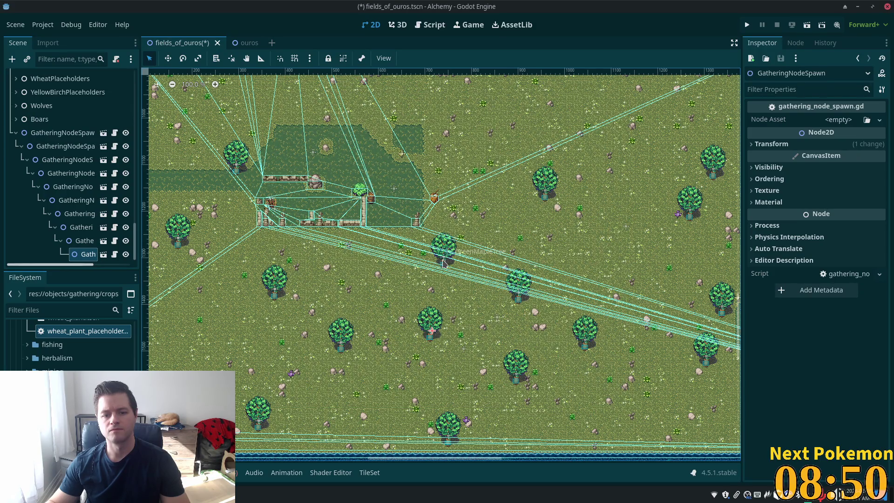
{"action": "right_click", "coordinate": [444, 263]}
{"action": "left_click", "coordinate": [466, 281]}
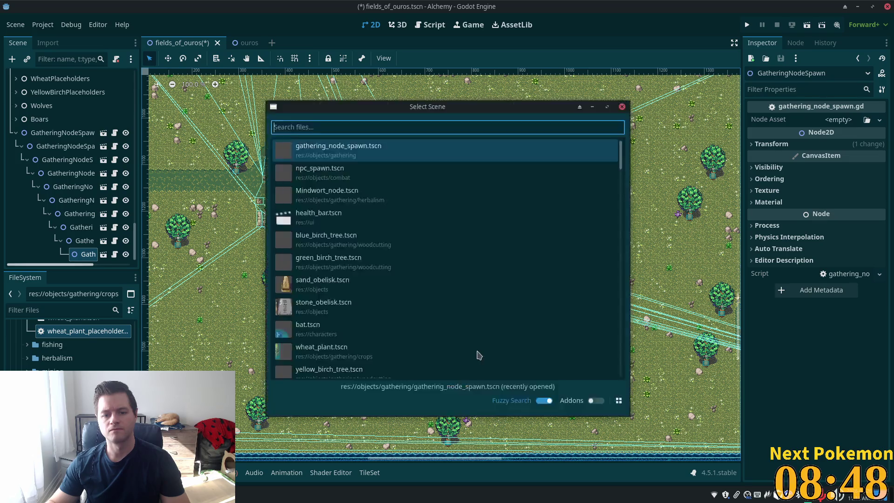
{"action": "key", "text": "Return"}
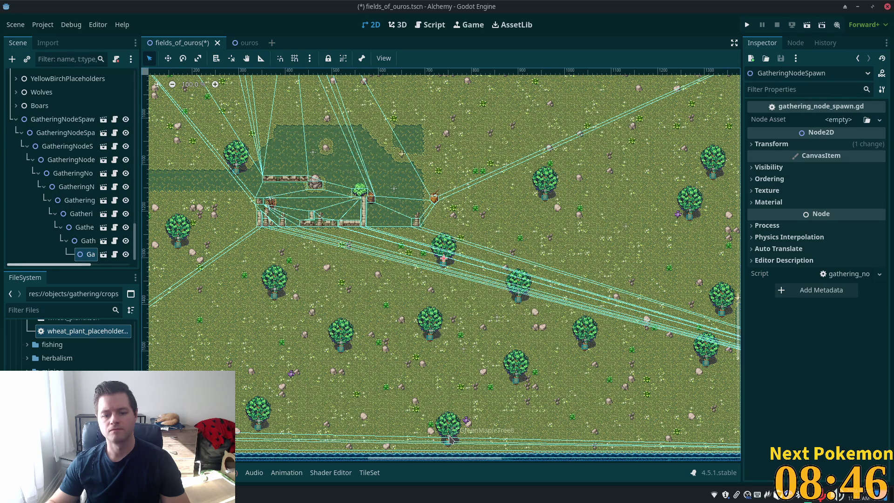
{"action": "right_click", "coordinate": [450, 439]}
{"action": "left_click", "coordinate": [475, 448]}
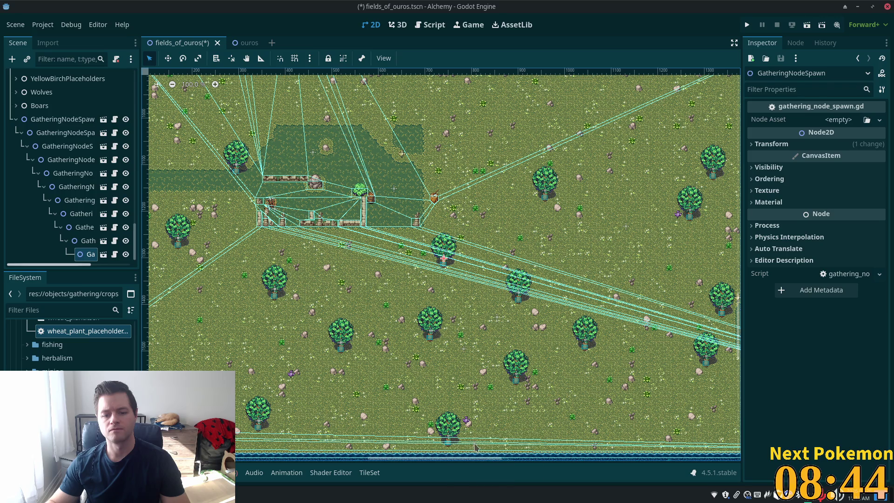
{"action": "right_click", "coordinate": [516, 378]}
{"action": "left_click", "coordinate": [540, 395]}
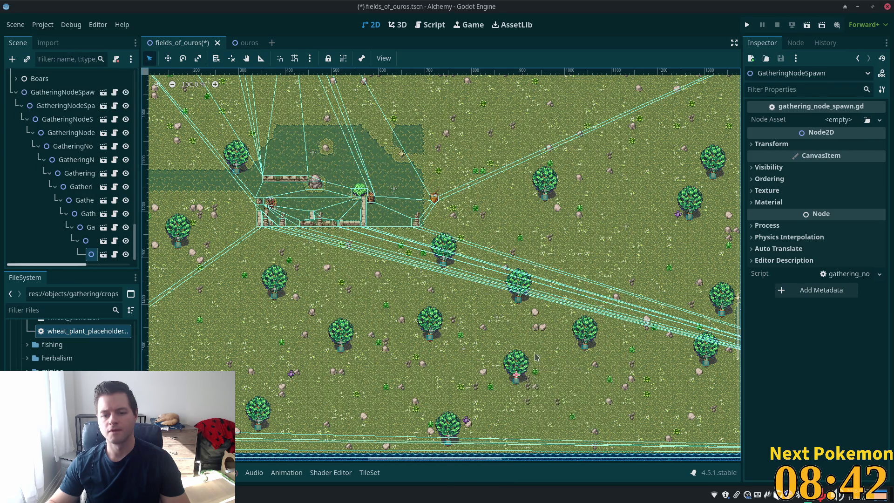
{"action": "right_click", "coordinate": [520, 296]}
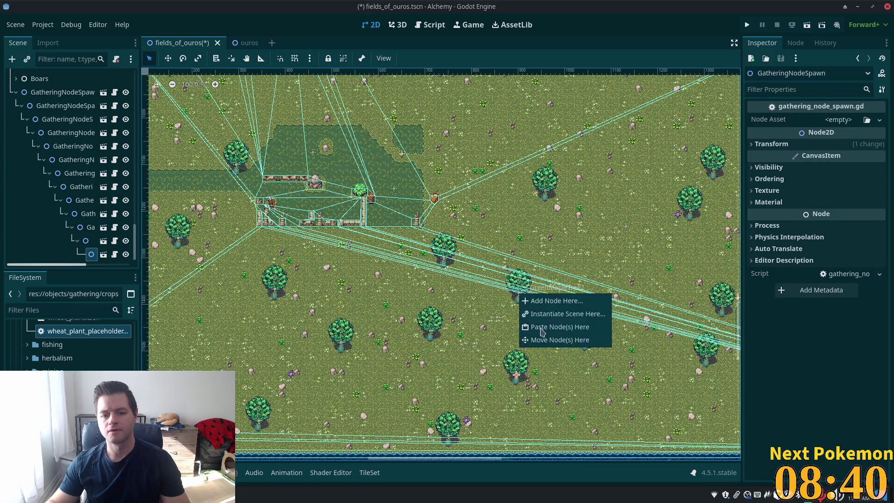
{"action": "left_click", "coordinate": [545, 313]}
{"action": "key", "text": "Return"}
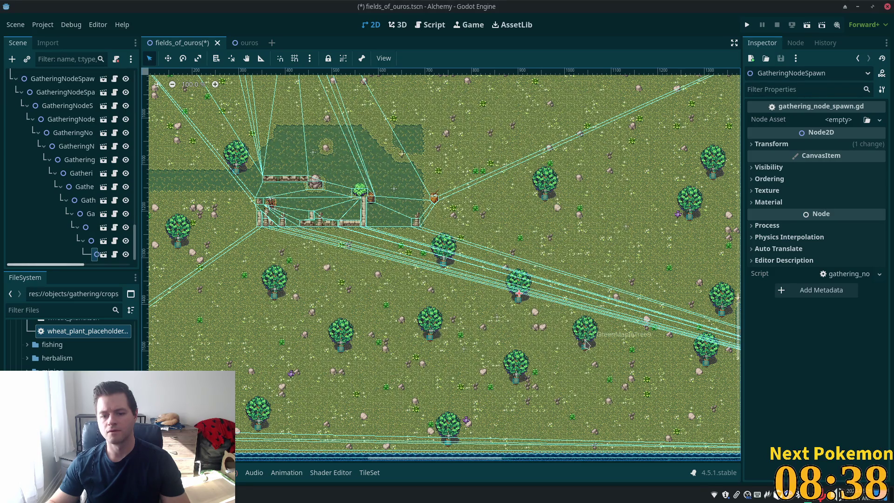
Add spawners at two more trees including the upper-right one, then cancel an extra placement.
{"action": "right_click", "coordinate": [585, 343]}
{"action": "left_click", "coordinate": [603, 359]}
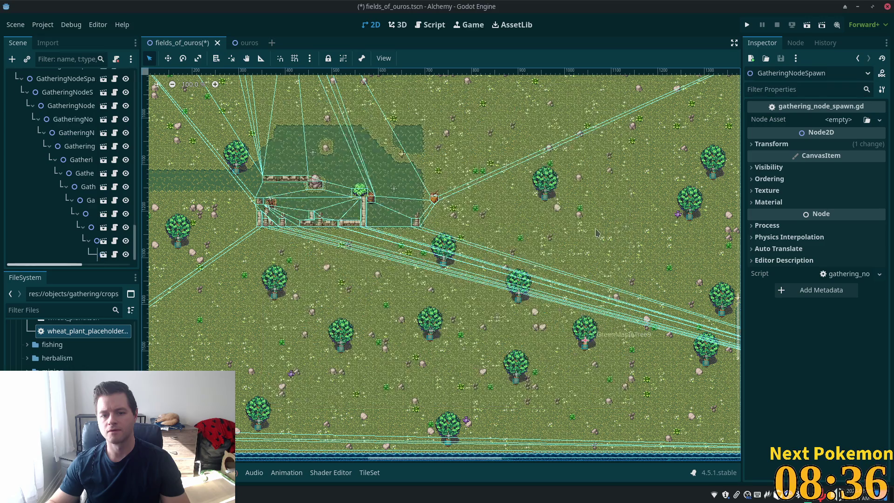
{"action": "right_click", "coordinate": [547, 194]}
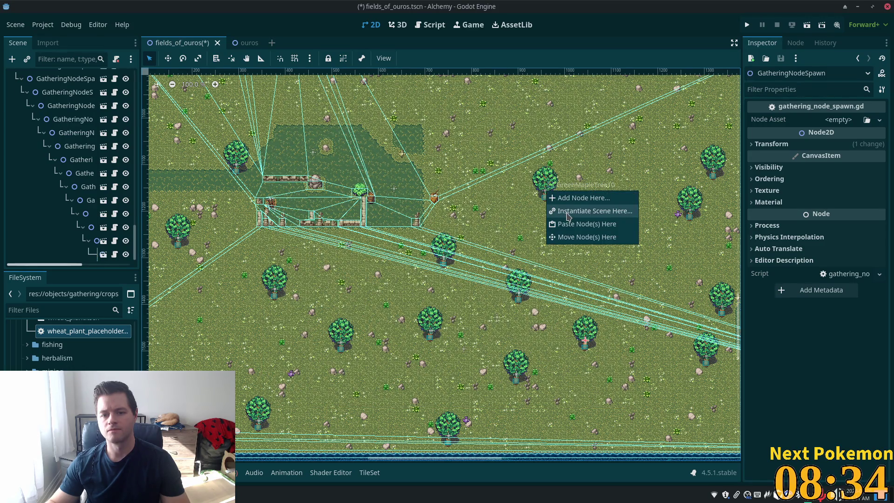
{"action": "left_click", "coordinate": [568, 216]}
{"action": "key", "text": "Return"}
{"action": "right_click", "coordinate": [647, 216]}
{"action": "key", "text": "Escape"}
{"action": "scroll", "coordinate": [445, 268], "scroll_direction": "up", "scroll_amount": 5}
{"action": "scroll", "coordinate": [445, 268], "scroll_direction": "right", "scroll_amount": 5}
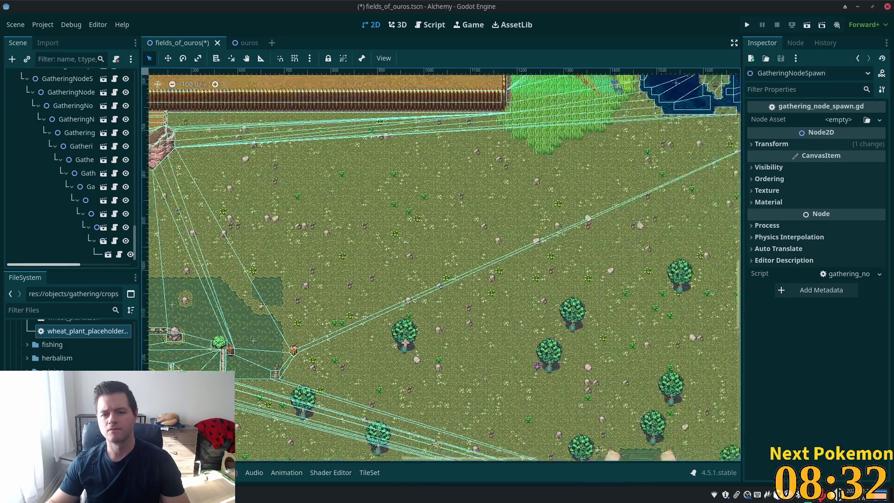
Add spawners at two maple trees north of the camp and select the newest GatheringNodeSpawn.
{"action": "scroll", "coordinate": [331, 224], "scroll_direction": "down", "scroll_amount": 5}
{"action": "scroll", "coordinate": [330, 224], "scroll_direction": "right", "scroll_amount": 5}
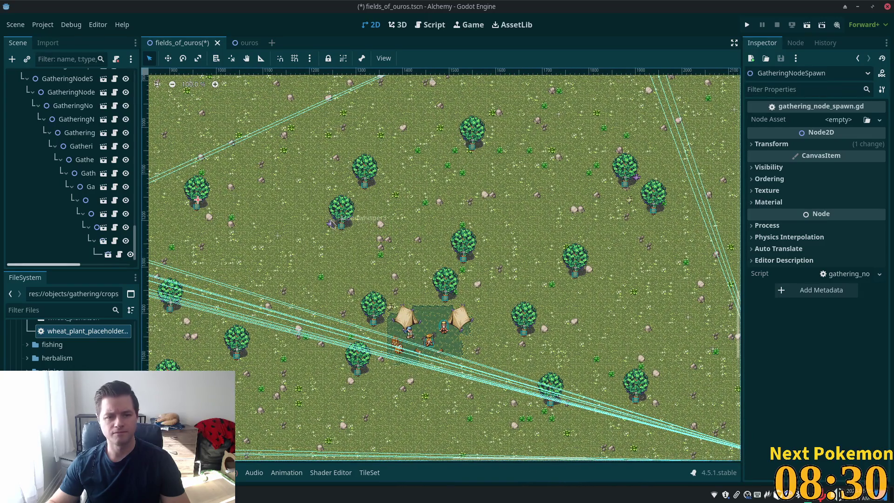
{"action": "right_click", "coordinate": [341, 219]}
{"action": "left_click", "coordinate": [373, 236]}
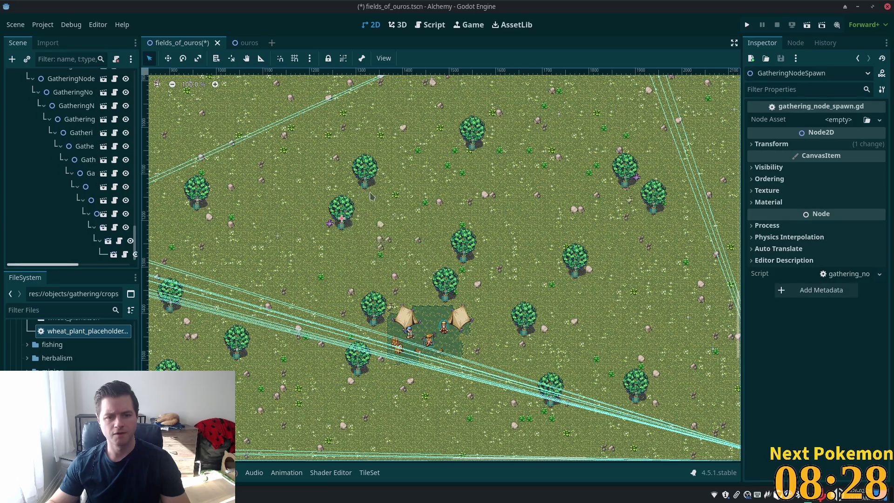
{"action": "right_click", "coordinate": [366, 179]}
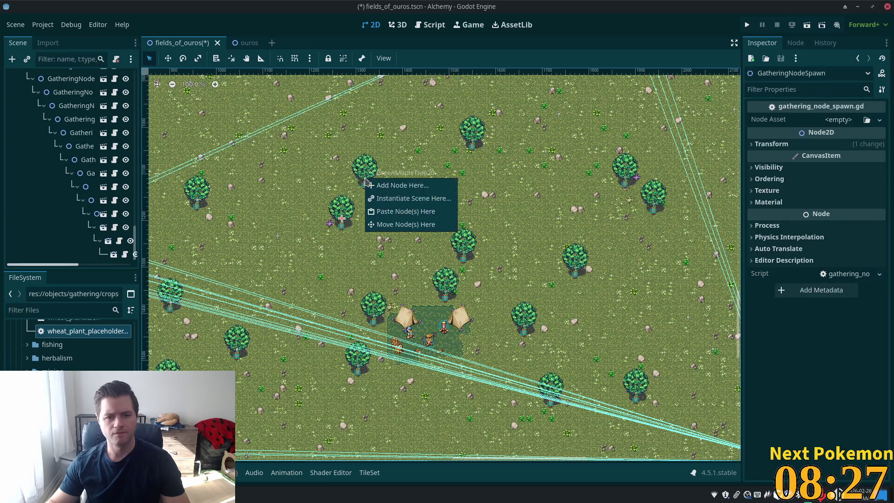
{"action": "left_click", "coordinate": [387, 203]}
{"action": "scroll", "coordinate": [43, 203], "scroll_direction": "up", "scroll_amount": 5}
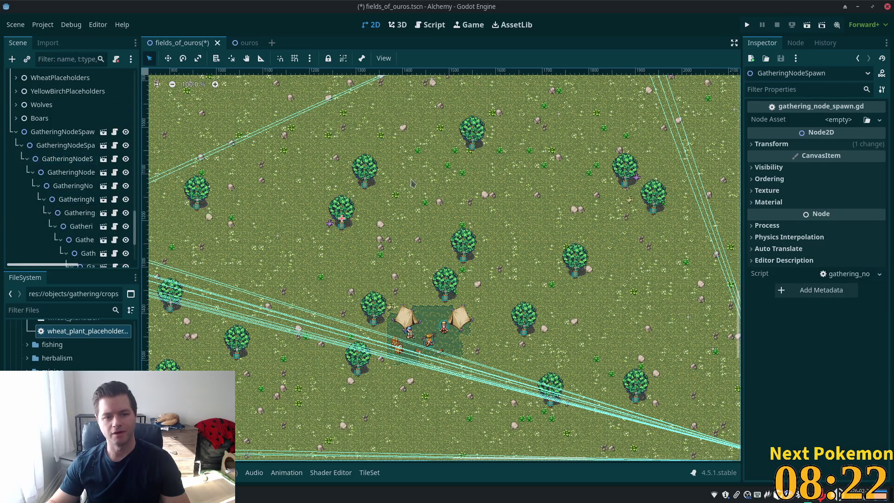
{"action": "scroll", "coordinate": [91, 219], "scroll_direction": "down", "scroll_amount": 5}
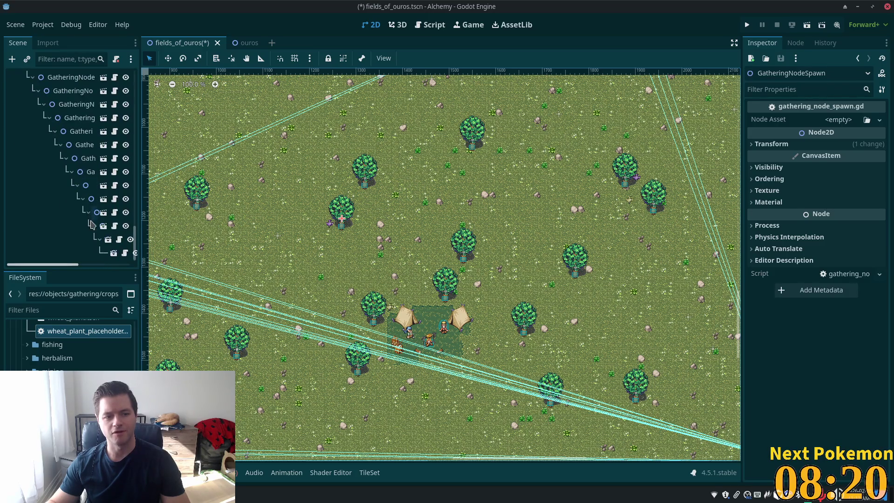
{"action": "left_click", "coordinate": [66, 254]}
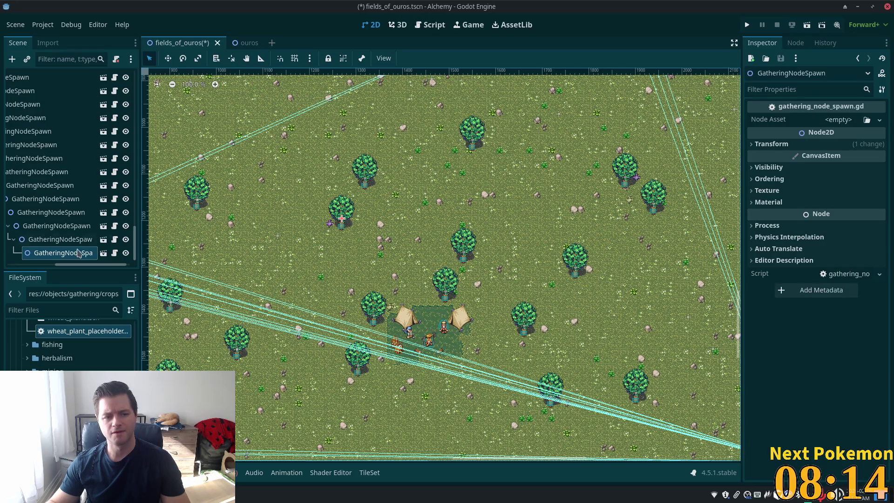
Select a GatheringNodeSpawn node and instantiate gathering_node_spawn.tscn under it.
{"action": "left_click", "coordinate": [58, 239]}
{"action": "left_click", "coordinate": [58, 227]}
{"action": "left_click", "coordinate": [58, 213]}
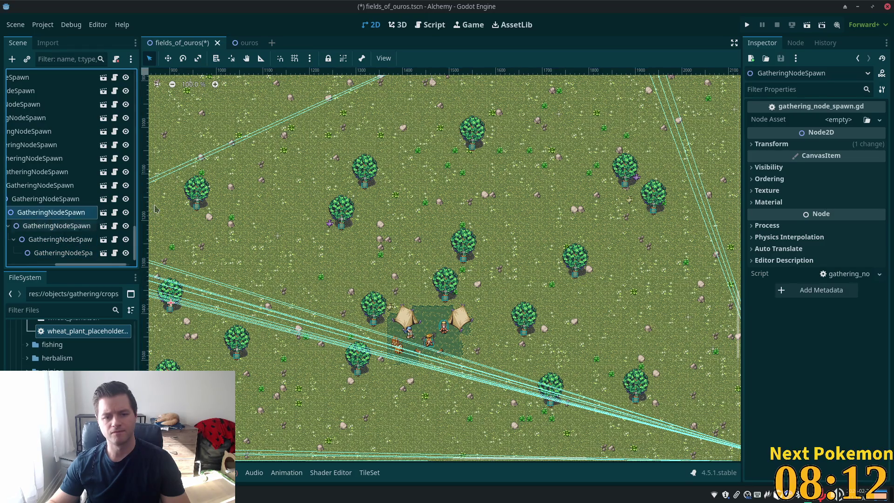
{"action": "right_click", "coordinate": [370, 180]}
{"action": "left_click", "coordinate": [389, 198]}
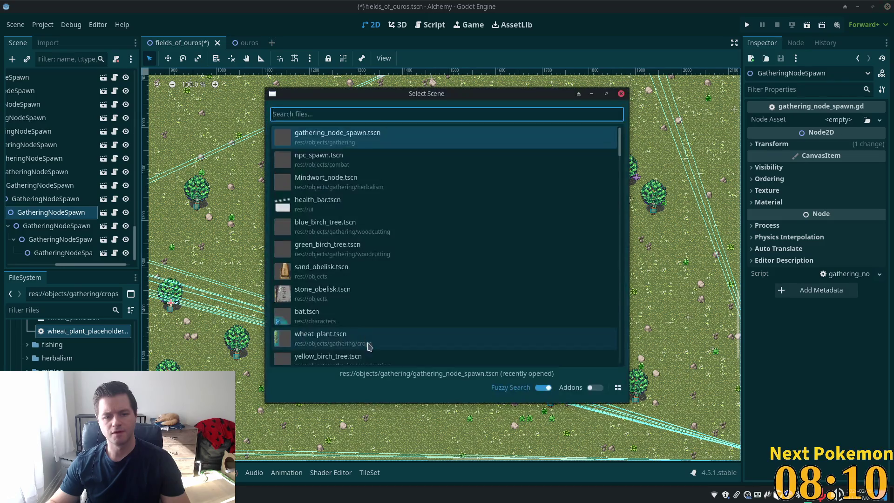
{"action": "double_click", "coordinate": [376, 323]}
Place spawners at the camp tree, the next tree, and the above-camp, centre and top trees.
{"action": "right_click", "coordinate": [374, 320]}
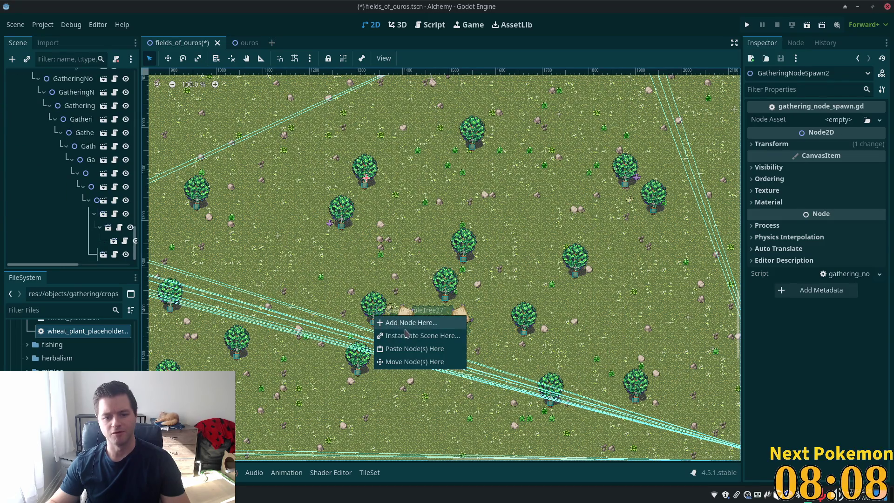
{"action": "left_click", "coordinate": [368, 359]}
{"action": "right_click", "coordinate": [366, 368]}
{"action": "left_click", "coordinate": [382, 397]}
{"action": "right_click", "coordinate": [445, 295]}
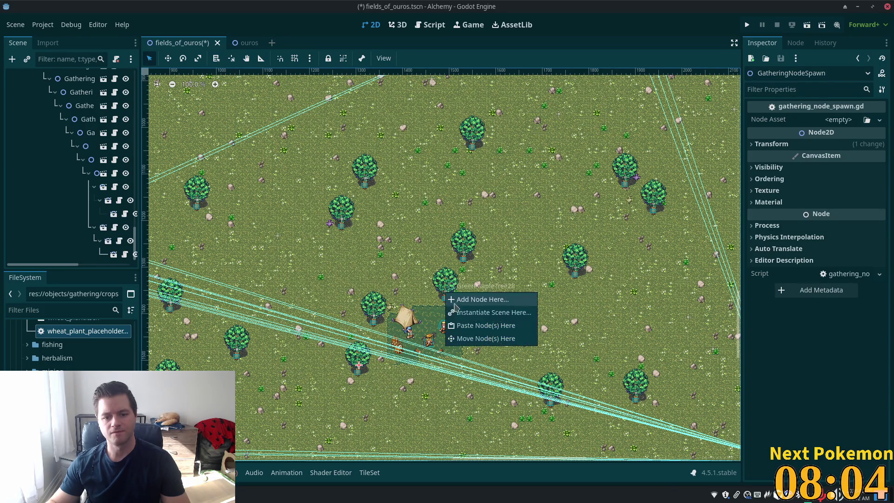
{"action": "left_click", "coordinate": [470, 339]}
{"action": "right_click", "coordinate": [464, 256]}
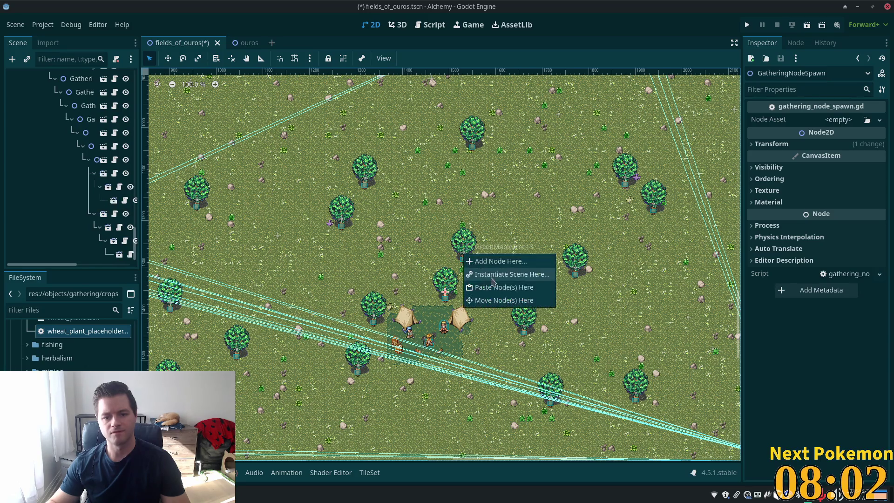
{"action": "left_click", "coordinate": [493, 286]}
{"action": "right_click", "coordinate": [475, 142]}
{"action": "left_click", "coordinate": [497, 178]}
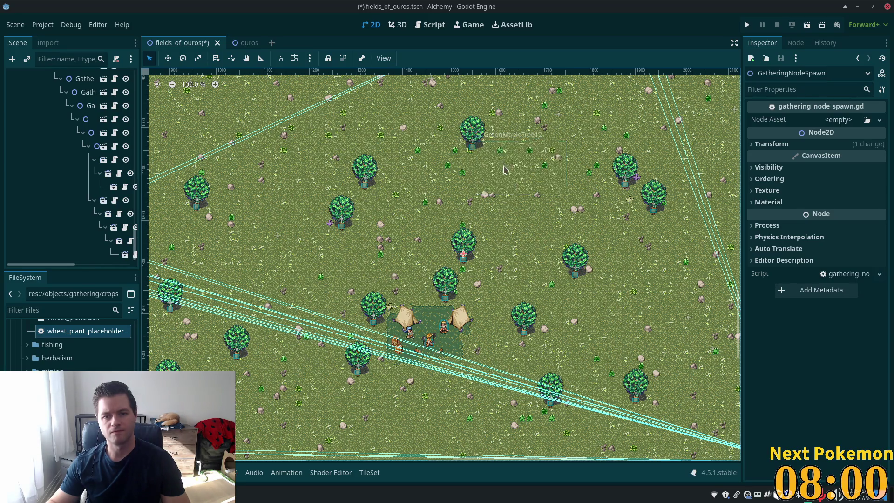
Place spawners at the right-centre, neighbouring, top-right and lower trees.
{"action": "right_click", "coordinate": [524, 331]}
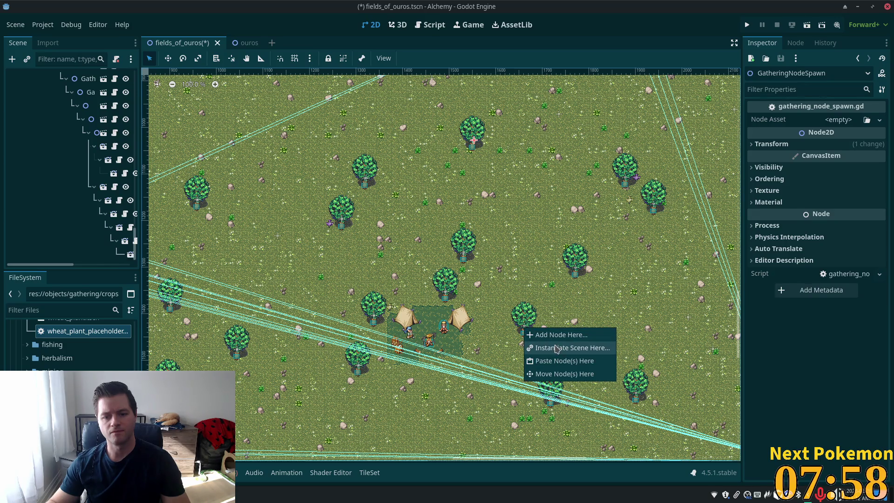
{"action": "left_click", "coordinate": [565, 374]}
{"action": "right_click", "coordinate": [576, 268]}
{"action": "left_click", "coordinate": [601, 314]}
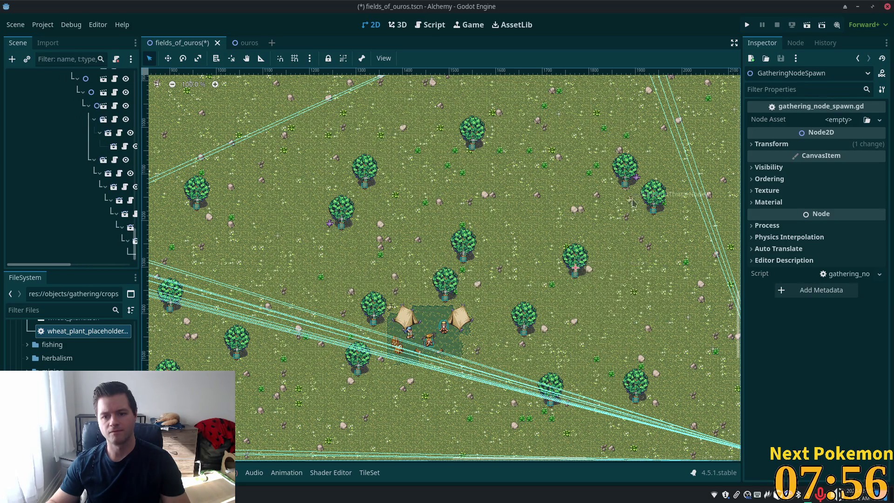
{"action": "right_click", "coordinate": [626, 180]}
{"action": "left_click", "coordinate": [654, 195]}
{"action": "key", "text": "Return"}
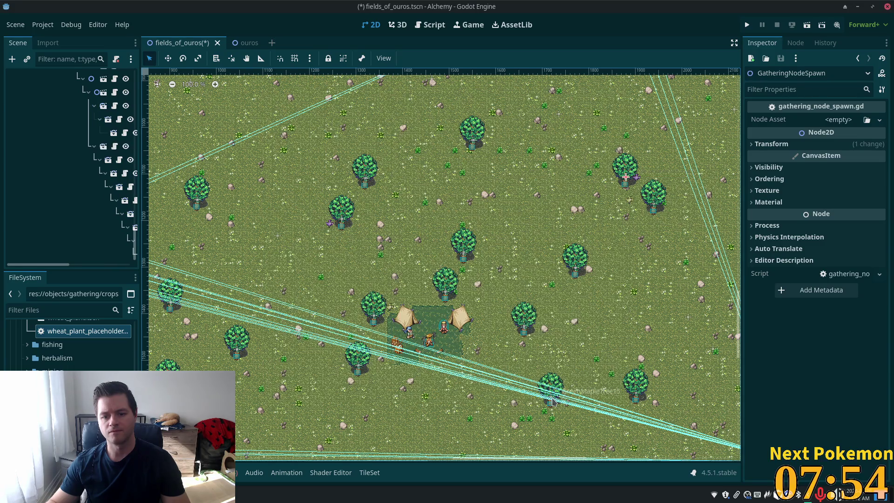
{"action": "right_click", "coordinate": [551, 401]}
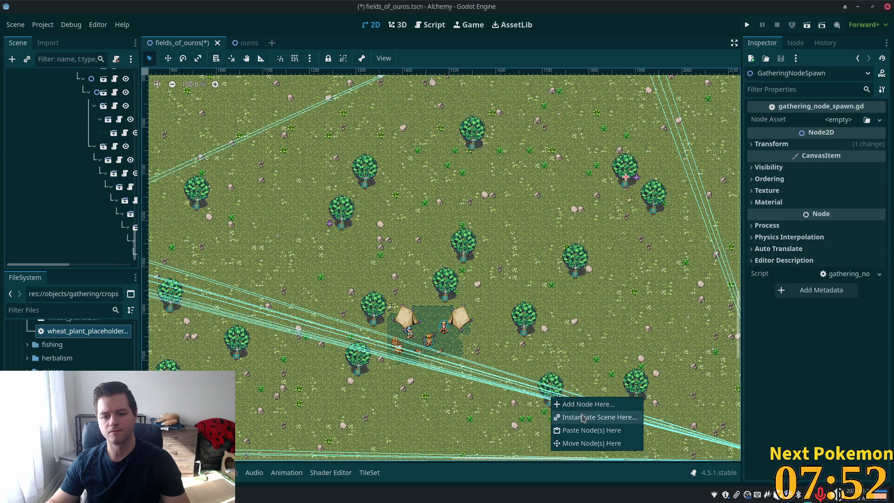
{"action": "left_click", "coordinate": [566, 416]}
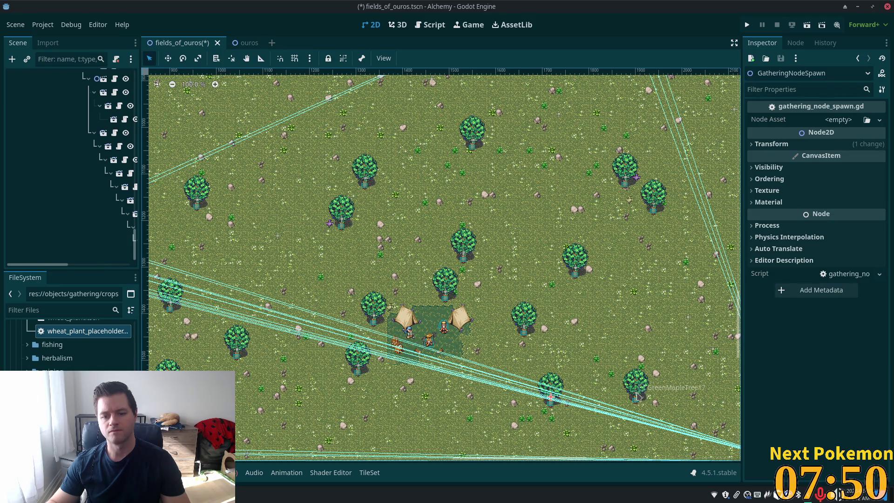
Instantiate the gathering node spawn scene at the lower-right tree.
{"action": "right_click", "coordinate": [638, 397]}
{"action": "left_click", "coordinate": [654, 410]}
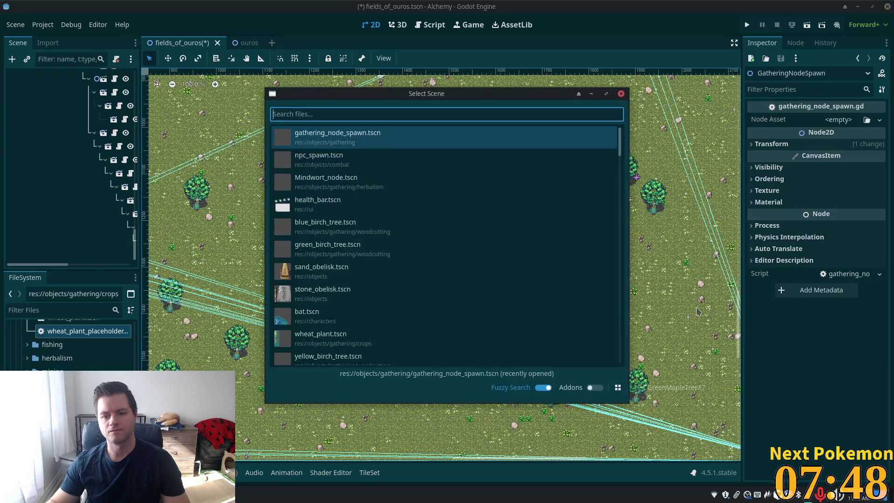
{"action": "double_click", "coordinate": [417, 139]}
{"action": "left_click", "coordinate": [409, 225]}
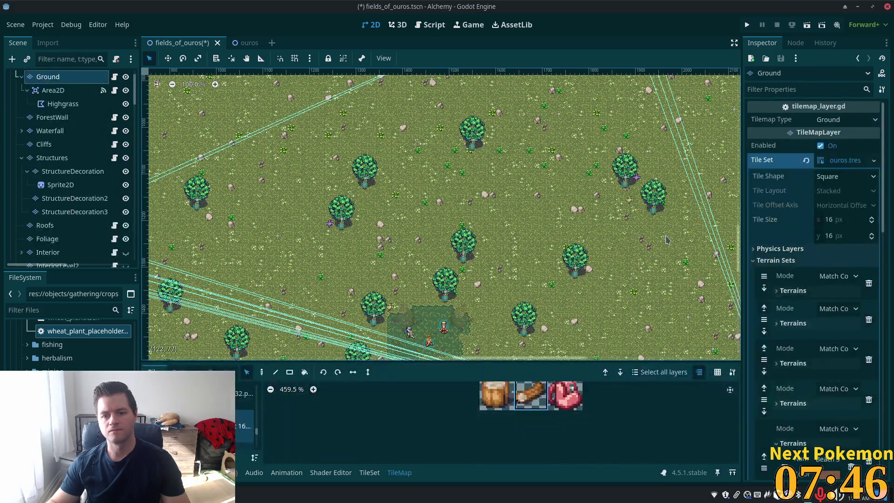
{"action": "scroll", "coordinate": [409, 226], "scroll_direction": "right", "scroll_amount": 10}
{"action": "scroll", "coordinate": [409, 225], "scroll_direction": "down", "scroll_amount": 3}
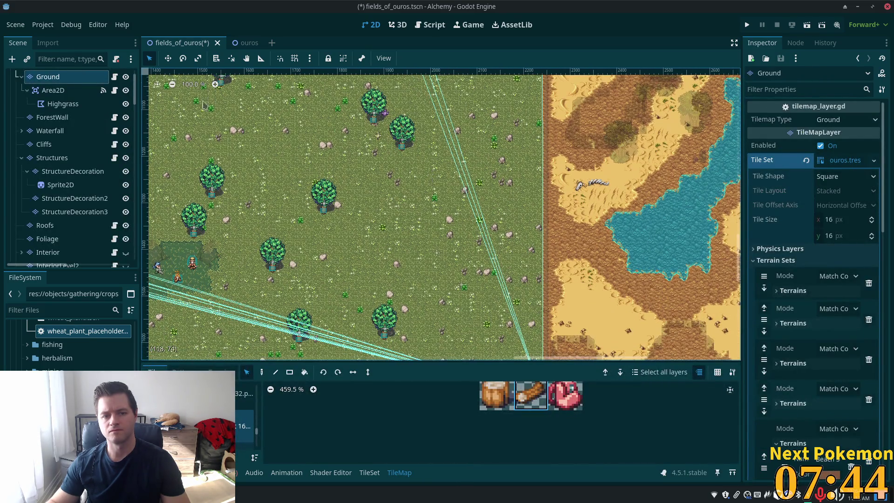
{"action": "scroll", "coordinate": [131, 121], "scroll_direction": "up", "scroll_amount": 2}
With the FieldsOfOuros root selected, add a spawner at the tree near the desert.
{"action": "left_click", "coordinate": [47, 77]}
{"action": "right_click", "coordinate": [403, 142]}
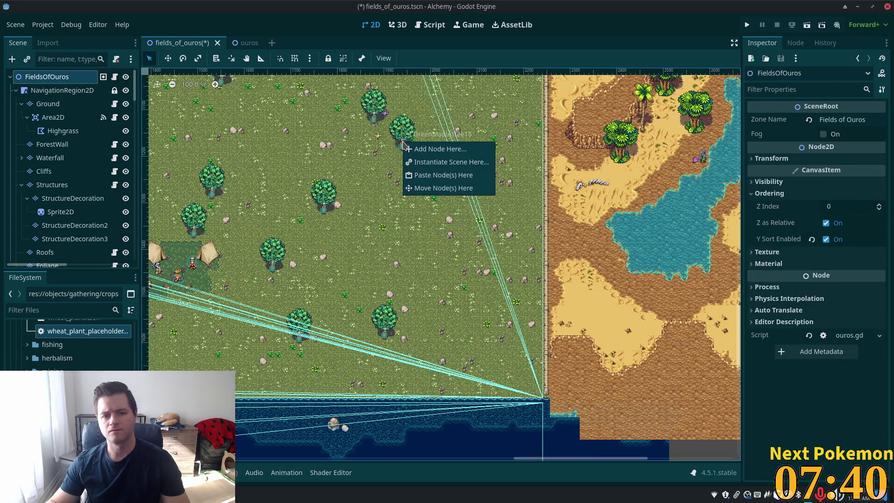
{"action": "left_click", "coordinate": [430, 160]}
{"action": "key", "text": "Return"}
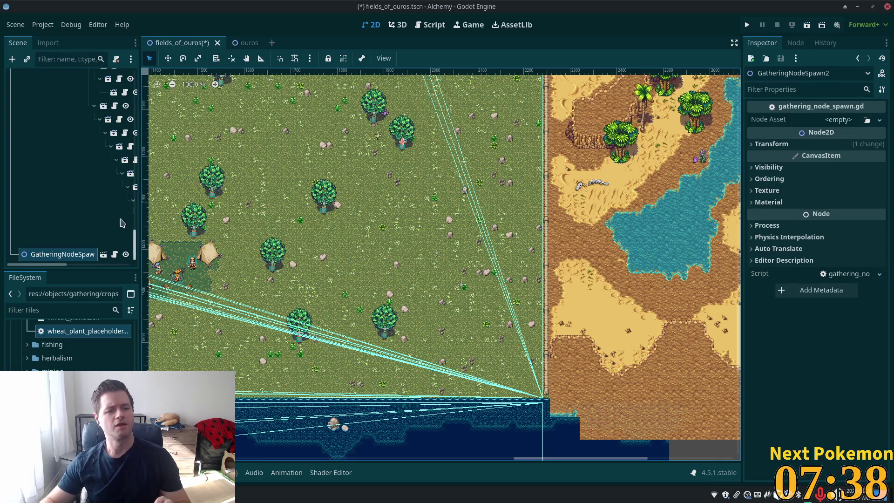
Select all 27 GatheringNodeSpawn nodes in the Scene dock.
{"action": "scroll", "coordinate": [25, 173], "scroll_direction": "up", "scroll_amount": 5}
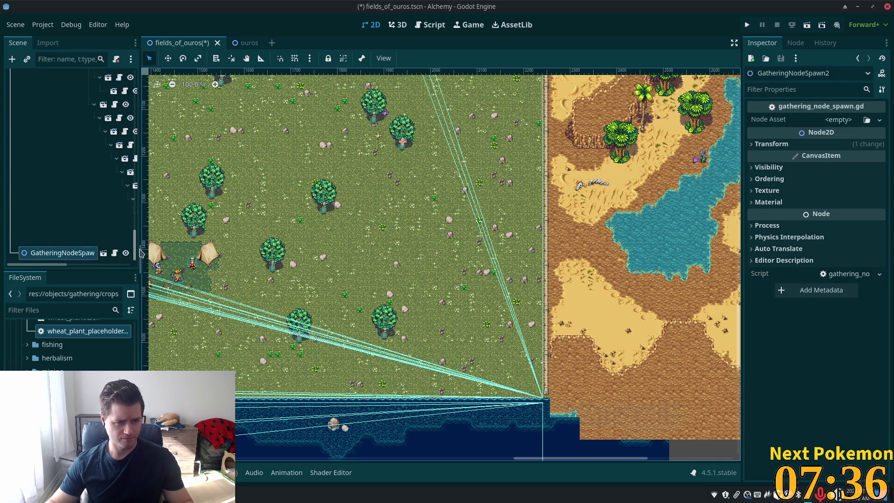
{"action": "left_click", "coordinate": [28, 181]}
{"action": "scroll", "coordinate": [74, 225], "scroll_direction": "down", "scroll_amount": 5}
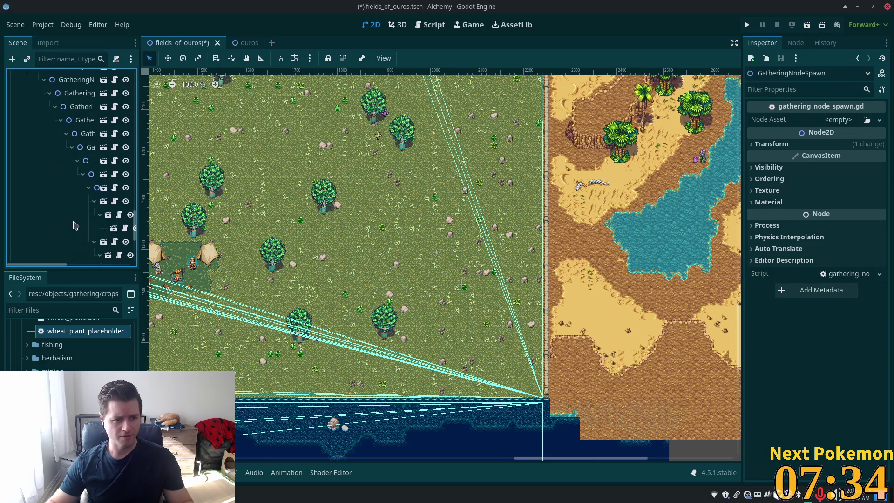
{"action": "left_click_drag", "start_coordinate": [59, 264], "coordinate": [122, 264]}
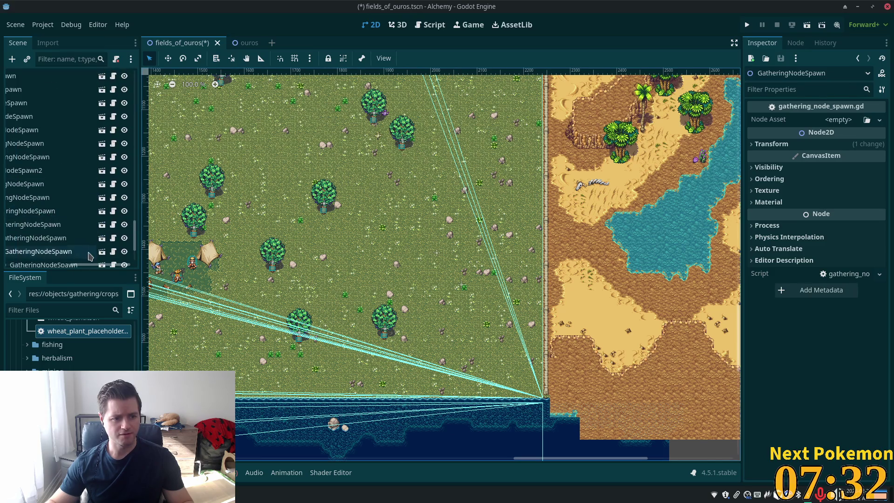
{"action": "left_click", "coordinate": [79, 242], "text": "shift"}
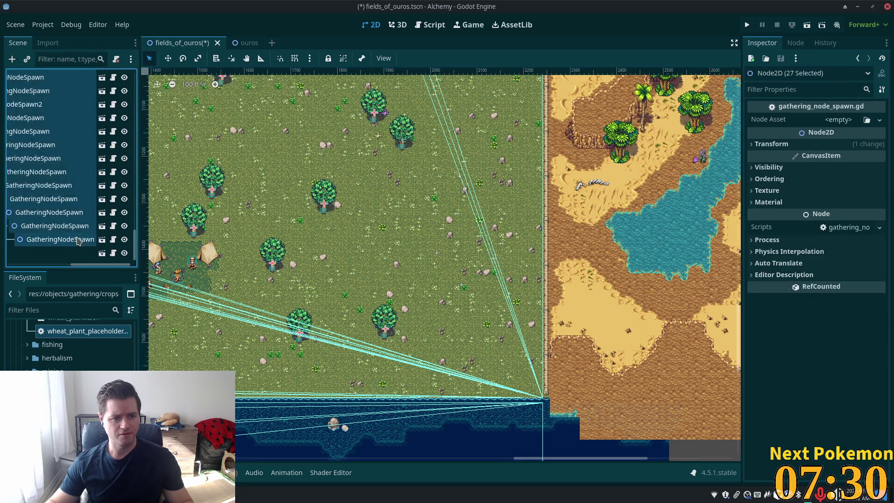
Reparent the 27 GatheringNodeSpawn nodes to FieldsOfOuros, which chains each inside the previous one.
{"action": "right_click", "coordinate": [79, 241]}
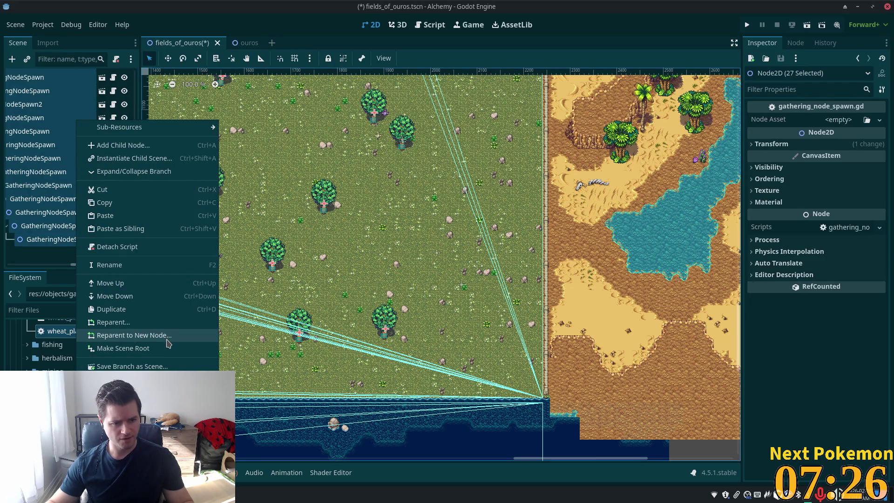
{"action": "left_click", "coordinate": [157, 326]}
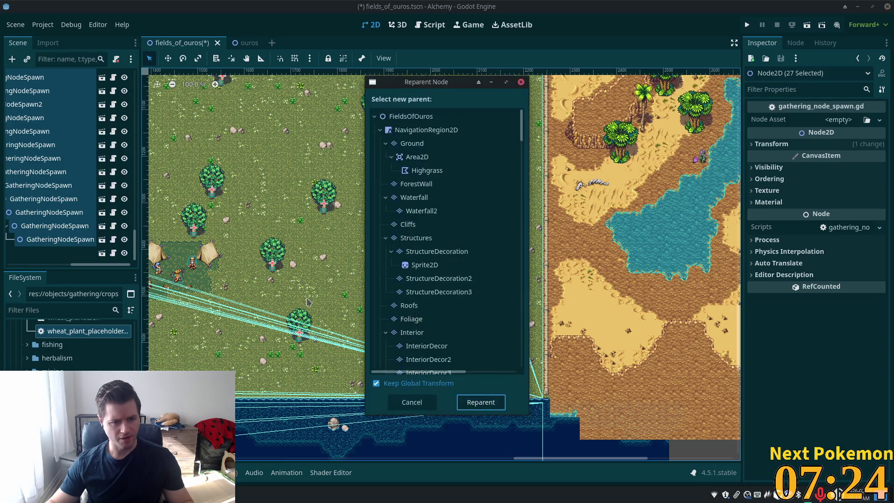
{"action": "left_click", "coordinate": [410, 116]}
{"action": "key", "text": "Return"}
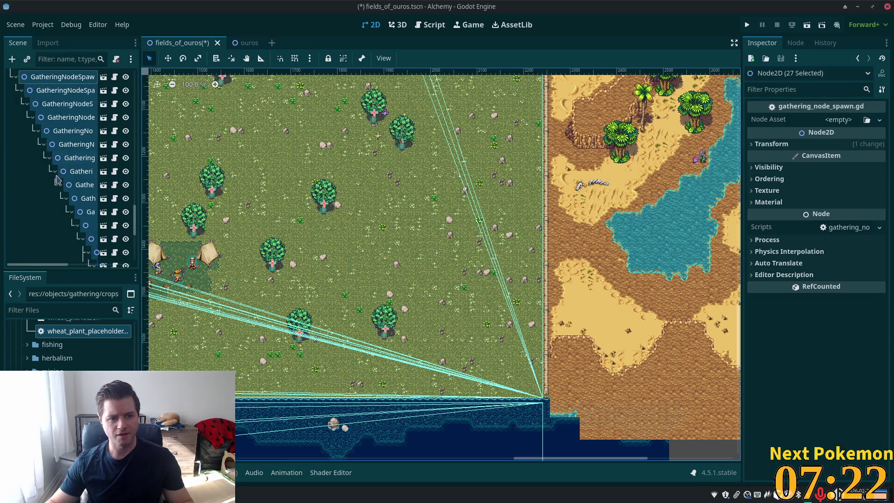
{"action": "scroll", "coordinate": [55, 186], "scroll_direction": "down", "scroll_amount": 5}
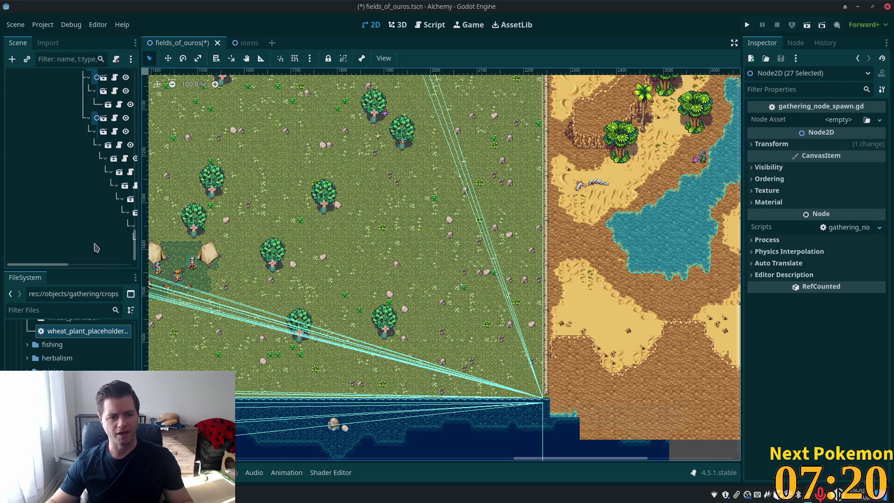
{"action": "scroll", "coordinate": [98, 233], "scroll_direction": "up", "scroll_amount": 5}
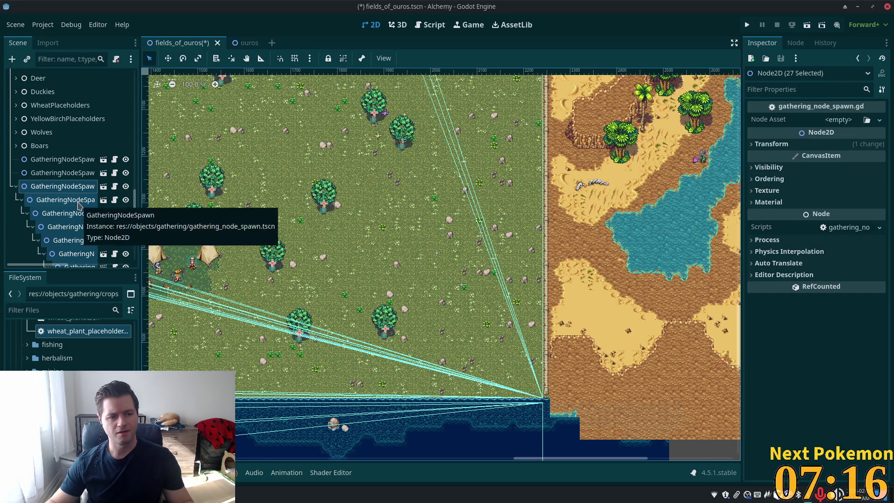
Try reparenting the first nested GatheringNodeSpawn twice, cancelling both times.
{"action": "left_click", "coordinate": [51, 202]}
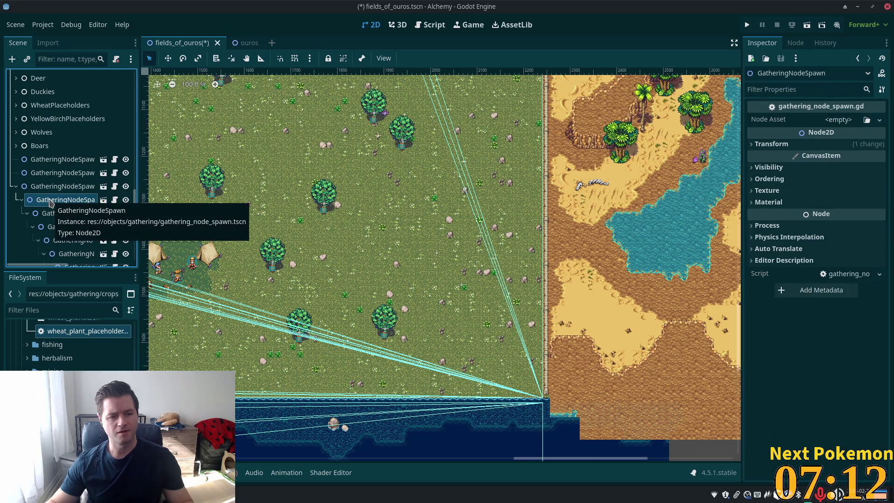
{"action": "right_click", "coordinate": [51, 202]}
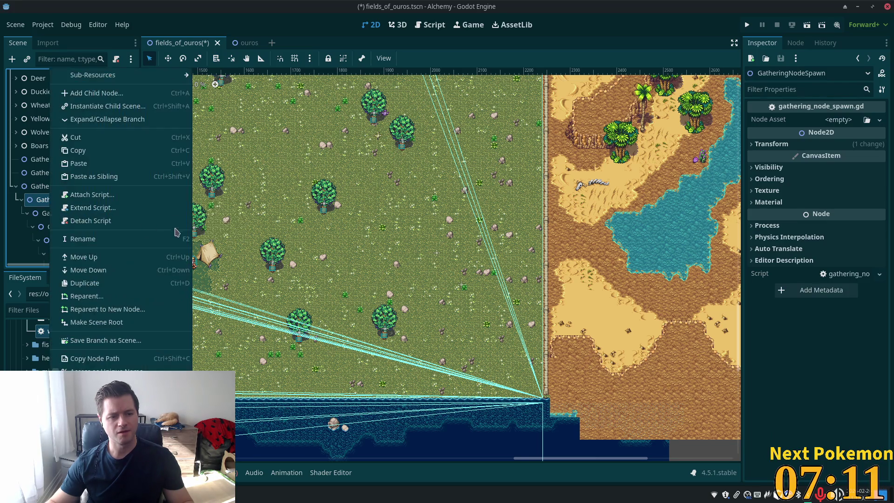
{"action": "left_click", "coordinate": [140, 296]}
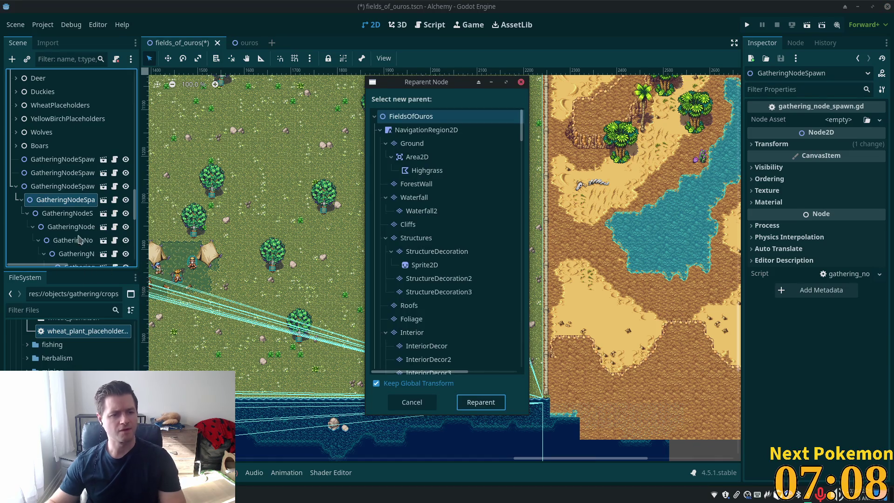
{"action": "key", "text": "Escape"}
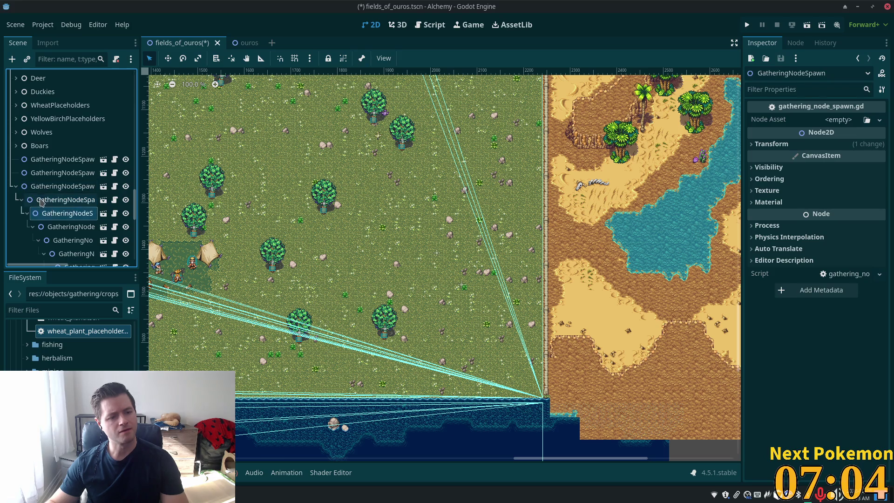
{"action": "right_click", "coordinate": [41, 201]}
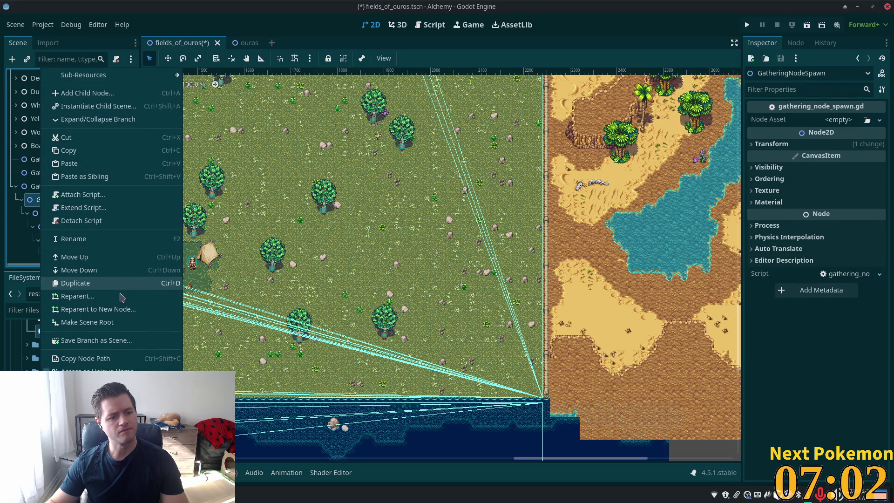
{"action": "left_click", "coordinate": [120, 297]}
{"action": "key", "text": "Escape"}
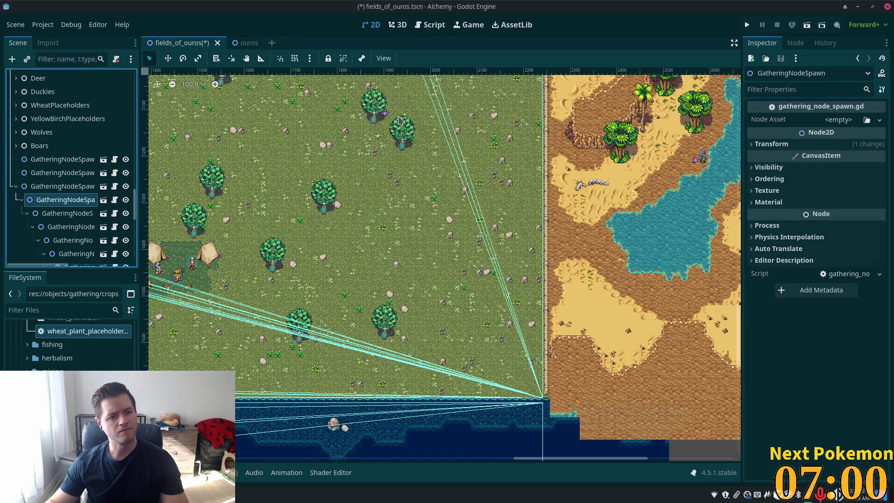
Cancel a reparent on the next spawn, then drag a nested spawn out to the top level.
{"action": "right_click", "coordinate": [63, 213]}
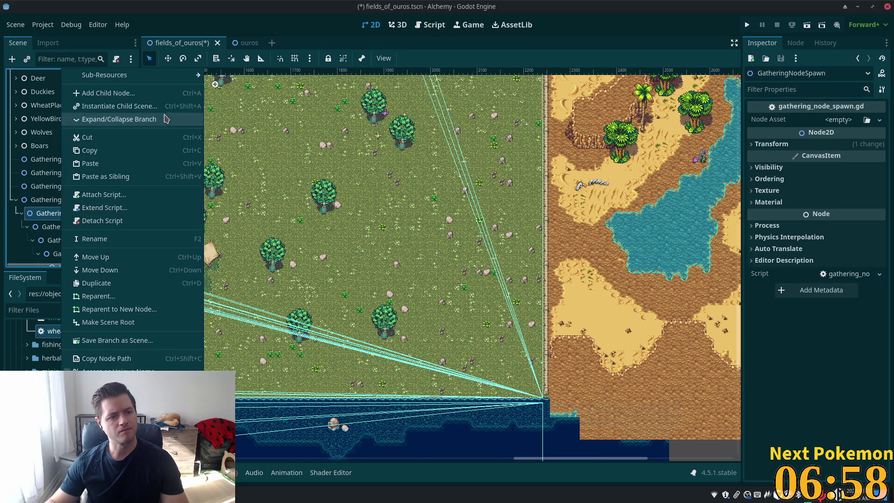
{"action": "left_click", "coordinate": [117, 297]}
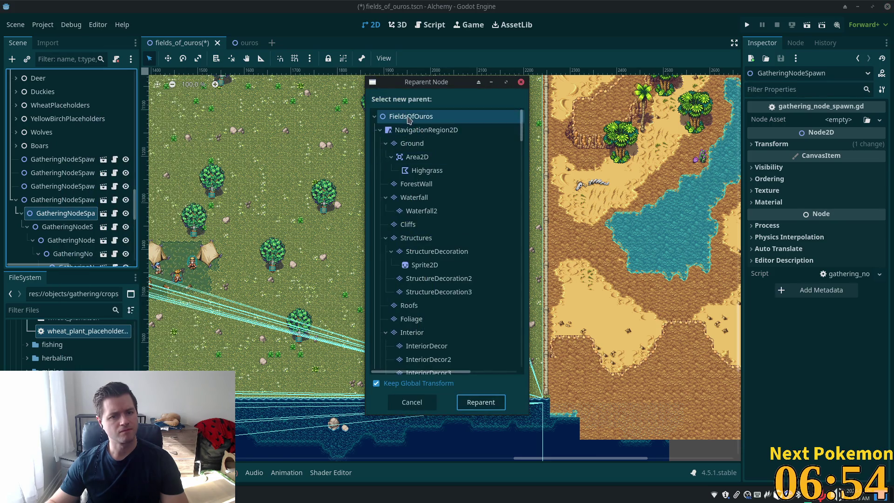
{"action": "key", "text": "Escape"}
{"action": "mouse_move", "coordinate": [52, 200]}
{"action": "left_mouse_down"}
{"action": "mouse_move", "coordinate": [39, 196]}
{"action": "mouse_move", "coordinate": [58, 238]}
{"action": "left_mouse_up"}
{"action": "scroll", "coordinate": [79, 236], "scroll_direction": "down", "scroll_amount": 5}
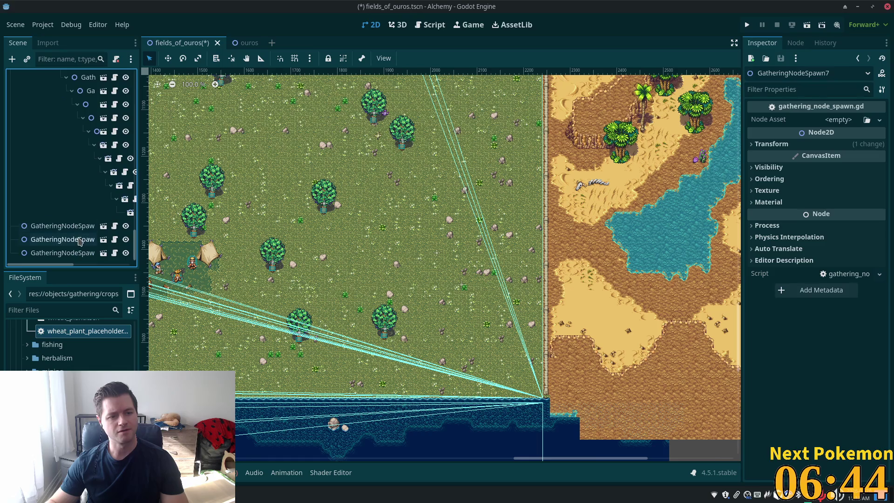
Drag the remaining nested spawns, GatheringNodeSpawn8 through GatheringNodeSpawn27, up to the top level.
{"action": "scroll", "coordinate": [70, 218], "scroll_direction": "up", "scroll_amount": 5}
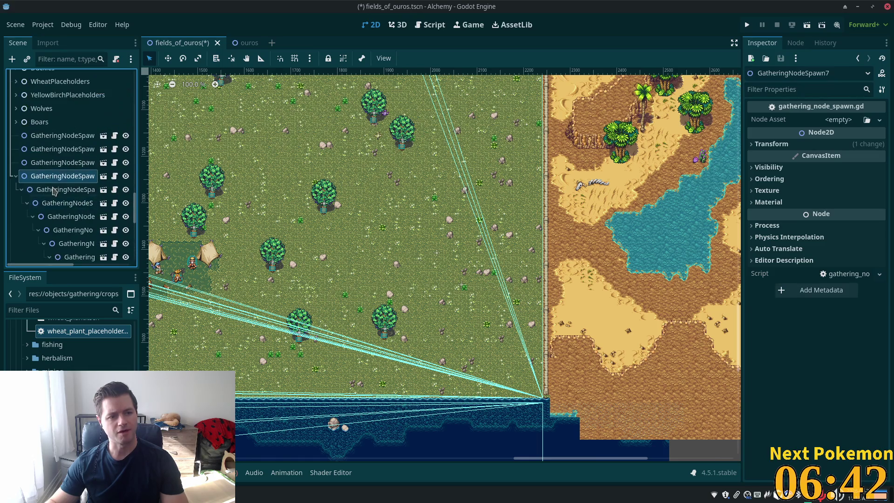
{"action": "left_click", "coordinate": [47, 189]}
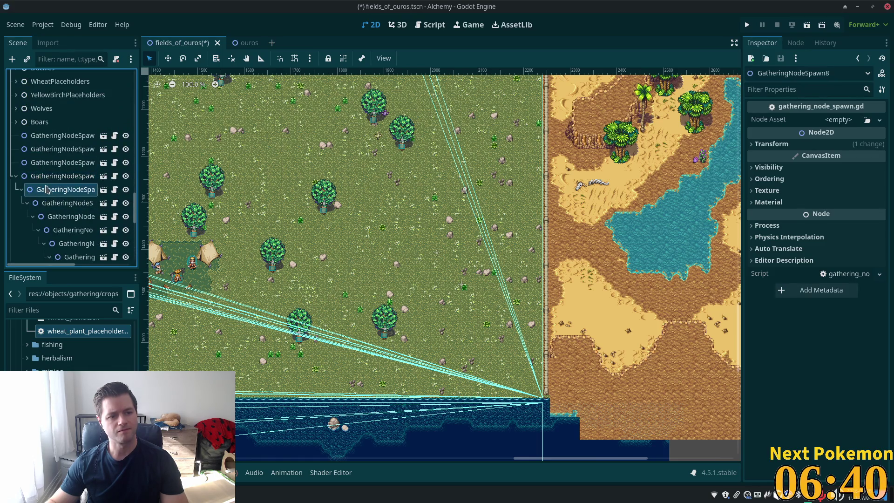
{"action": "left_click_drag", "start_coordinate": [38, 173], "coordinate": [47, 177]}
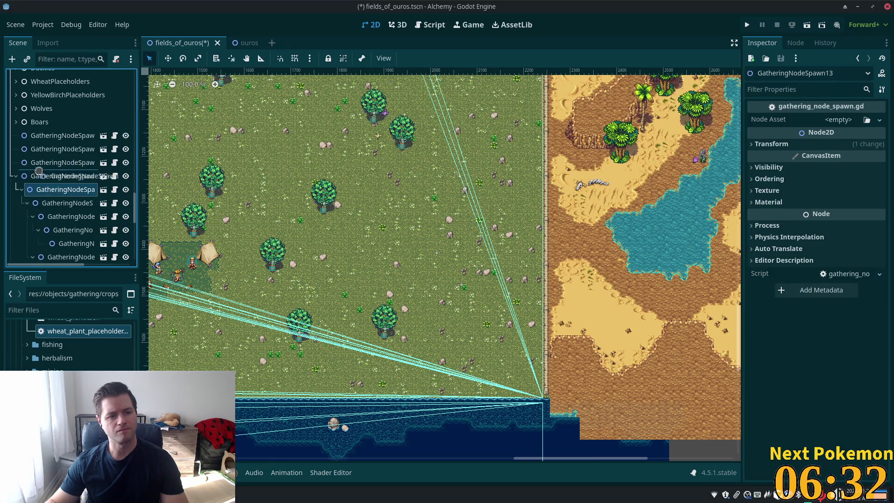
{"action": "left_click_drag", "start_coordinate": [47, 193], "coordinate": [42, 173]}
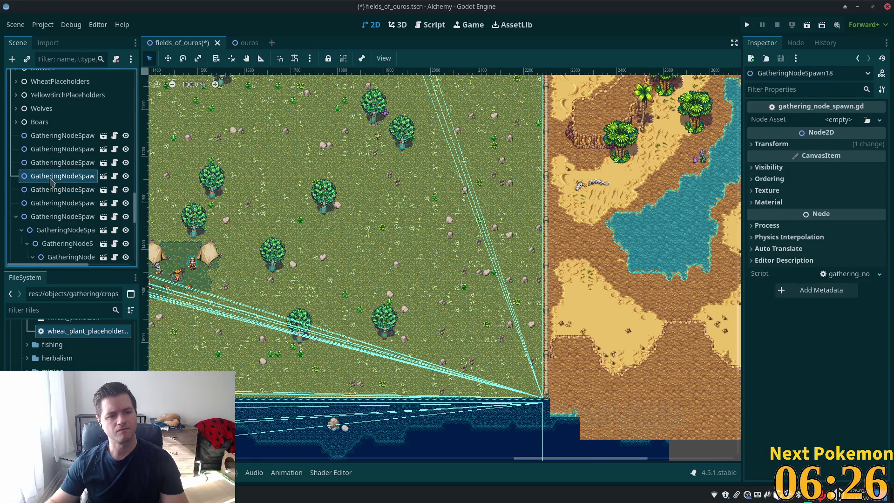
{"action": "scroll", "coordinate": [95, 219], "scroll_direction": "down", "scroll_amount": 2}
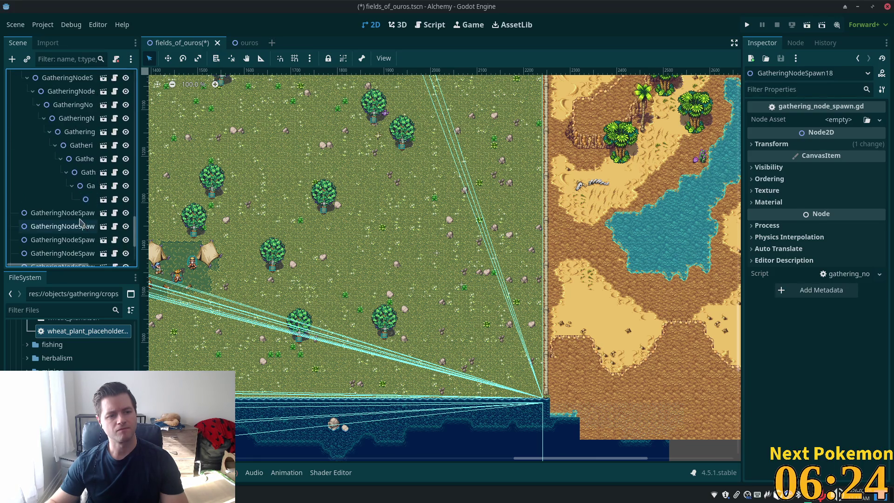
{"action": "left_click_drag", "start_coordinate": [53, 185], "coordinate": [46, 166]}
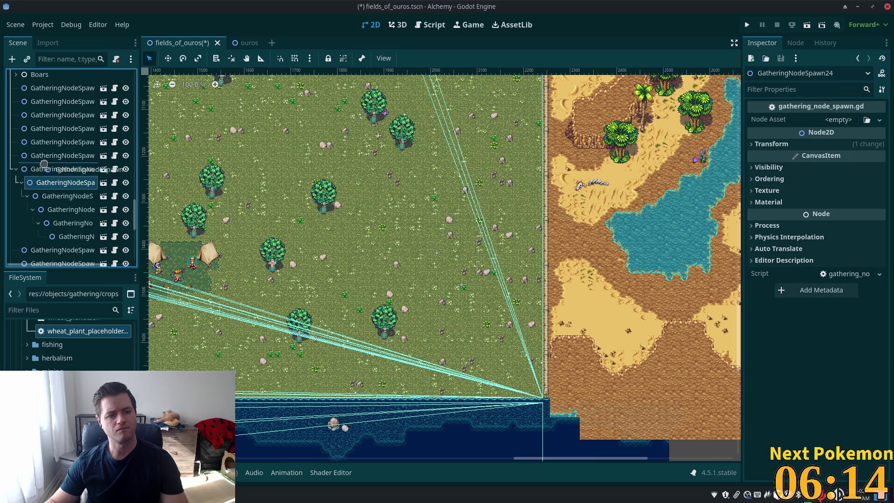
{"action": "left_click_drag", "start_coordinate": [47, 182], "coordinate": [42, 168]}
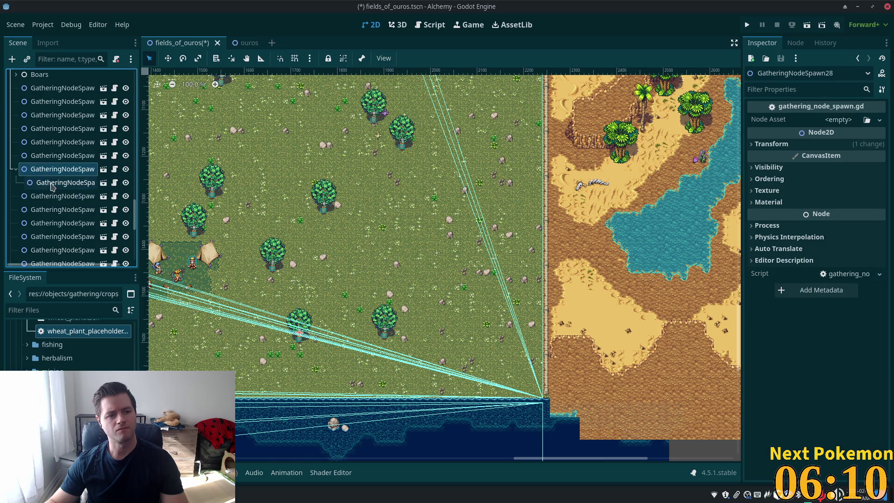
{"action": "scroll", "coordinate": [92, 223], "scroll_direction": "down", "scroll_amount": 5}
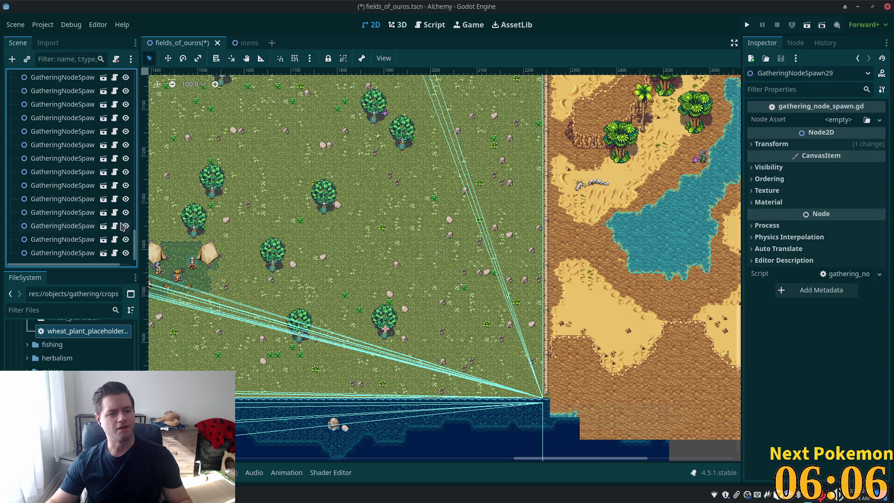
{"action": "left_click_drag", "start_coordinate": [136, 236], "coordinate": [136, 177]}
{"action": "scroll", "coordinate": [78, 138], "scroll_direction": "up", "scroll_amount": 5}
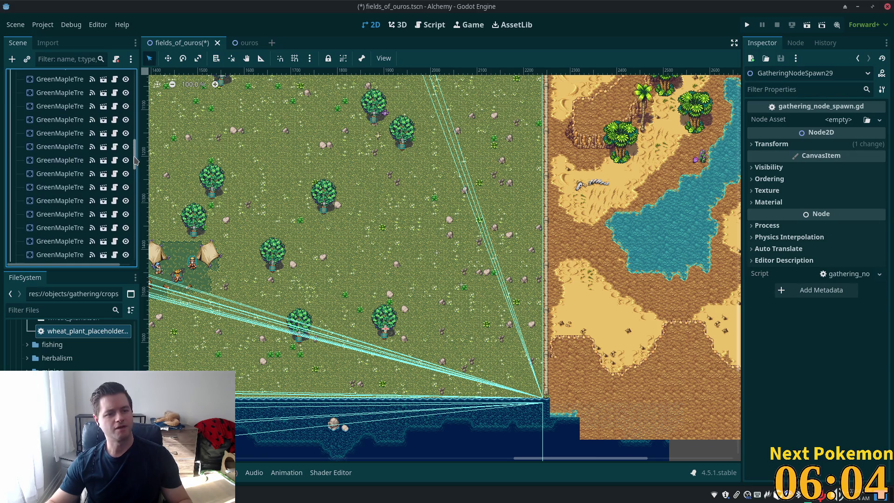
{"action": "left_click", "coordinate": [77, 138]}
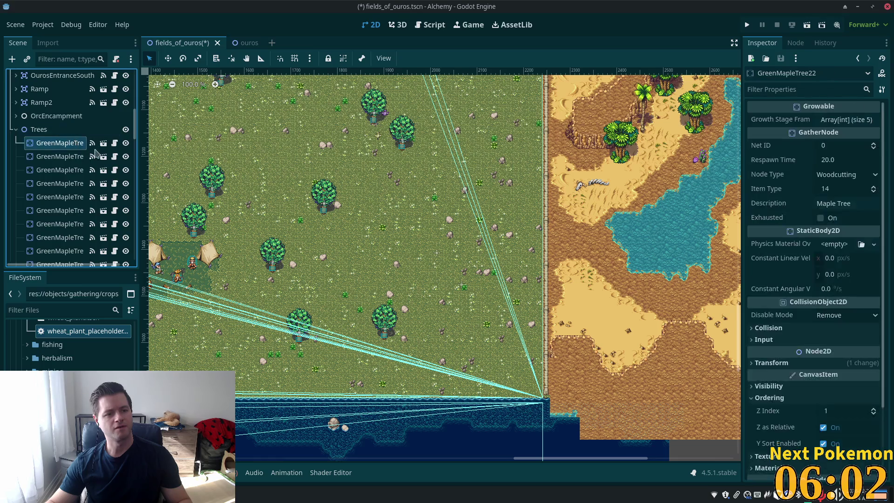
Select all 29 GreenMapleTree nodes and delete them.
{"action": "scroll", "coordinate": [78, 140], "scroll_direction": "down", "scroll_amount": 3}
{"action": "scroll", "coordinate": [135, 164], "scroll_direction": "down", "scroll_amount": 5}
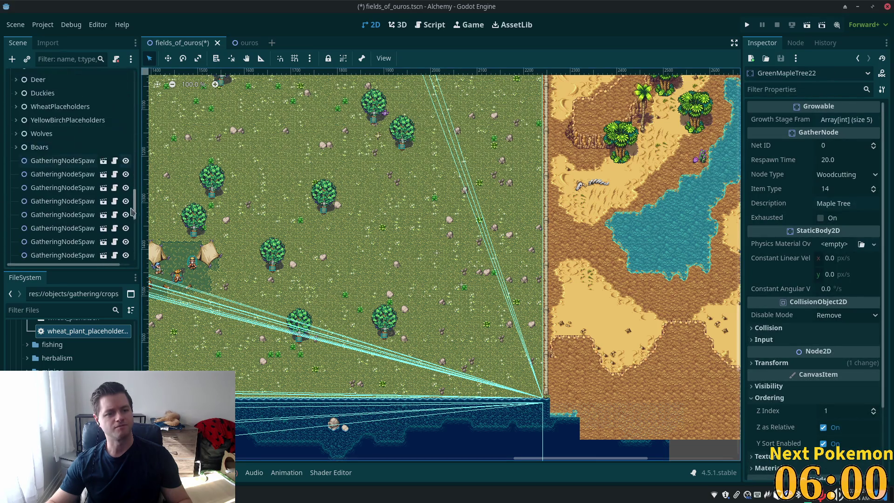
{"action": "left_click", "coordinate": [73, 132], "text": "shift"}
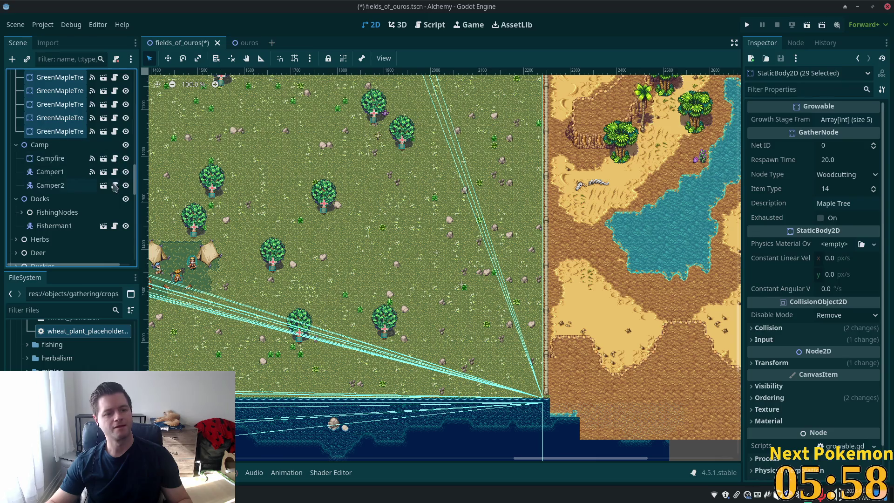
{"action": "key", "text": "Delete"}
{"action": "left_click", "coordinate": [473, 259]}
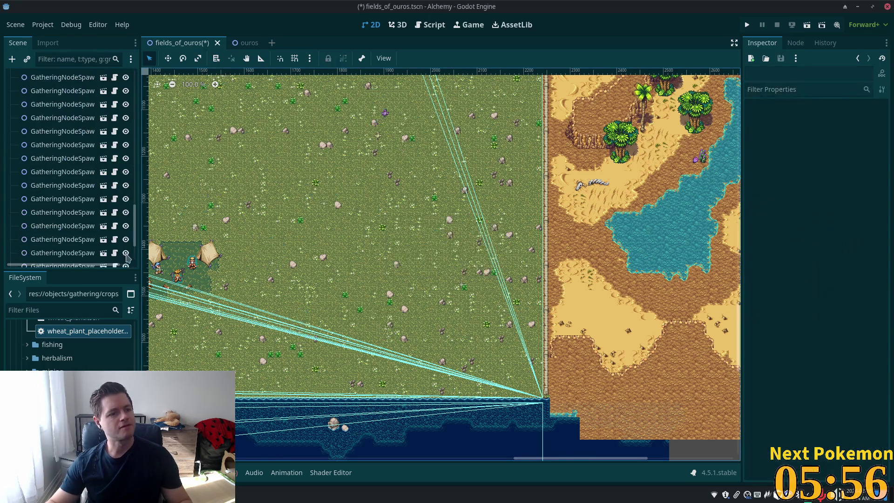
Select all 29 GatheringNodeSpawn nodes and drag them under the Trees group.
{"action": "scroll", "coordinate": [62, 198], "scroll_direction": "up", "scroll_amount": 3}
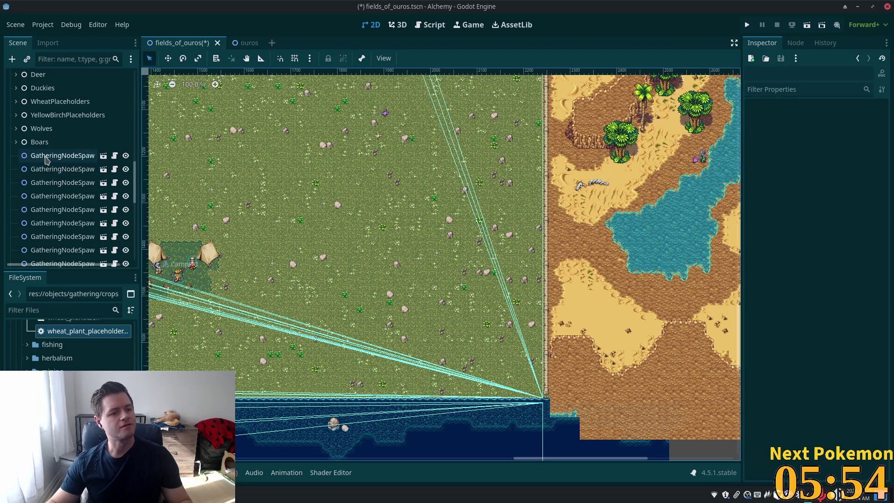
{"action": "left_click", "coordinate": [62, 196]}
{"action": "scroll", "coordinate": [66, 187], "scroll_direction": "down", "scroll_amount": 3}
{"action": "scroll", "coordinate": [93, 198], "scroll_direction": "down", "scroll_amount": 2}
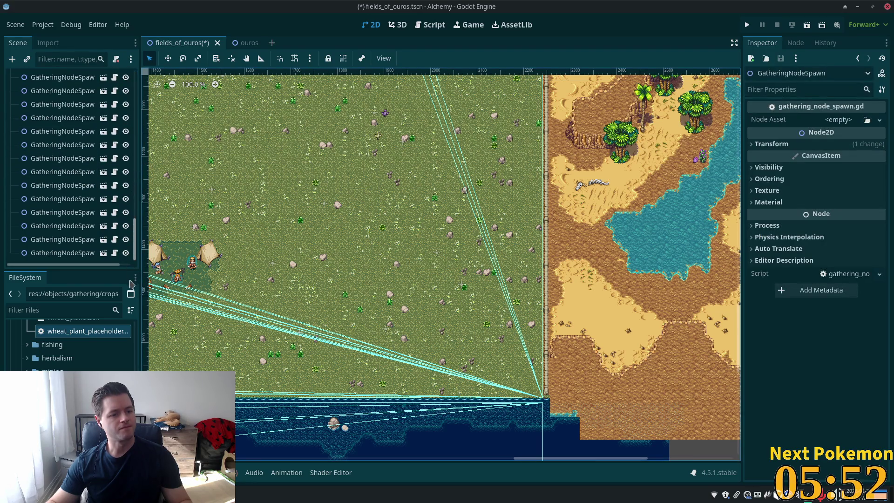
{"action": "left_click", "coordinate": [78, 253], "text": "shift"}
{"action": "left_click_drag", "start_coordinate": [134, 242], "coordinate": [143, 164]}
{"action": "scroll", "coordinate": [94, 177], "scroll_direction": "up", "scroll_amount": 2}
{"action": "scroll", "coordinate": [70, 186], "scroll_direction": "down", "scroll_amount": 5}
{"action": "scroll", "coordinate": [60, 199], "scroll_direction": "up", "scroll_amount": 3}
{"action": "mouse_move", "coordinate": [60, 199]}
{"action": "left_mouse_down"}
{"action": "mouse_move", "coordinate": [56, 178]}
{"action": "mouse_move", "coordinate": [38, 179]}
{"action": "left_mouse_up"}
{"action": "right_click", "coordinate": [38, 178]}
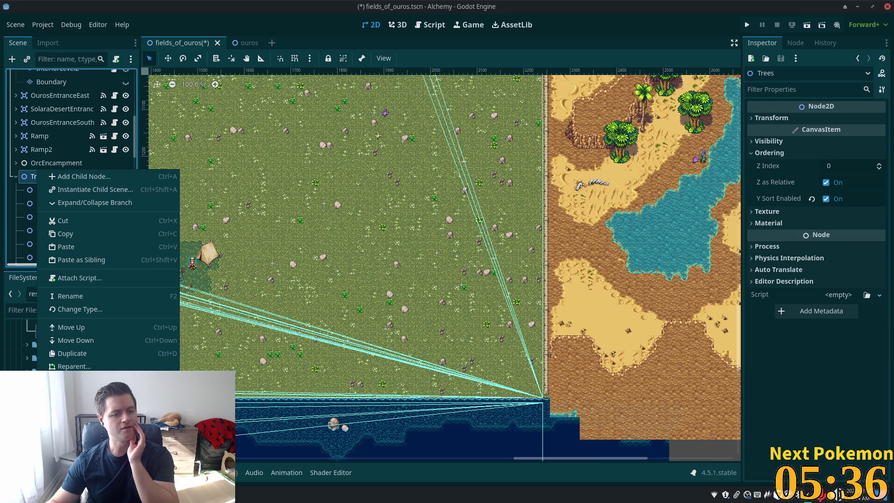
Use Change Type to turn the Trees node into a plain Node.
{"action": "left_click", "coordinate": [80, 309]}
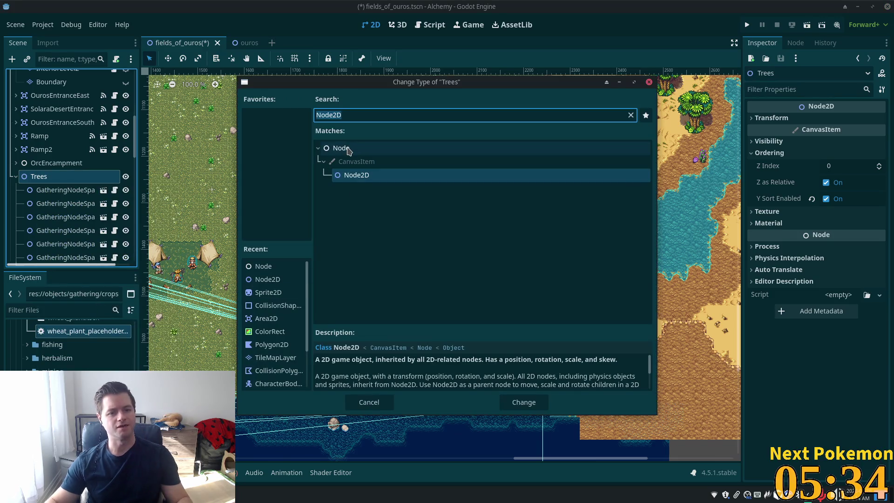
{"action": "double_click", "coordinate": [347, 149]}
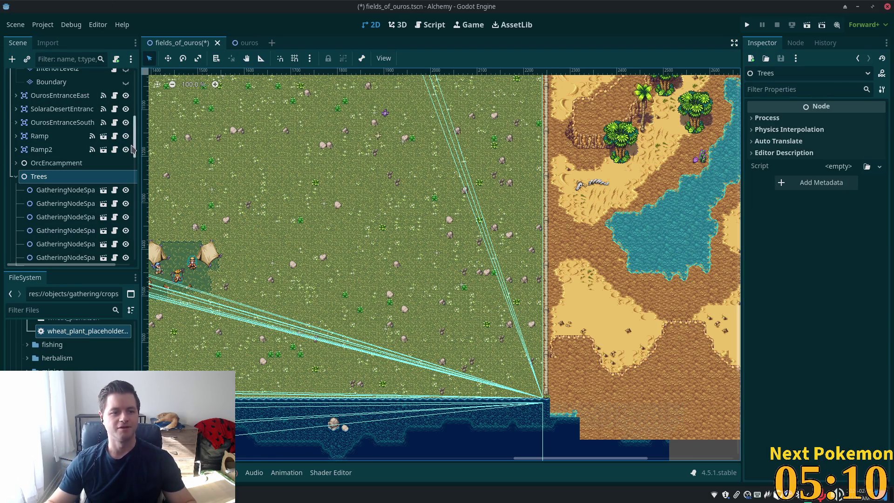
{"action": "mouse_move", "coordinate": [134, 150]}
{"action": "left_mouse_down"}
{"action": "mouse_move", "coordinate": [140, 267]}
{"action": "mouse_move", "coordinate": [138, 154]}
{"action": "mouse_move", "coordinate": [140, 202]}
{"action": "left_mouse_up"}
Select all 29 GatheringNodeSpawn nodes under Trees.
{"action": "scroll", "coordinate": [49, 149], "scroll_direction": "up", "scroll_amount": 5}
{"action": "left_click", "coordinate": [50, 149]}
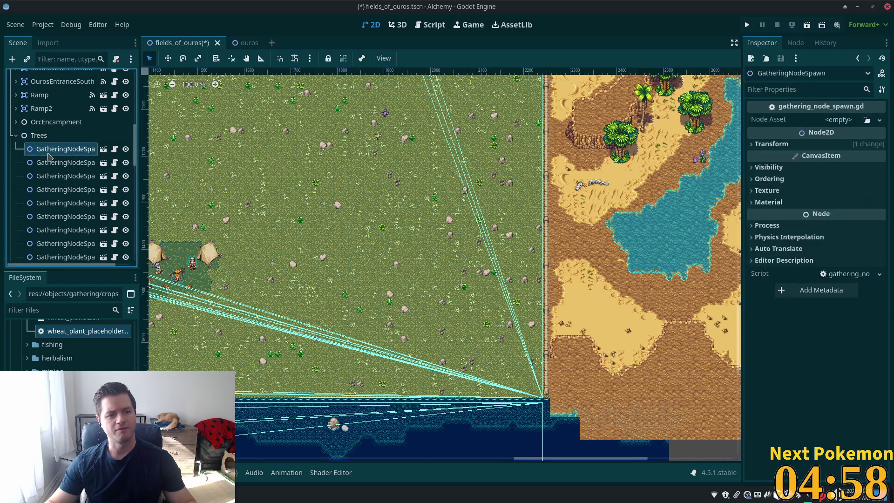
{"action": "scroll", "coordinate": [40, 187], "scroll_direction": "down", "scroll_amount": 3}
{"action": "left_click", "coordinate": [30, 213]}
{"action": "scroll", "coordinate": [30, 219], "scroll_direction": "down", "scroll_amount": 3}
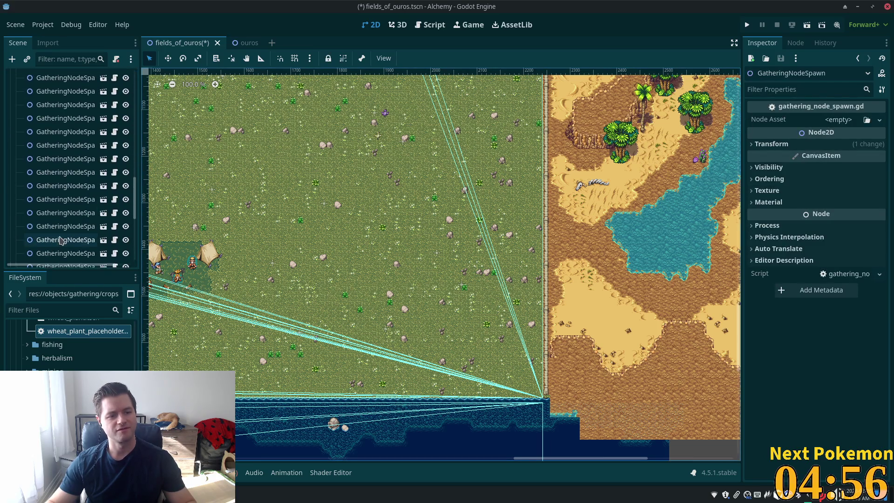
{"action": "left_click", "coordinate": [63, 149], "text": "shift"}
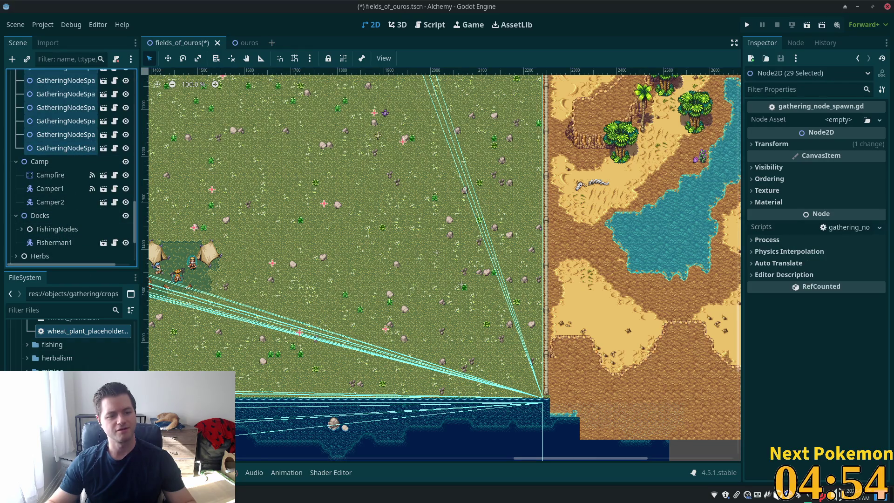
Filter FileSystem for 'green_ma', drop the maple tree into Node Asset, and save the scene.
{"action": "left_click", "coordinate": [66, 310]}
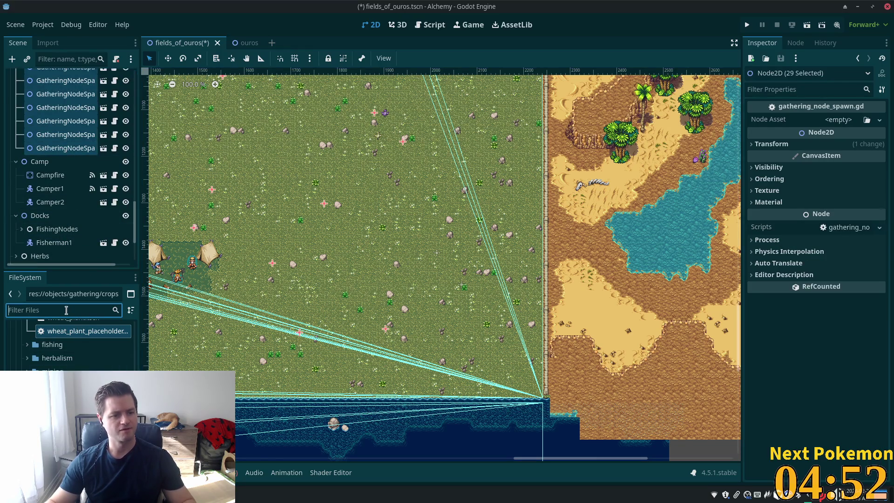
{"action": "type", "text": "green_m"}
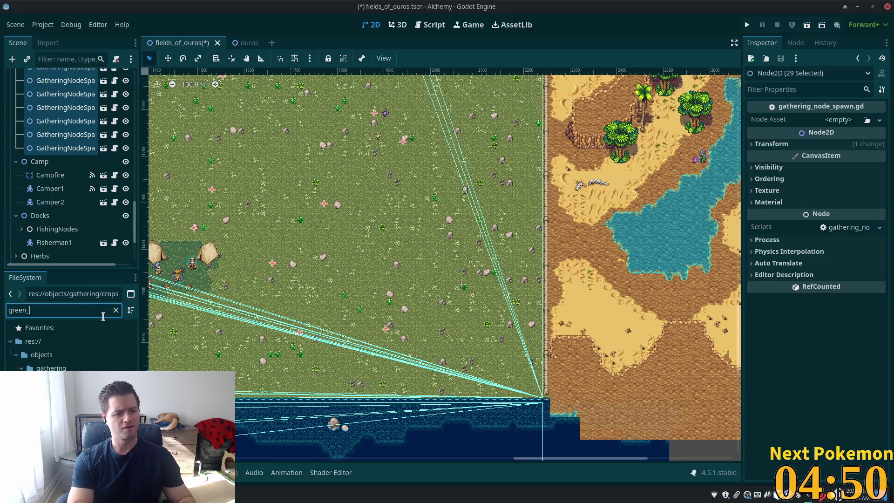
{"action": "type", "text": "a"}
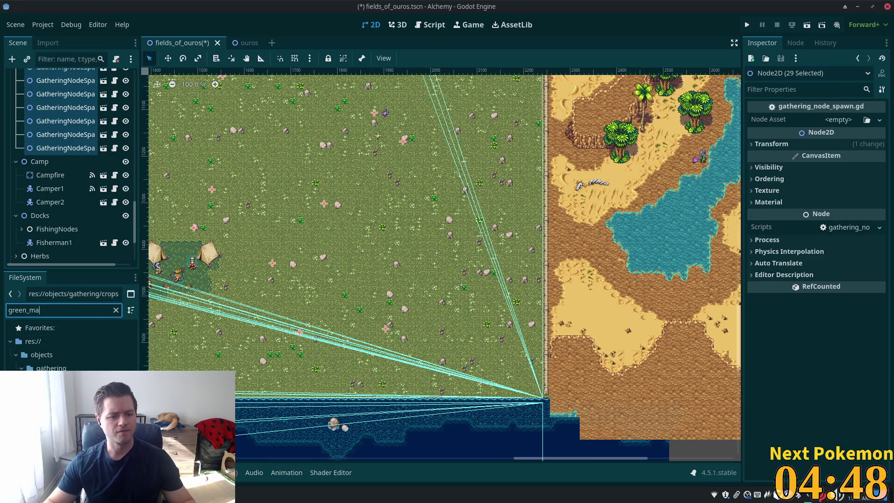
{"action": "left_click_drag", "start_coordinate": [70, 382], "coordinate": [842, 120]}
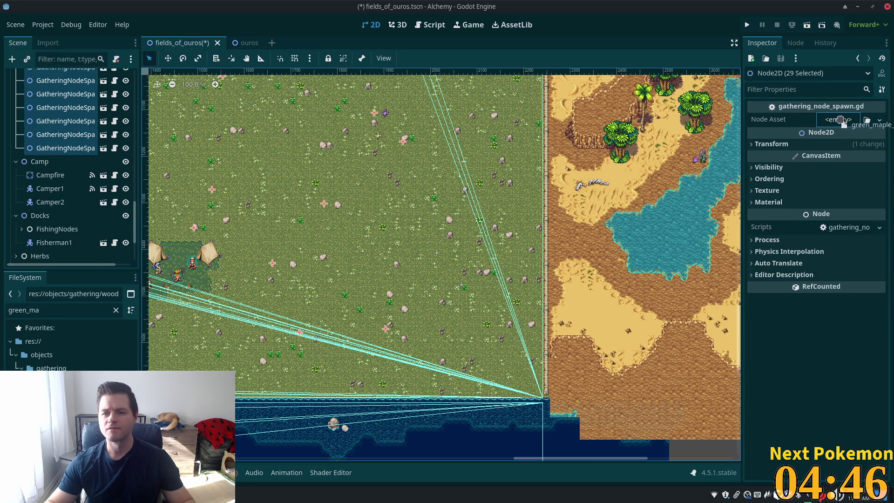
{"action": "key", "text": "ctrl+s"}
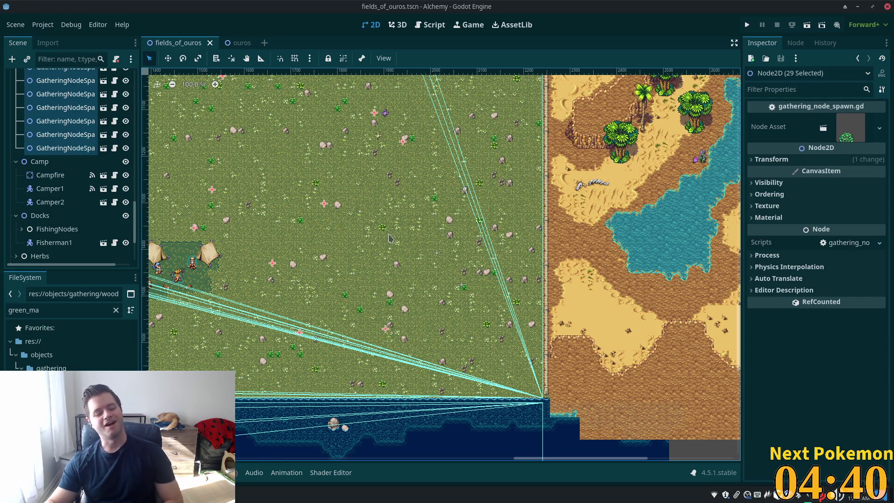
{"action": "right_click", "coordinate": [392, 217]}
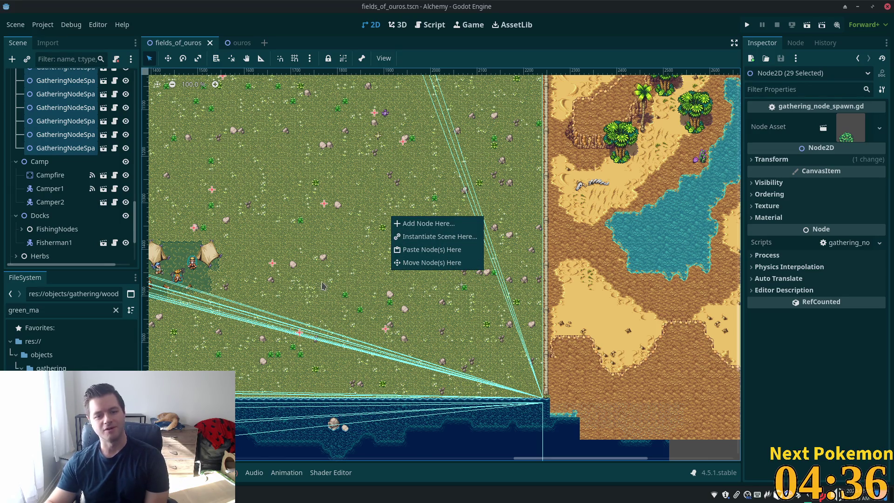
Check the canvas context menu at several map spots, closing it each time.
{"action": "right_click", "coordinate": [296, 329]}
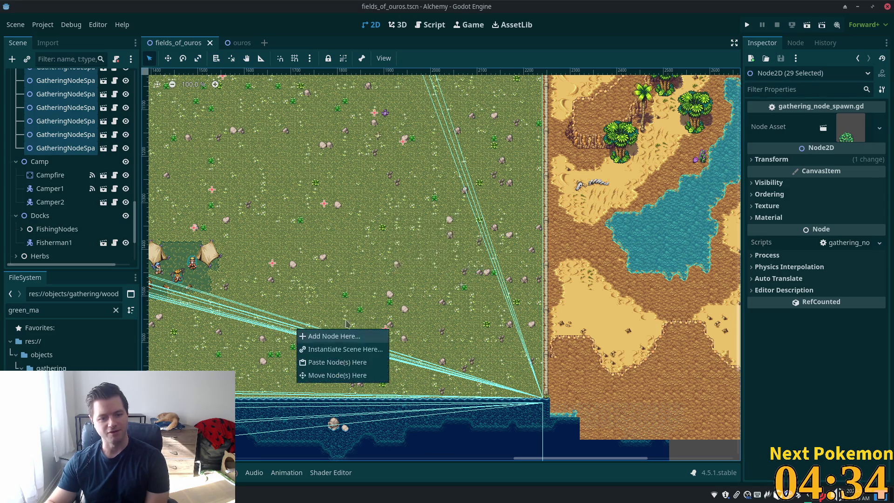
{"action": "right_click", "coordinate": [392, 318]}
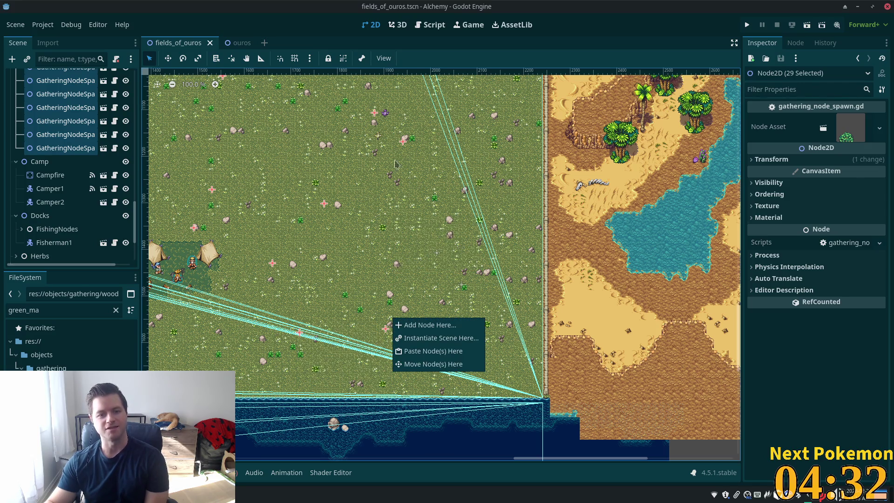
{"action": "left_click", "coordinate": [395, 130]}
{"action": "right_click", "coordinate": [404, 144]}
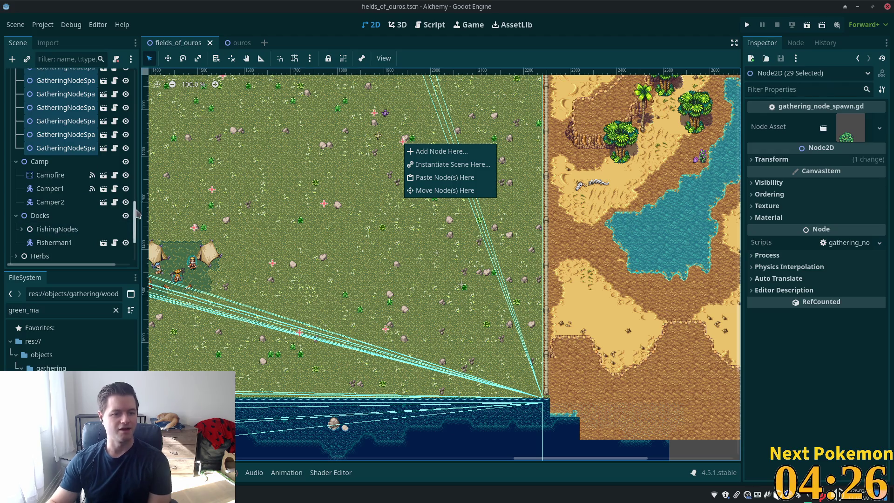
{"action": "left_click", "coordinate": [139, 203]}
Widen the Scene dock so full spawn node names show, then select one spawn.
{"action": "mouse_move", "coordinate": [136, 221]}
{"action": "left_mouse_down"}
{"action": "mouse_move", "coordinate": [139, 160]}
{"action": "mouse_move", "coordinate": [136, 172]}
{"action": "left_mouse_up"}
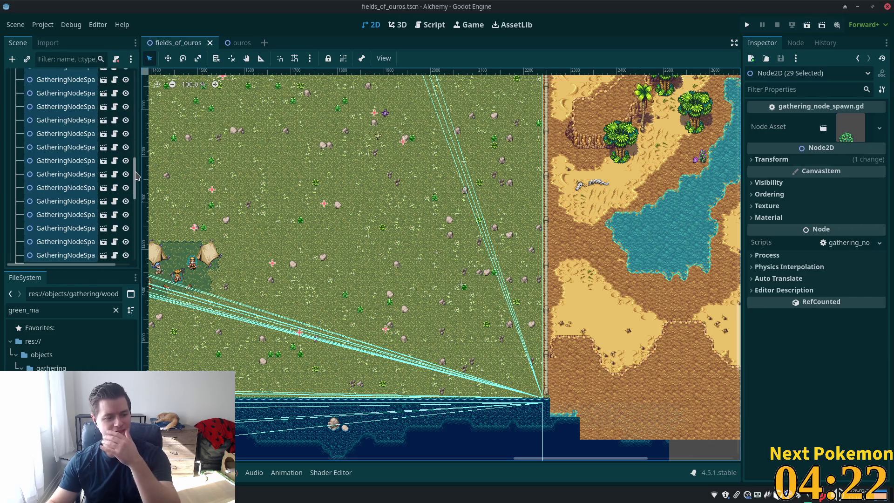
{"action": "scroll", "coordinate": [130, 163], "scroll_direction": "up", "scroll_amount": 5}
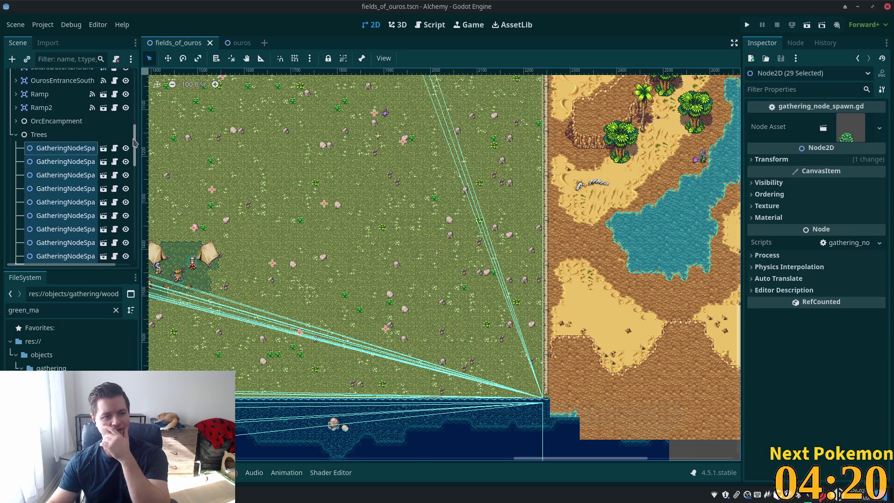
{"action": "mouse_move", "coordinate": [142, 159]}
{"action": "left_mouse_down"}
{"action": "mouse_move", "coordinate": [292, 172]}
{"action": "mouse_move", "coordinate": [286, 233]}
{"action": "mouse_move", "coordinate": [292, 171]}
{"action": "mouse_move", "coordinate": [170, 166]}
{"action": "left_mouse_up"}
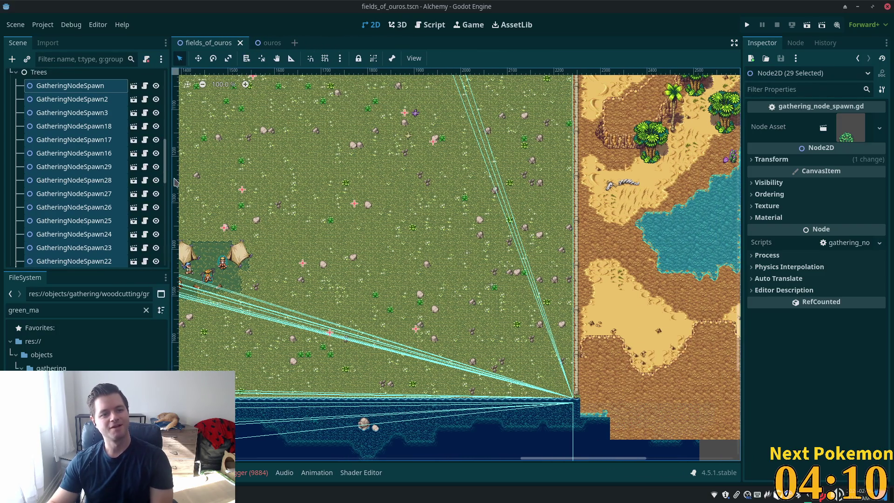
{"action": "left_click", "coordinate": [97, 159]}
Run the project, QuickLogin to Fields of Ouros, and inspect the first missing GreenMapleTree synchronizer error.
{"action": "left_click", "coordinate": [88, 181]}
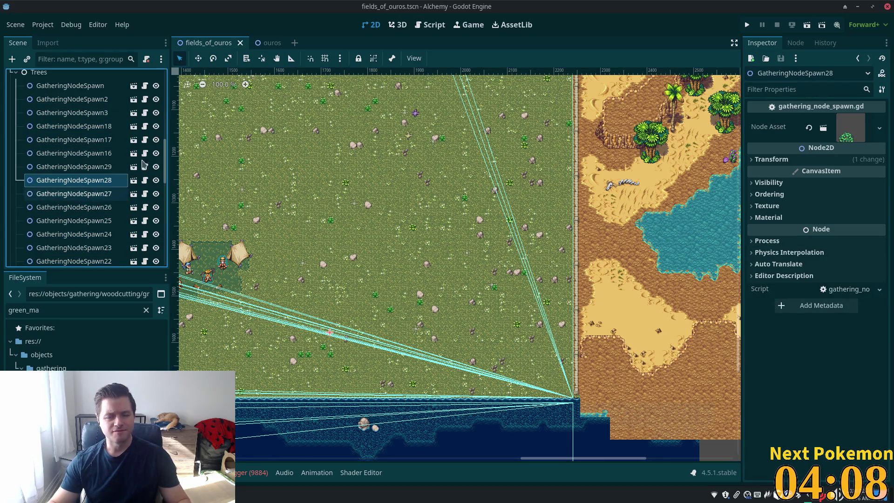
{"action": "left_click", "coordinate": [747, 25]}
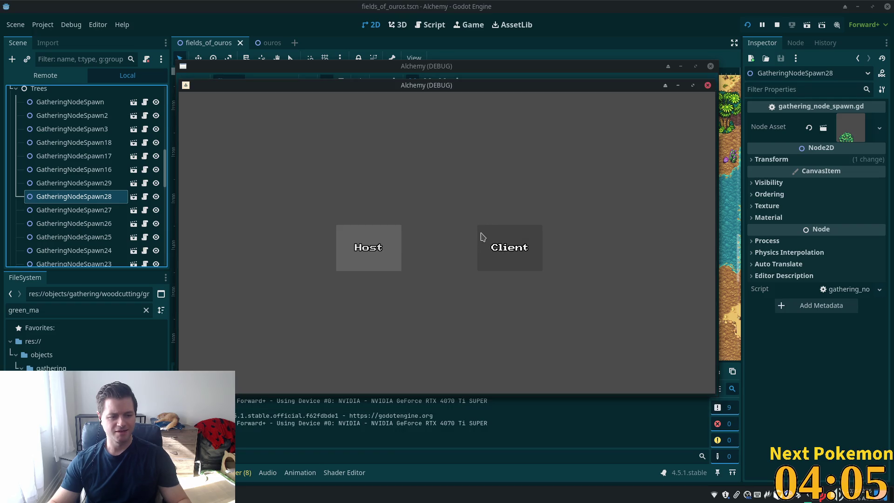
{"action": "left_click", "coordinate": [479, 242]}
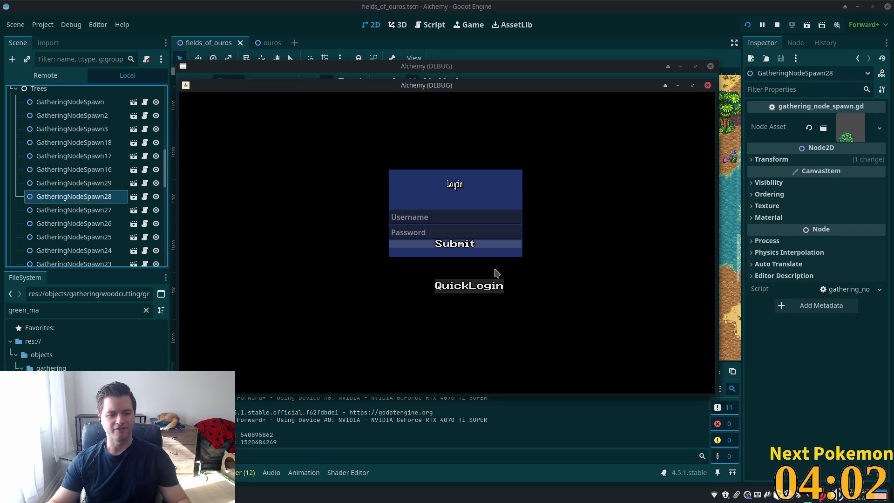
{"action": "left_click", "coordinate": [482, 285]}
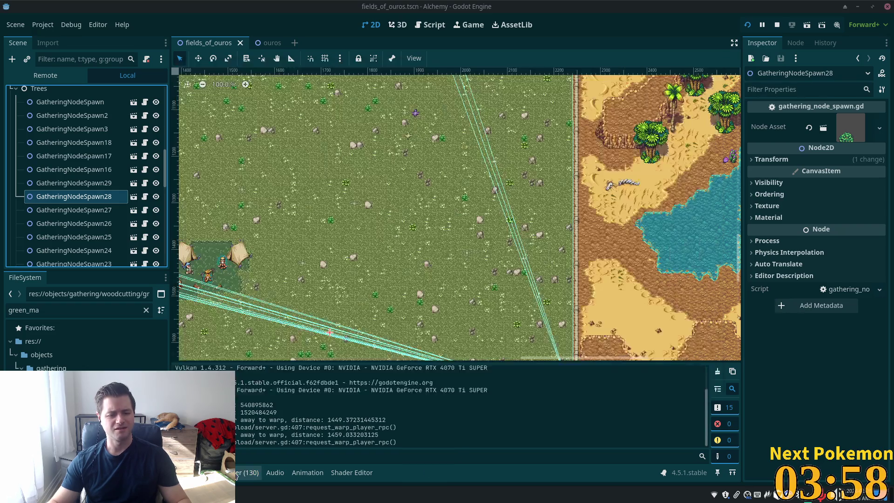
{"action": "left_click", "coordinate": [257, 353]}
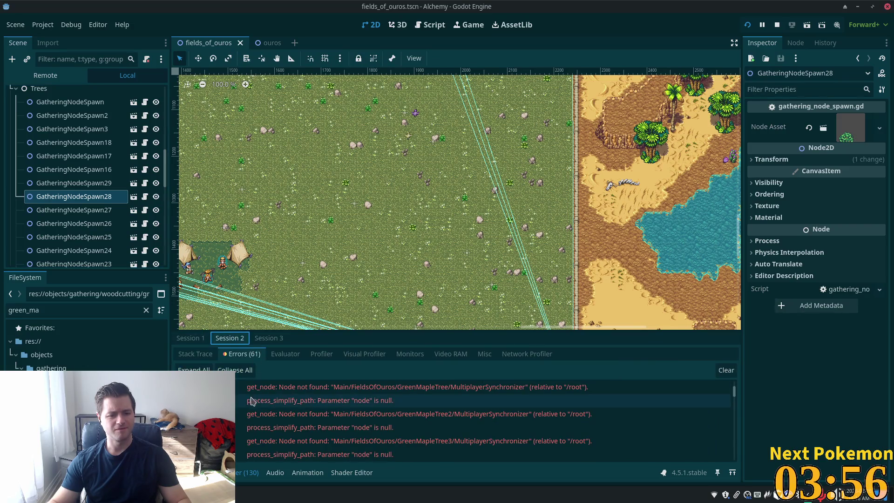
{"action": "left_click", "coordinate": [454, 389]}
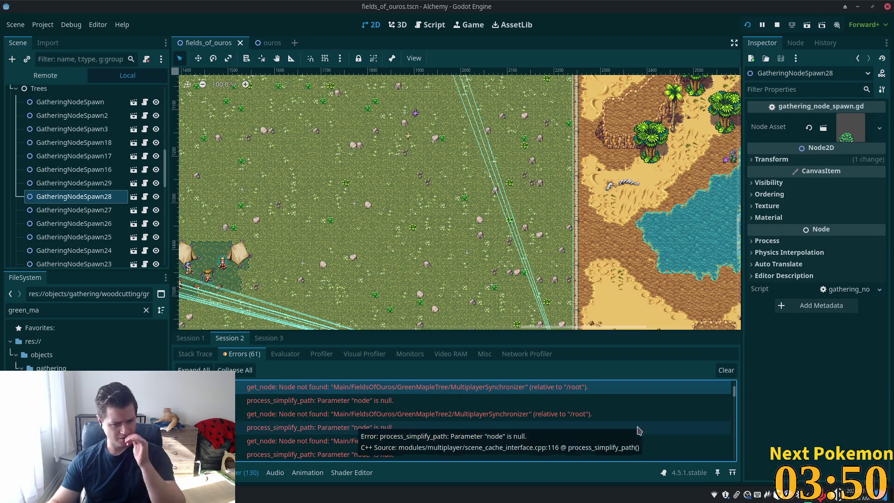
{"action": "left_click", "coordinate": [777, 24]}
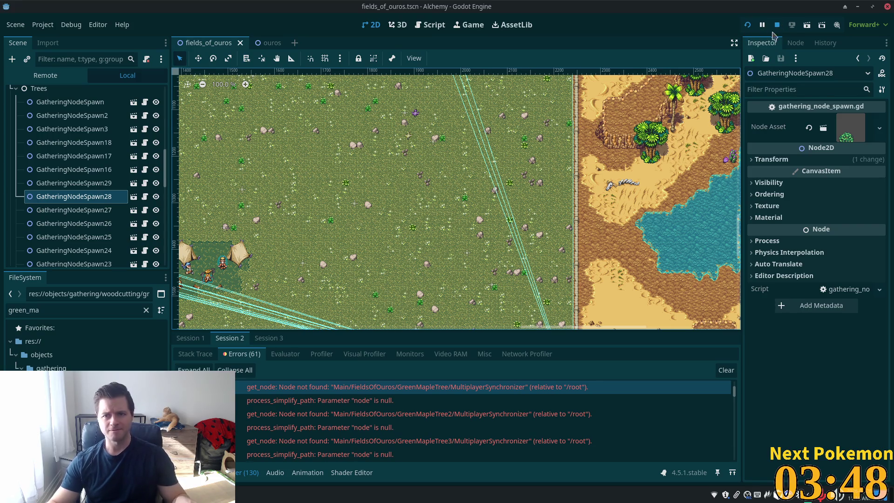
Quick-open gather_node_spawner.tscn by searching 'gather_nod'.
{"action": "key", "text": "alt+shift+o"}
{"action": "type", "text": "gather_nod"}
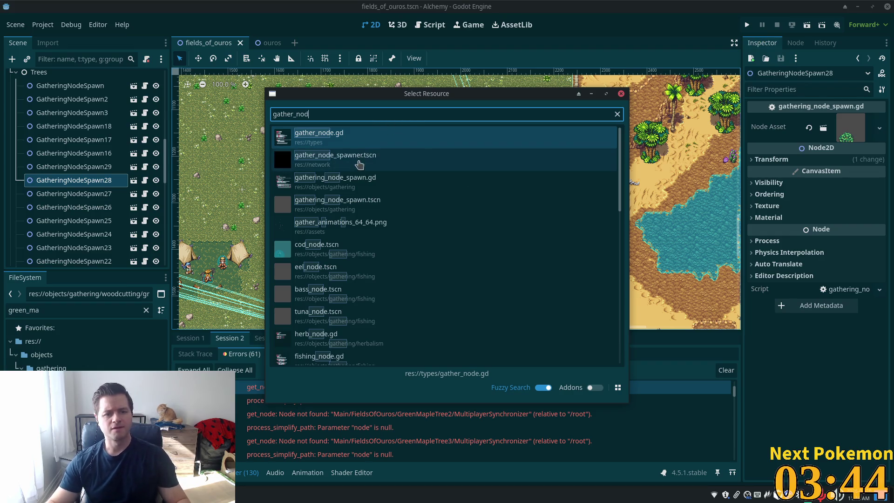
{"action": "left_click", "coordinate": [358, 162]}
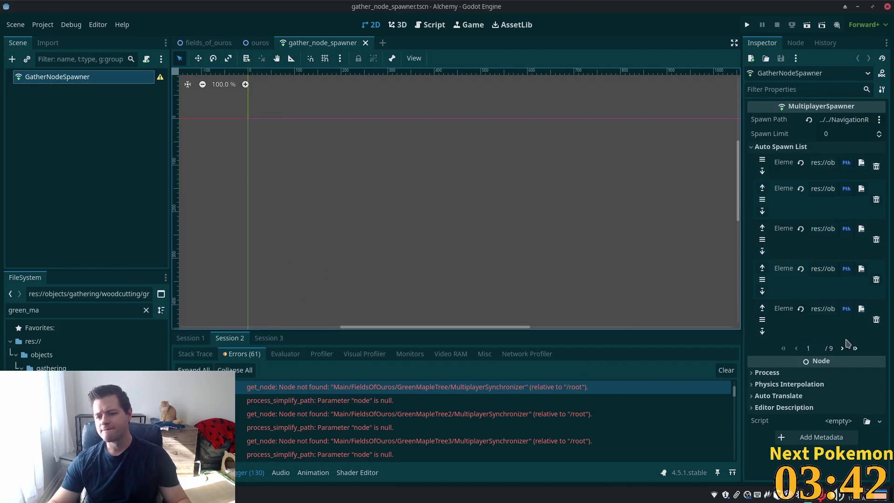
Widen the Inspector and page back through the Auto Spawn List from the last entries to 25–29.
{"action": "left_click", "coordinate": [856, 349]}
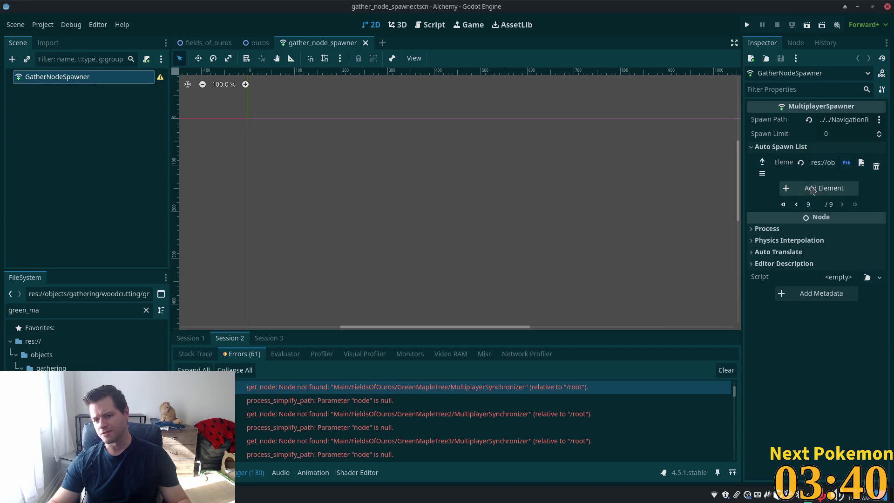
{"action": "left_click", "coordinate": [833, 161]}
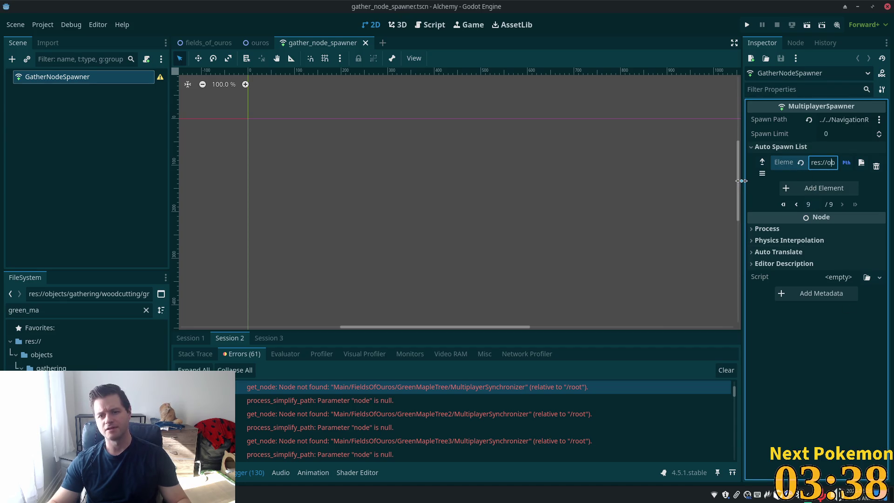
{"action": "left_click_drag", "start_coordinate": [741, 180], "coordinate": [430, 182]}
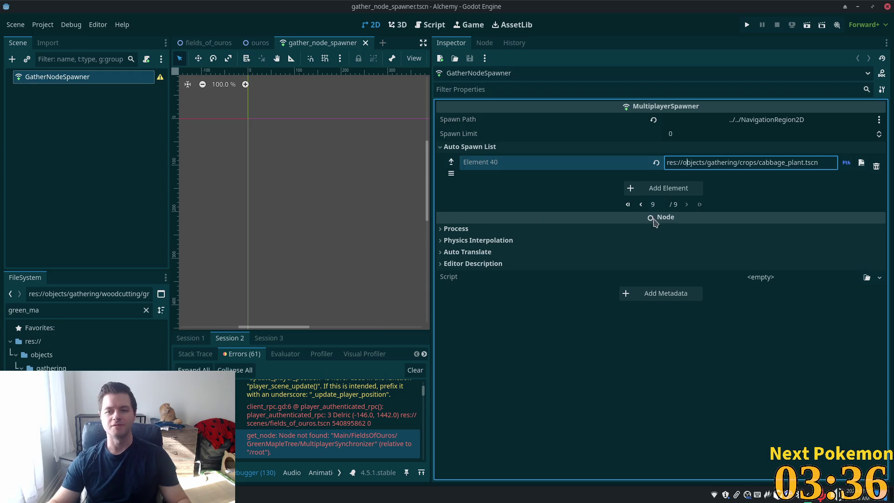
{"action": "left_click", "coordinate": [641, 205]}
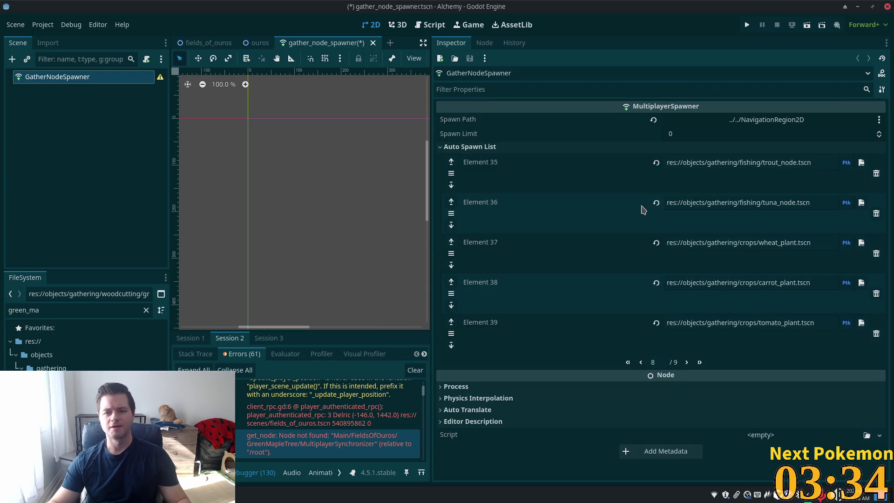
{"action": "left_click", "coordinate": [641, 362]}
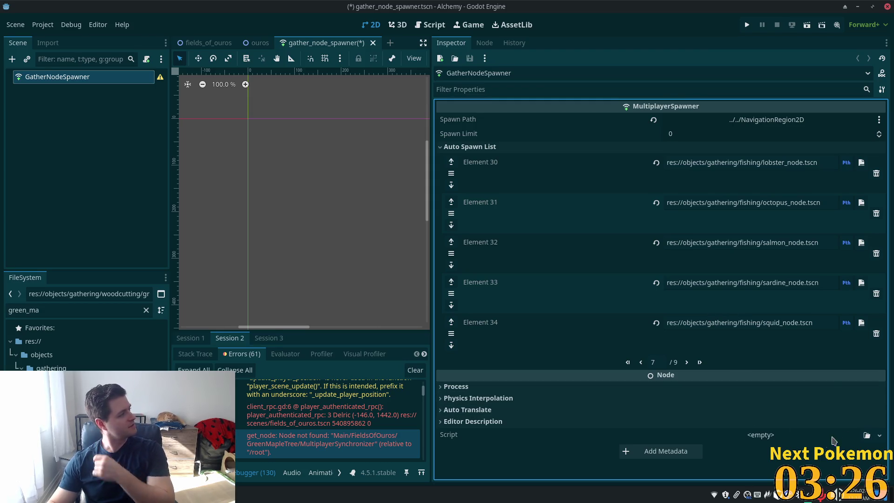
{"action": "left_click", "coordinate": [641, 362]}
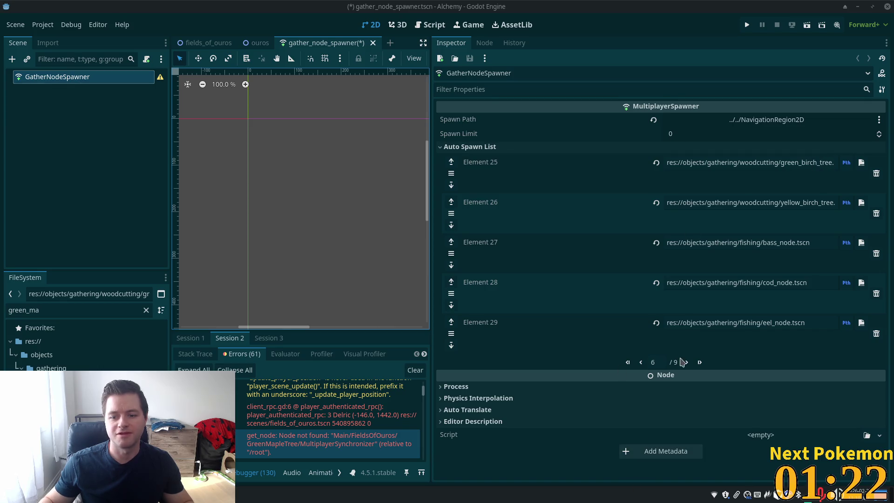
Page back through the Auto Spawn List to review herbalism entries like shadowfern and stormleaf.
{"action": "left_click", "coordinate": [643, 362]}
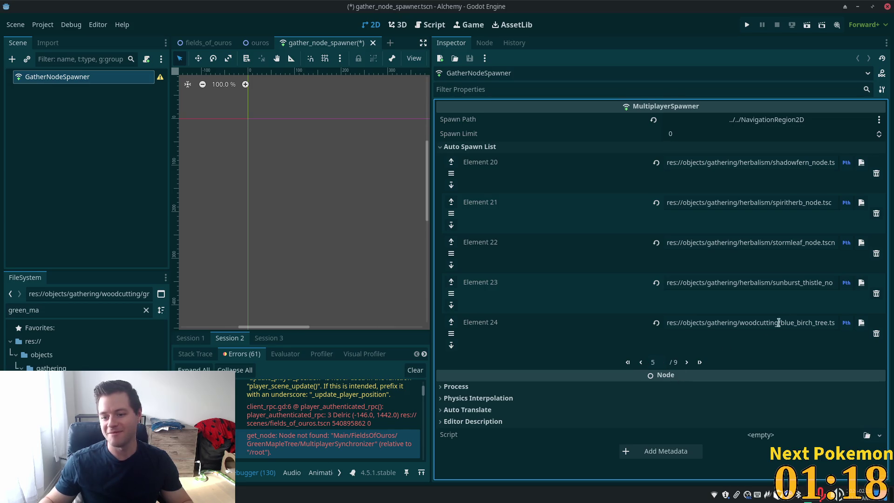
Add green_maple_tree.tscn as Auto Spawn List Element 41, save the spawner, and run the game.
{"action": "left_click", "coordinate": [698, 363]}
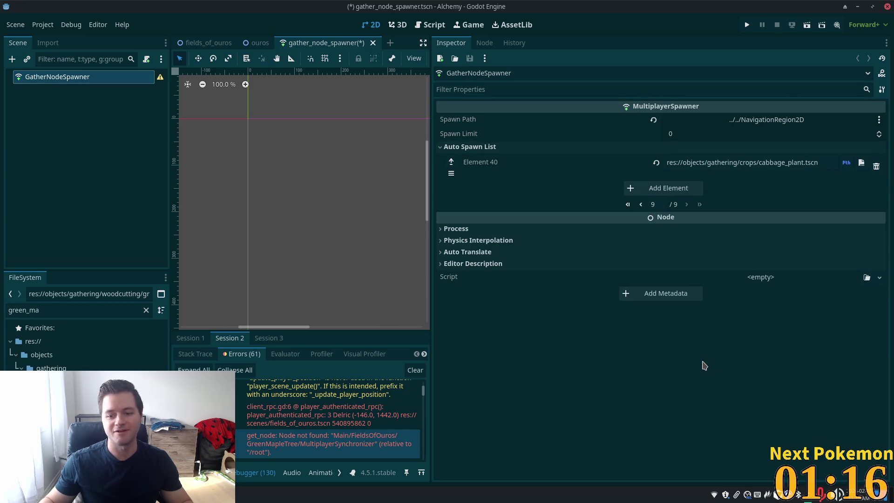
{"action": "left_click", "coordinate": [666, 189]}
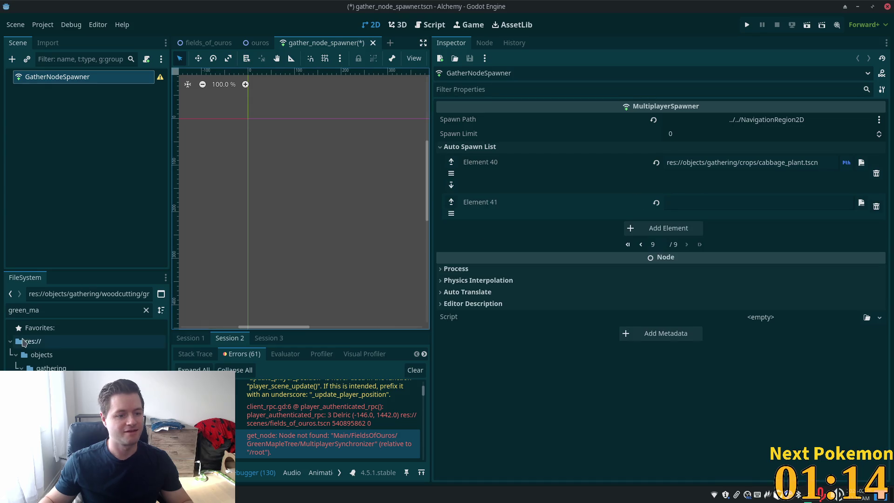
{"action": "mouse_move", "coordinate": [116, 396]}
{"action": "left_mouse_down"}
{"action": "mouse_move", "coordinate": [572, 226]}
{"action": "mouse_move", "coordinate": [680, 205]}
{"action": "left_mouse_up"}
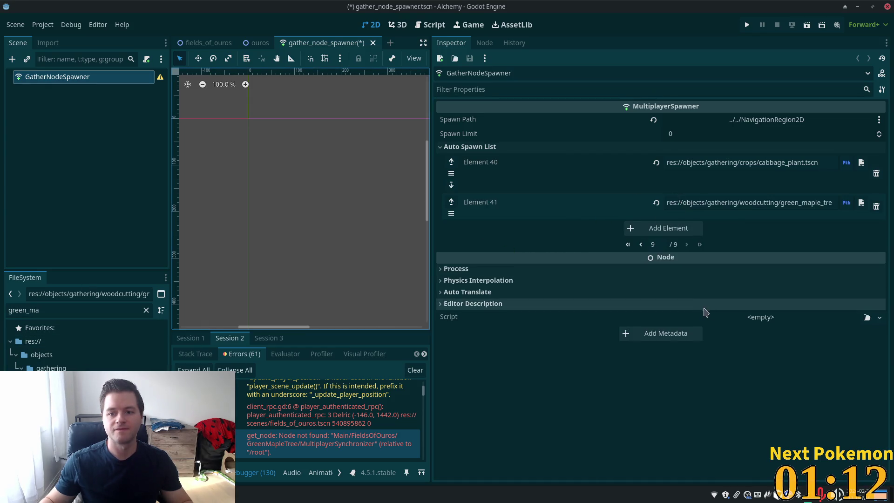
{"action": "key", "text": "ctrl+s"}
{"action": "left_click", "coordinate": [747, 25]}
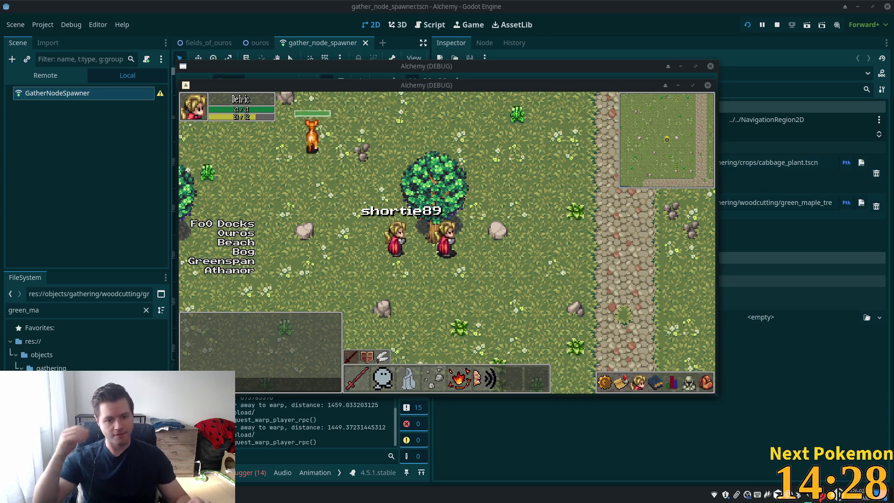
Chop the Maple Tree for 1 Wood, walk around until it regrows, then stop the game with F8.
{"action": "left_click", "coordinate": [455, 258]}
{"action": "left_click", "coordinate": [441, 264]}
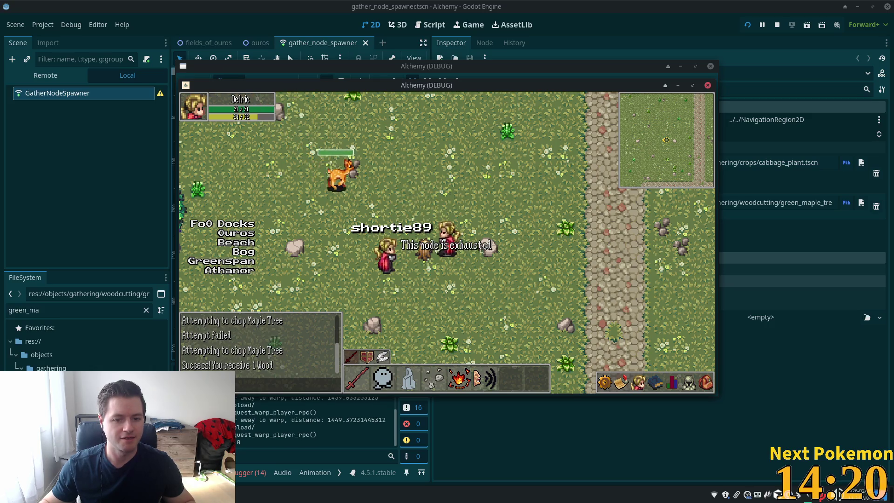
{"action": "left_click", "coordinate": [426, 250]}
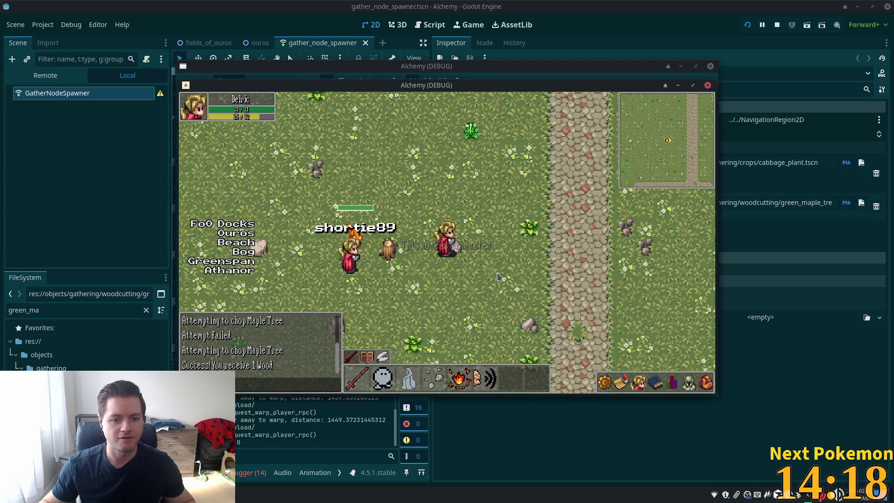
{"action": "left_click", "coordinate": [497, 277]}
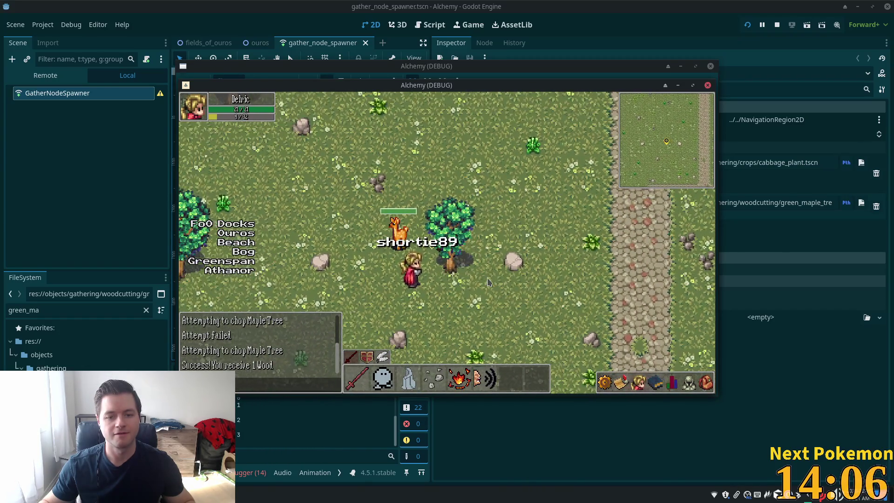
{"action": "key", "text": "s"}
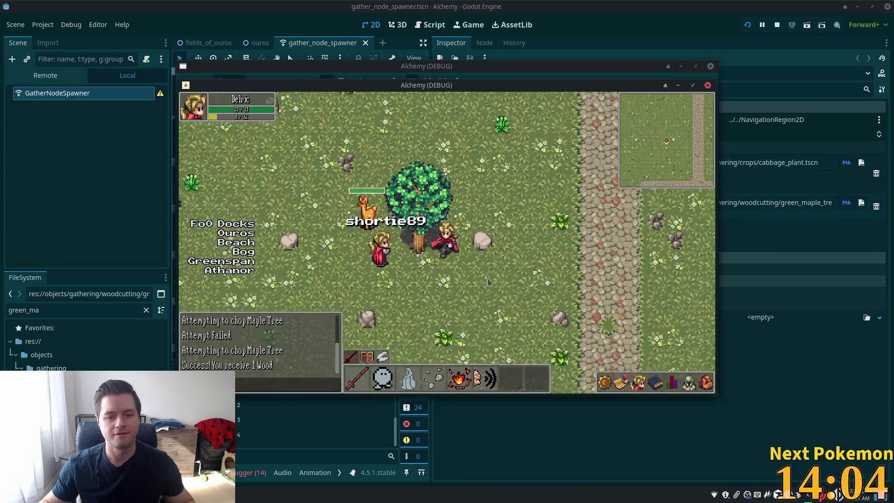
{"action": "key", "text": "F8"}
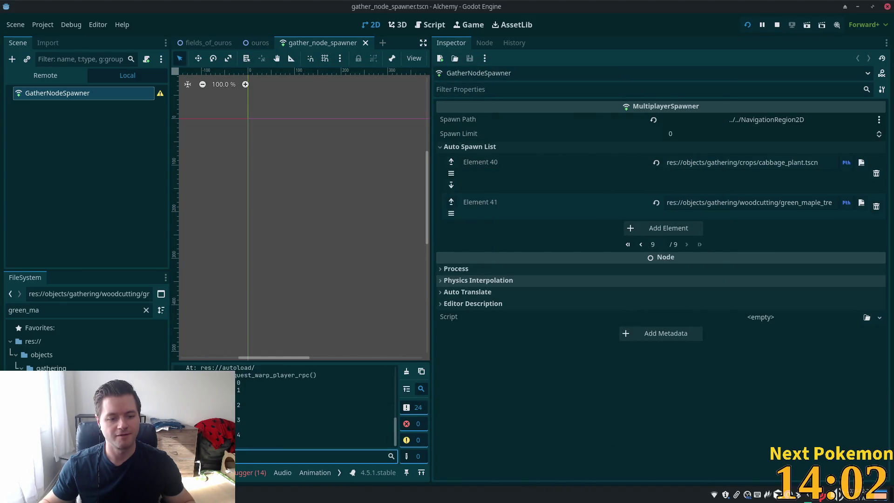
Search the project for 'growing' and open its match in growable.gd.
{"action": "key", "text": "alt+Tab"}
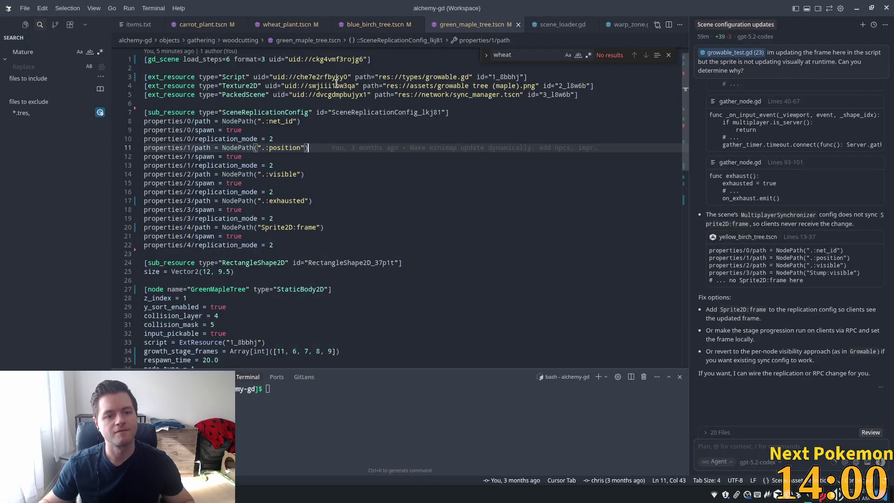
{"action": "left_click", "coordinate": [336, 86]}
{"action": "key", "text": "ctrl+f"}
{"action": "type", "text": "growing"}
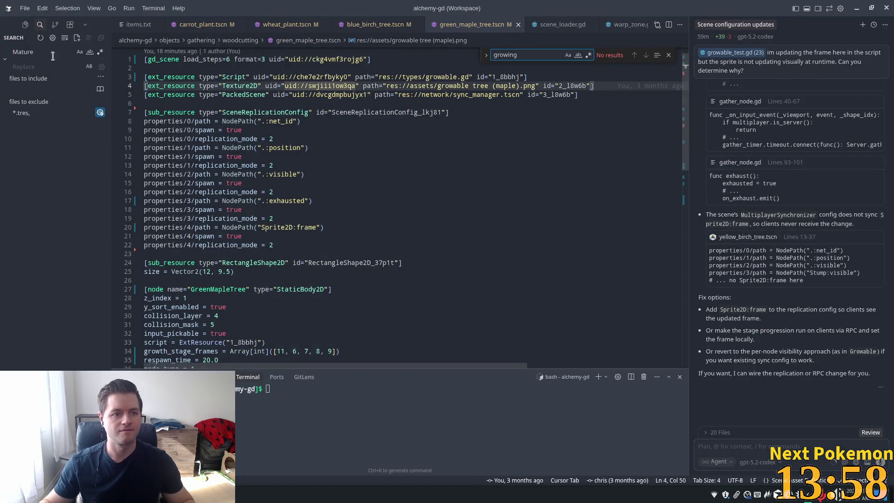
{"action": "double_click", "coordinate": [24, 52]}
{"action": "type", "text": "growing"}
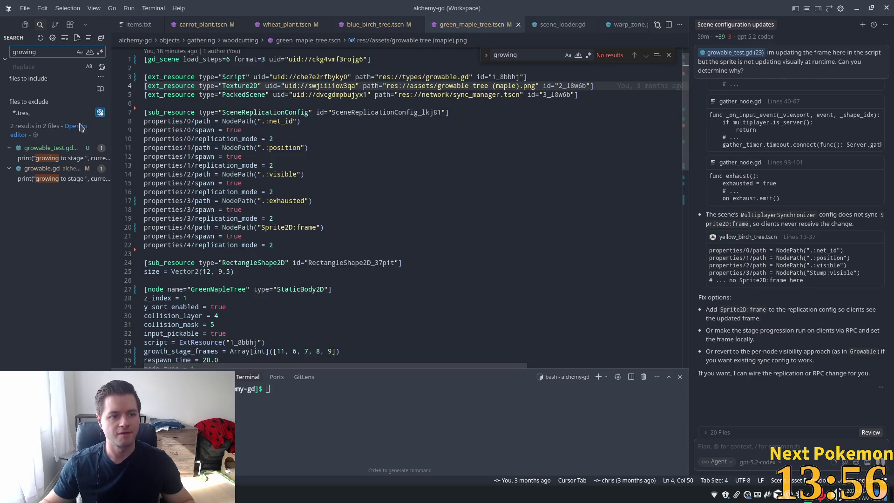
{"action": "left_click", "coordinate": [53, 160]}
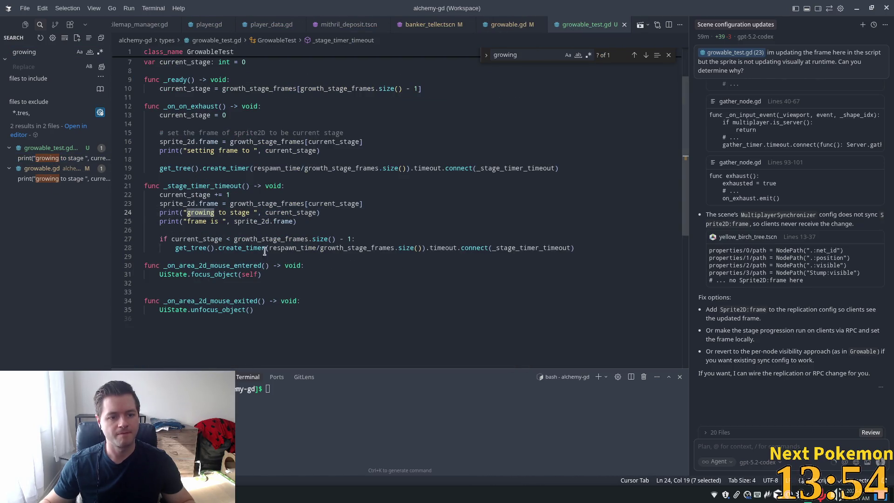
{"action": "left_click", "coordinate": [46, 178]}
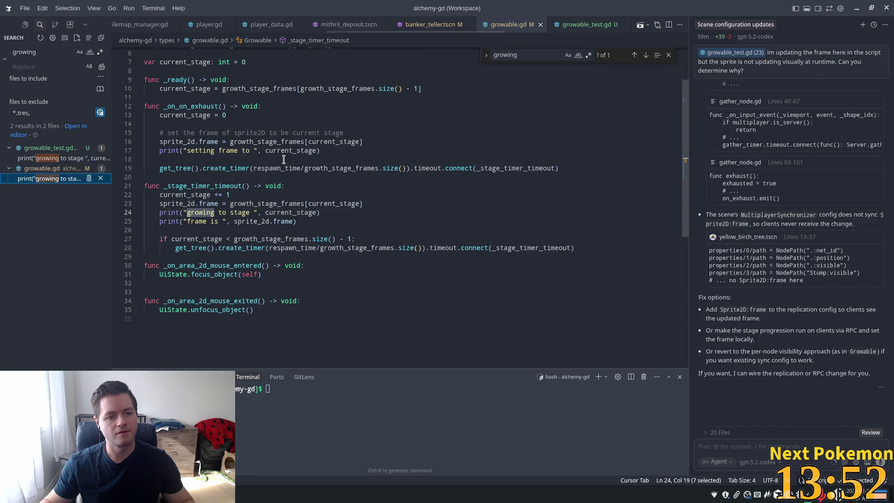
Delete the setting-frame print and the two stage-timer debug prints from growable.gd.
{"action": "left_click", "coordinate": [269, 162]}
{"action": "left_click", "coordinate": [362, 142]}
{"action": "key", "text": "shift+Down"}
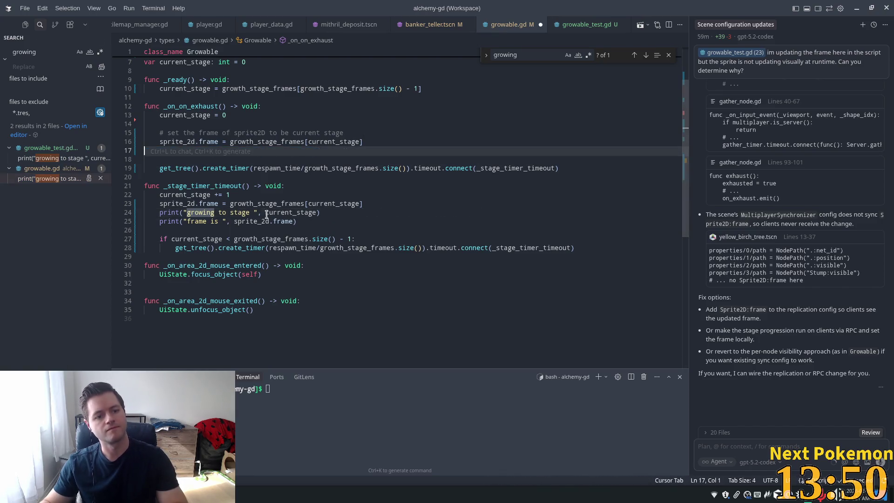
{"action": "key", "text": "BackSpace"}
{"action": "left_click_drag", "start_coordinate": [312, 216], "coordinate": [364, 195]}
{"action": "key", "text": "BackSpace"}
{"action": "left_click", "coordinate": [355, 159]}
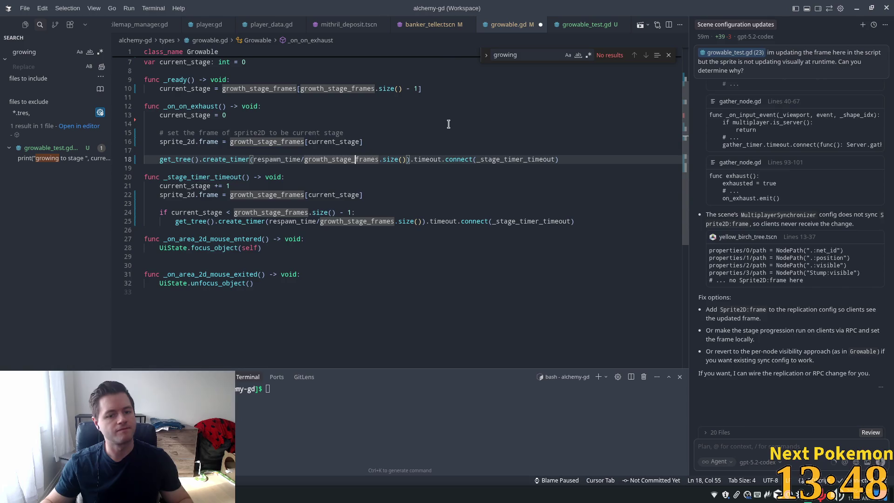
{"action": "scroll", "coordinate": [507, 194], "scroll_direction": "up", "scroll_amount": 3}
{"action": "key", "text": "alt+Tab"}
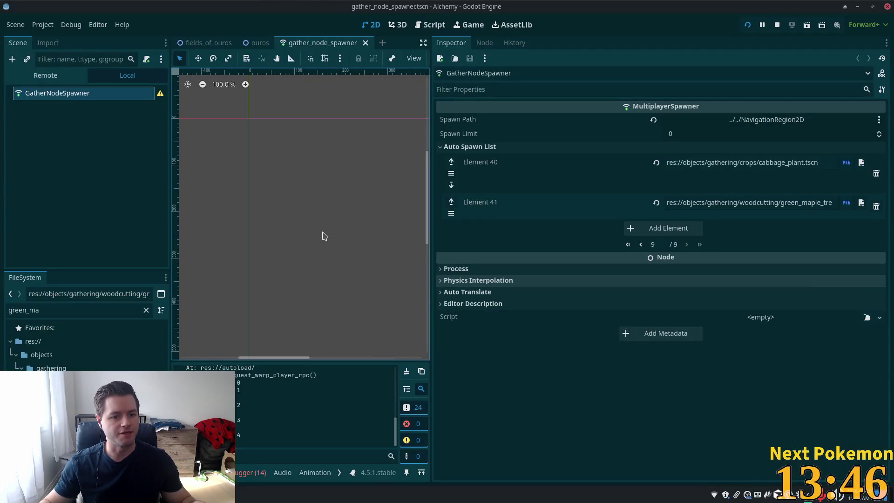
Filter the FileSystem for 'growa', remove growable_test.gd, and save the spawner scene.
{"action": "double_click", "coordinate": [88, 310]}
{"action": "type", "text": "growa"}
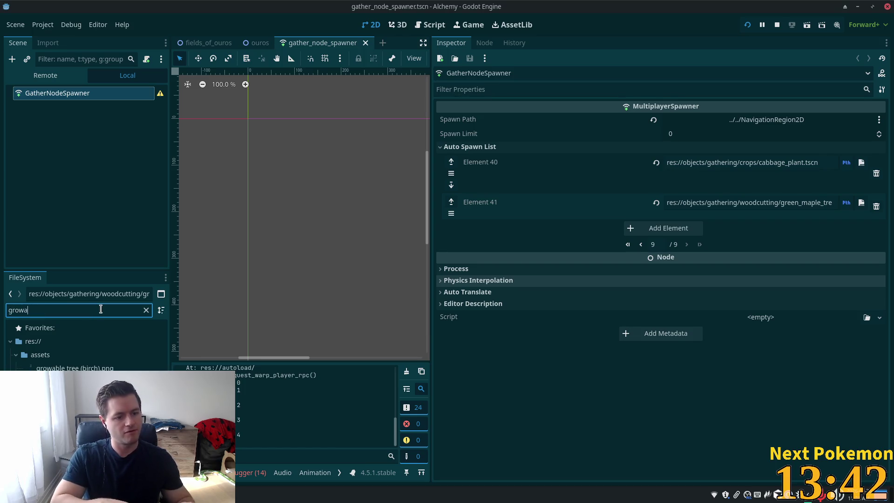
{"action": "key", "text": "Down"}
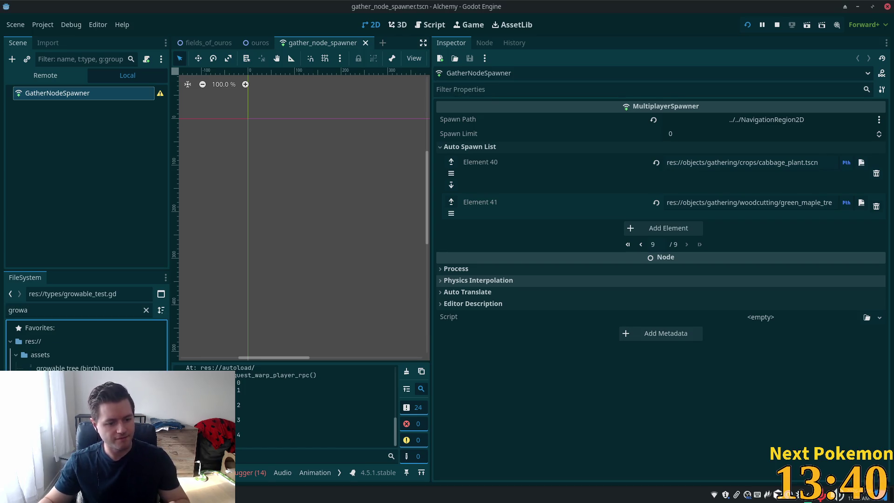
{"action": "key", "text": "Delete"}
{"action": "left_click", "coordinate": [516, 298]}
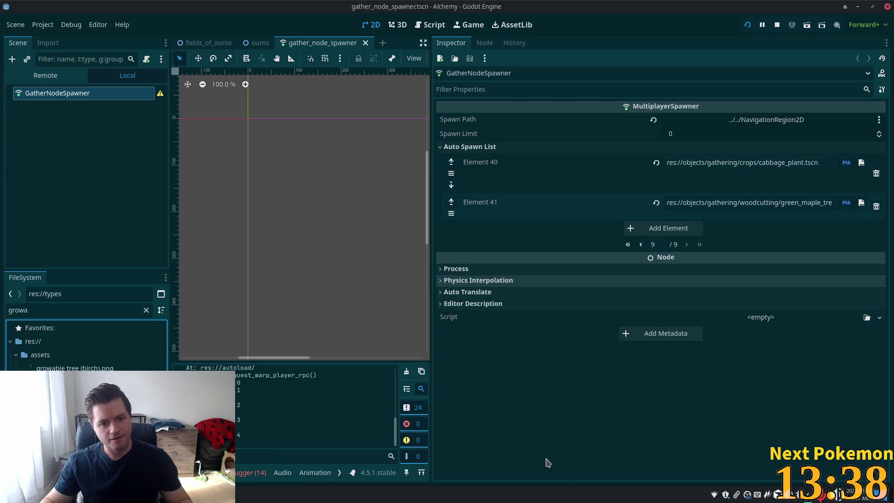
{"action": "mouse_move", "coordinate": [431, 182]}
{"action": "left_mouse_down"}
{"action": "mouse_move", "coordinate": [742, 205]}
{"action": "mouse_move", "coordinate": [724, 209]}
{"action": "left_mouse_up"}
{"action": "key", "text": "ctrl+s"}
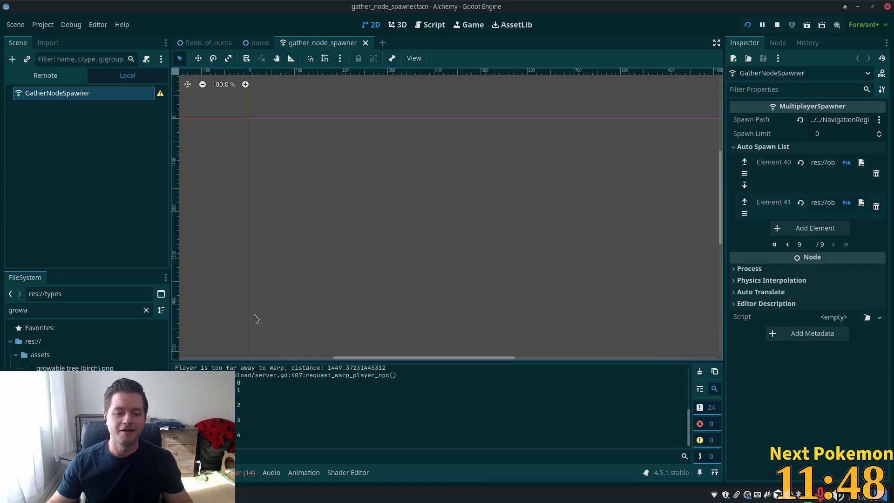
Run the project, join as a client, and chop the Maple Tree with both characters.
{"action": "left_click", "coordinate": [747, 26]}
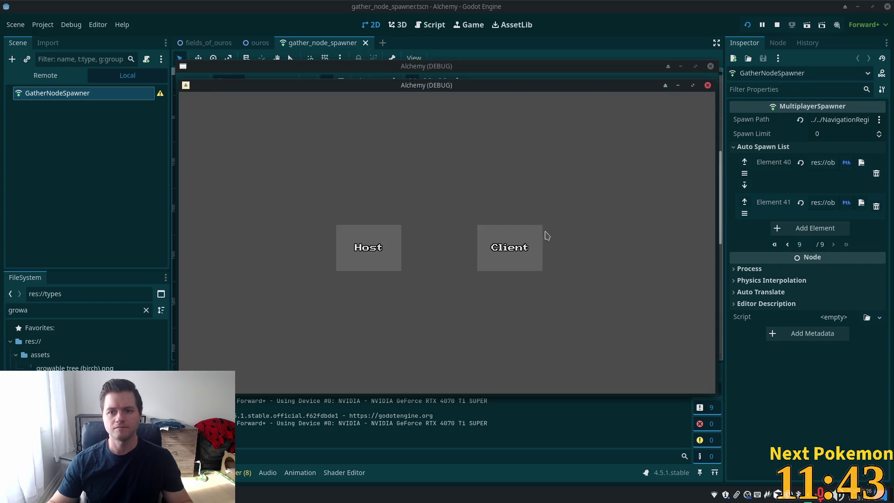
{"action": "left_click", "coordinate": [541, 233]}
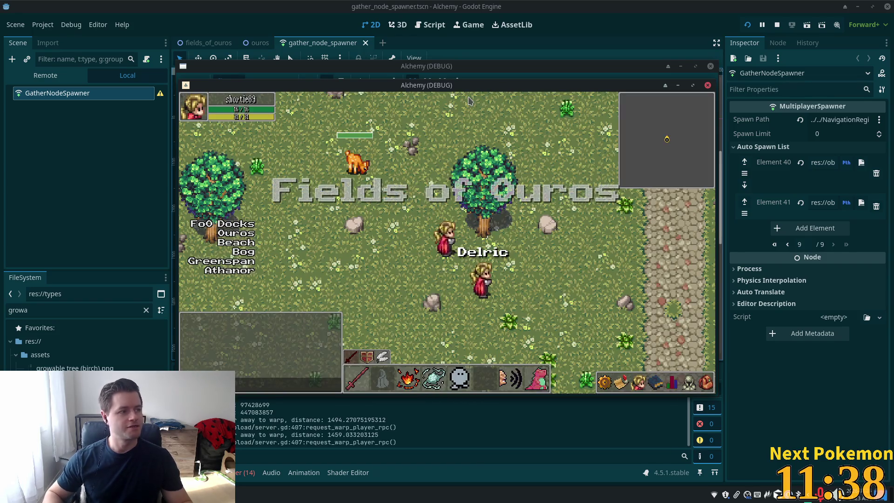
{"action": "left_click", "coordinate": [469, 100]}
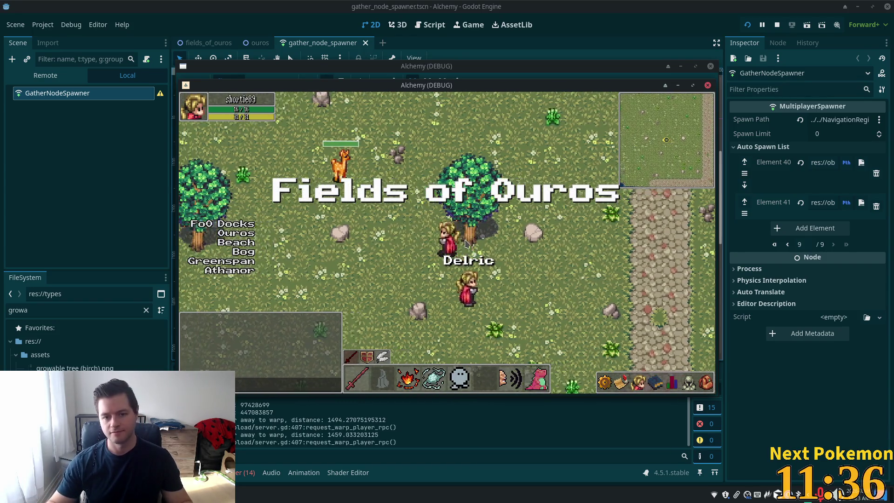
{"action": "left_click", "coordinate": [473, 254]}
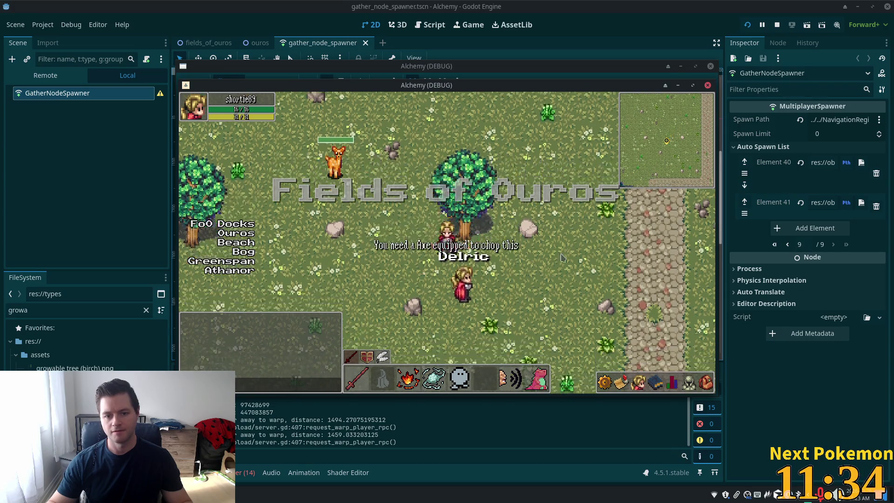
{"action": "left_click_drag", "start_coordinate": [545, 111], "coordinate": [635, 167]}
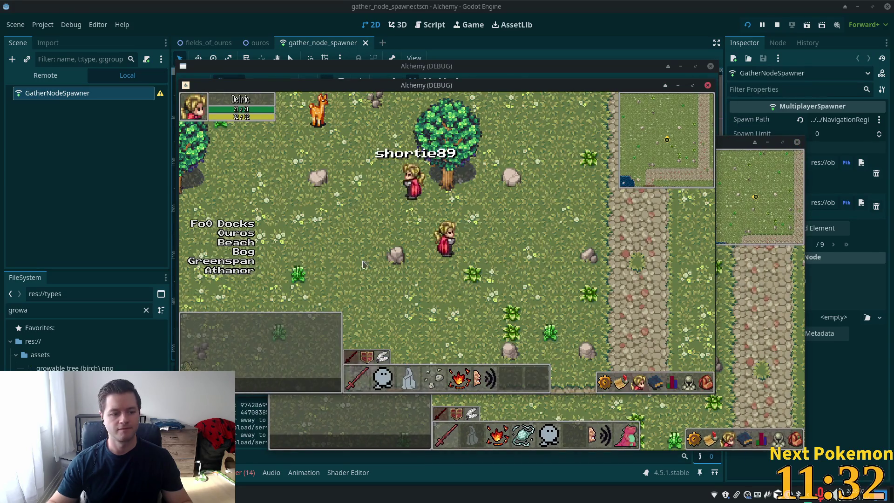
{"action": "left_click", "coordinate": [456, 186]}
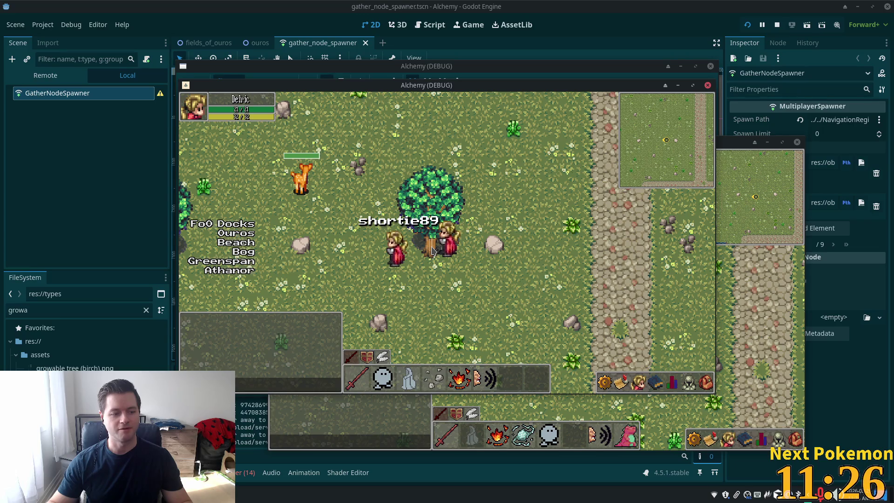
{"action": "left_click", "coordinate": [434, 250]}
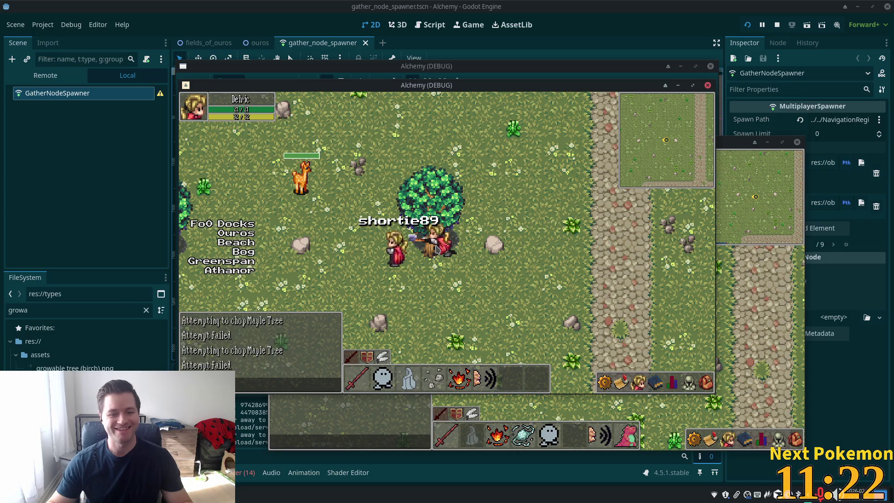
Walk the character north up the stone path and back down the stone stairs.
{"action": "key", "text": "d"}
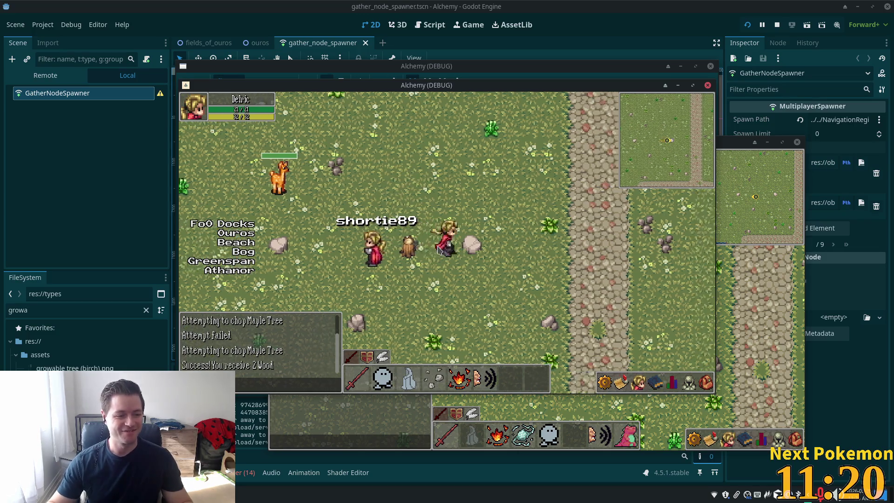
{"action": "key", "text": "w"}
{"action": "key", "text": "d"}
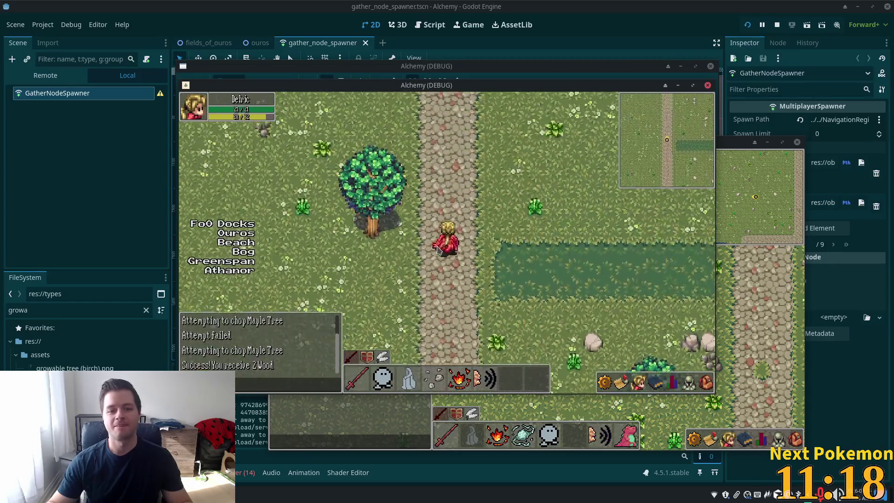
{"action": "key", "text": "w"}
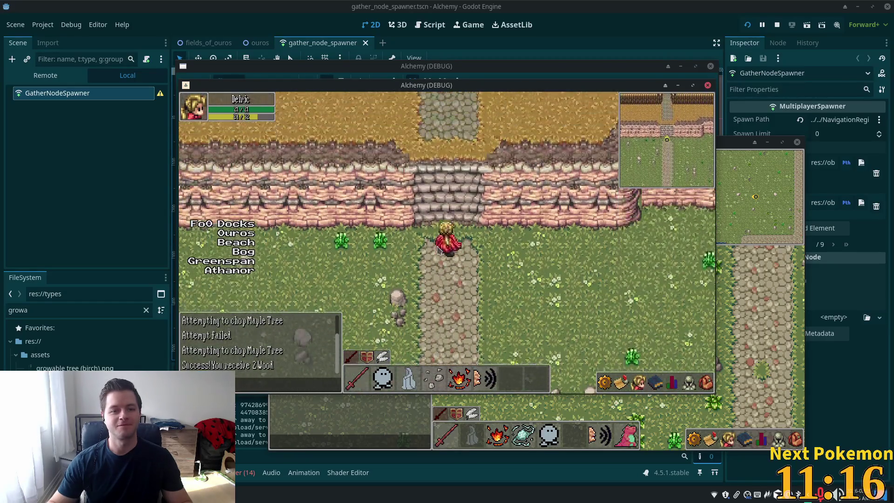
{"action": "key", "text": "s"}
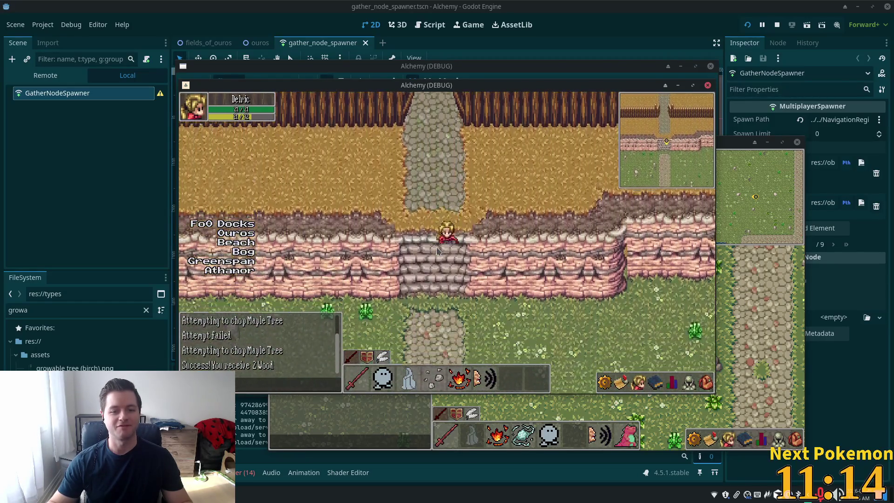
{"action": "key", "text": "s"}
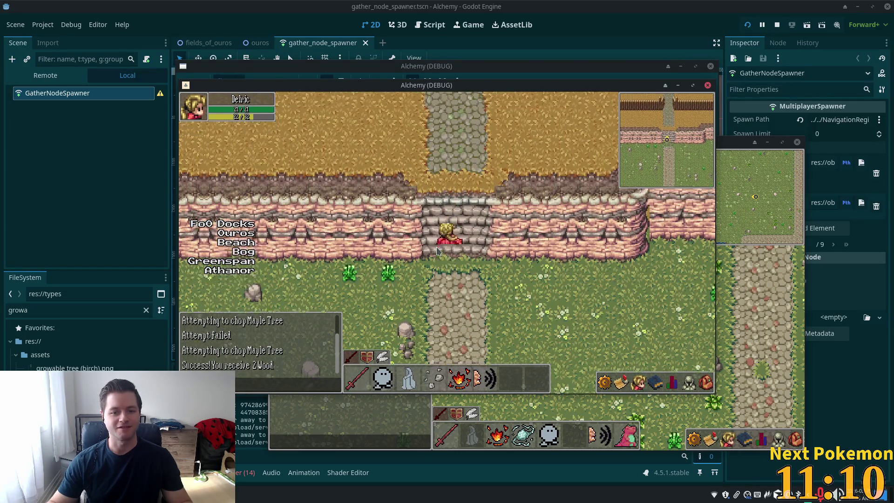
{"action": "left_click", "coordinate": [438, 252]}
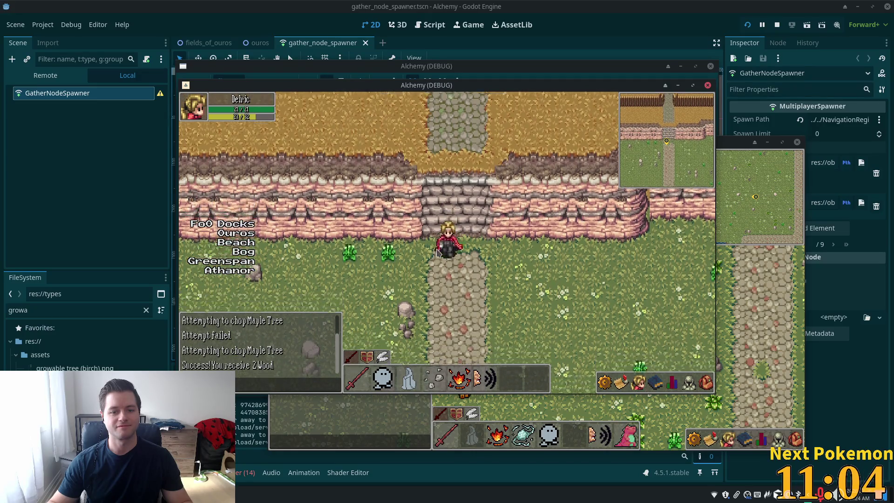
Walk left along the cliff top, up and down the other stairs, then move the game window aside.
{"action": "key", "text": "Left"}
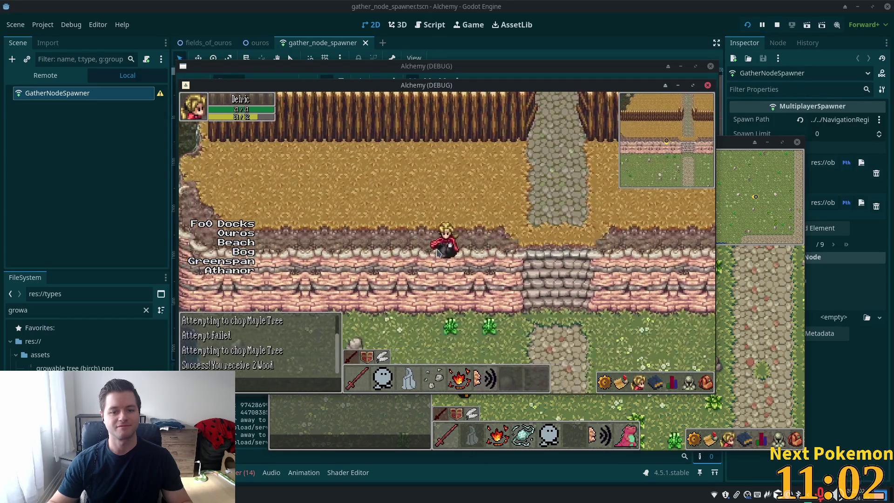
{"action": "key", "text": "Left"}
{"action": "key", "text": "Up"}
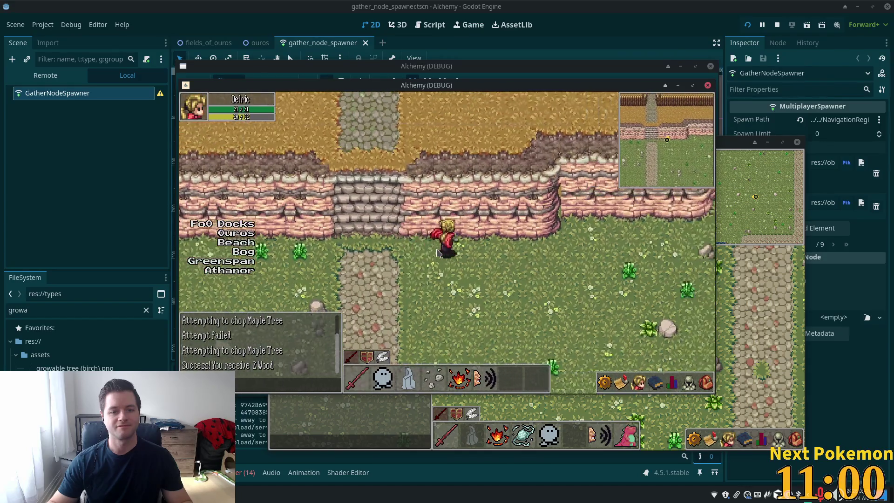
{"action": "key", "text": "Down"}
{"action": "key", "text": "Up"}
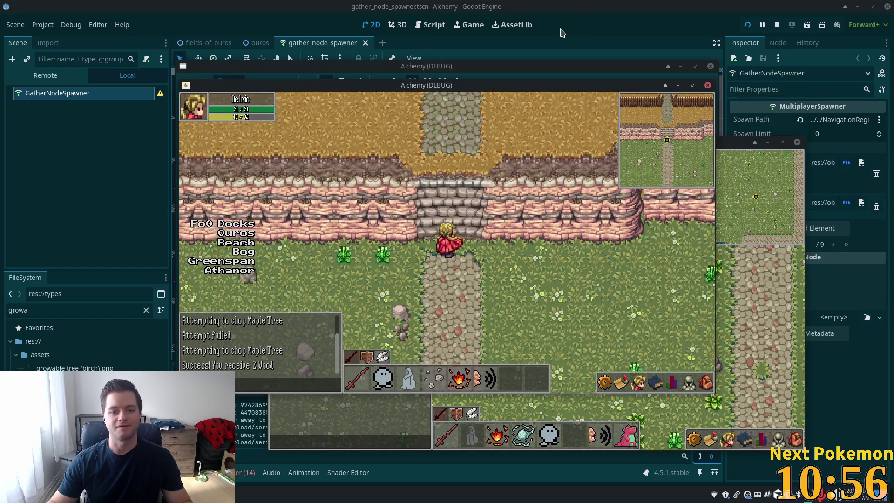
{"action": "mouse_move", "coordinate": [489, 81]}
{"action": "left_mouse_down"}
{"action": "mouse_move", "coordinate": [689, 116]}
{"action": "mouse_move", "coordinate": [812, 124]}
{"action": "left_mouse_up"}
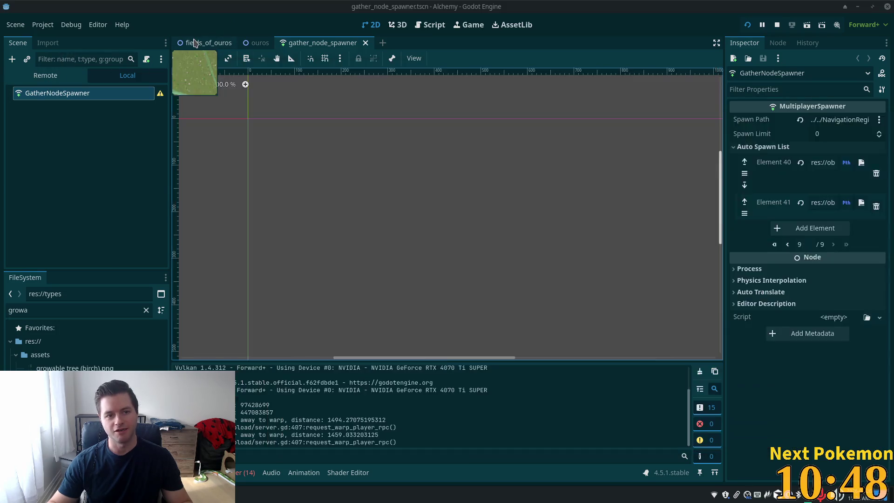
{"action": "left_click", "coordinate": [195, 43]}
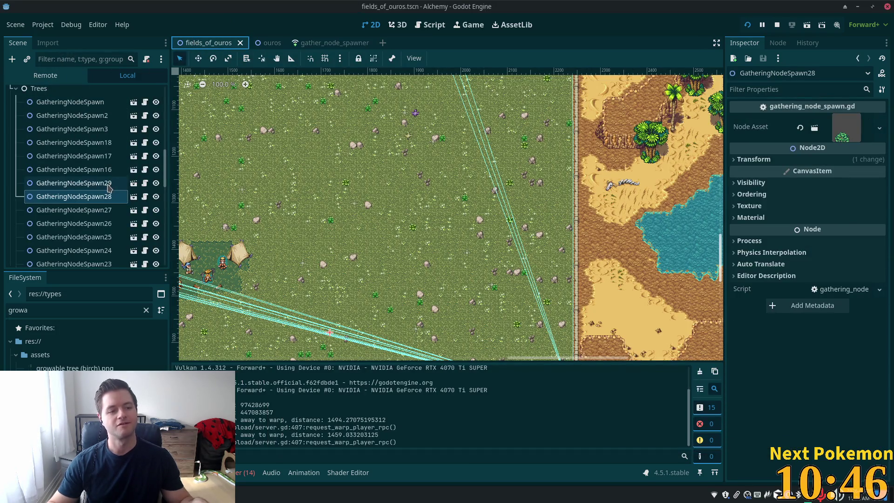
Resize the editor window and select the Cliffs tile layer in the Scene tree.
{"action": "key", "text": "alt+Tab"}
{"action": "key", "text": "alt+Tab"}
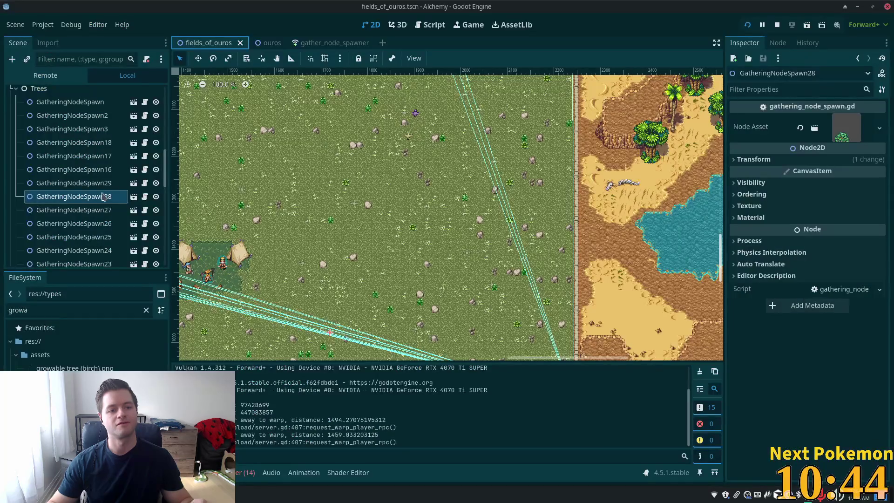
{"action": "mouse_move", "coordinate": [280, 494]}
{"action": "left_click", "coordinate": [270, 445]}
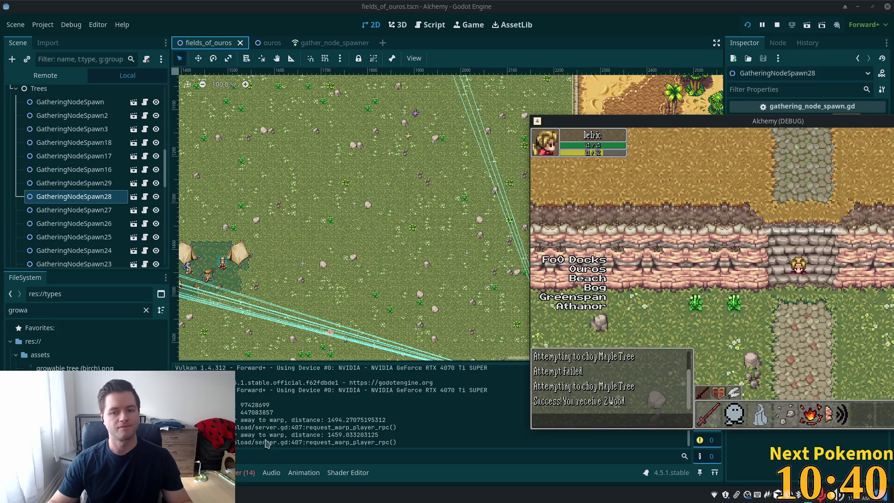
{"action": "left_click_drag", "start_coordinate": [166, 161], "coordinate": [172, 154]}
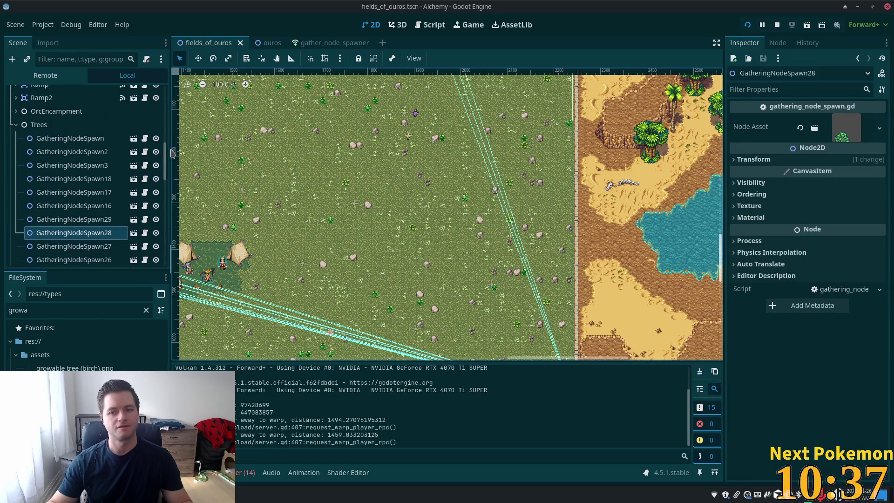
{"action": "double_click", "coordinate": [630, 15]}
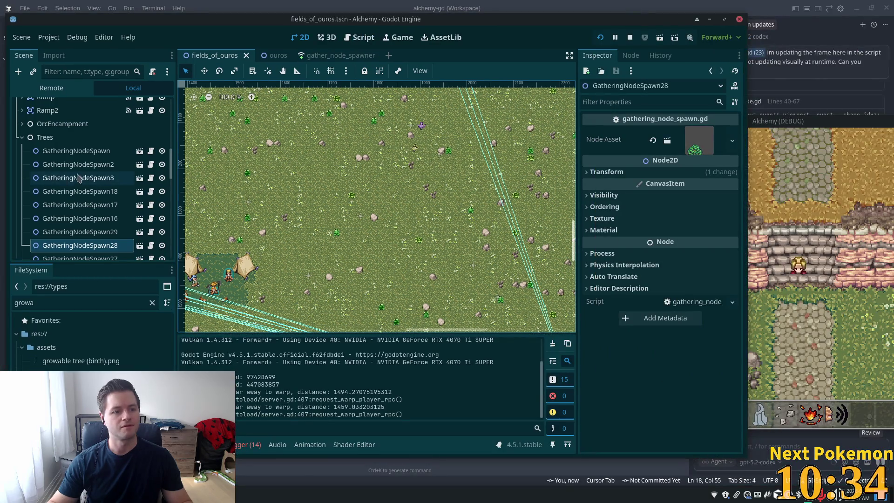
{"action": "scroll", "coordinate": [82, 145], "scroll_direction": "up", "scroll_amount": 5}
{"action": "scroll", "coordinate": [81, 145], "scroll_direction": "up", "scroll_amount": 3}
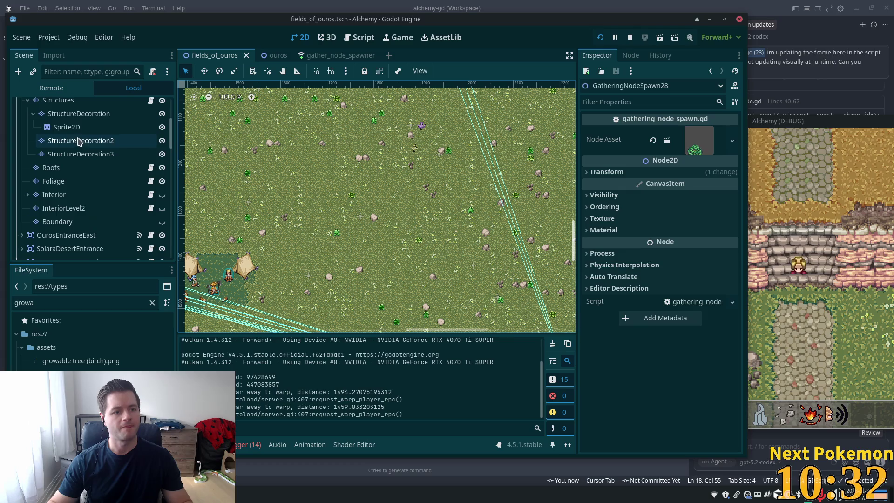
{"action": "left_click", "coordinate": [73, 180]}
{"action": "scroll", "coordinate": [70, 174], "scroll_direction": "up", "scroll_amount": 3}
{"action": "left_click", "coordinate": [48, 146]}
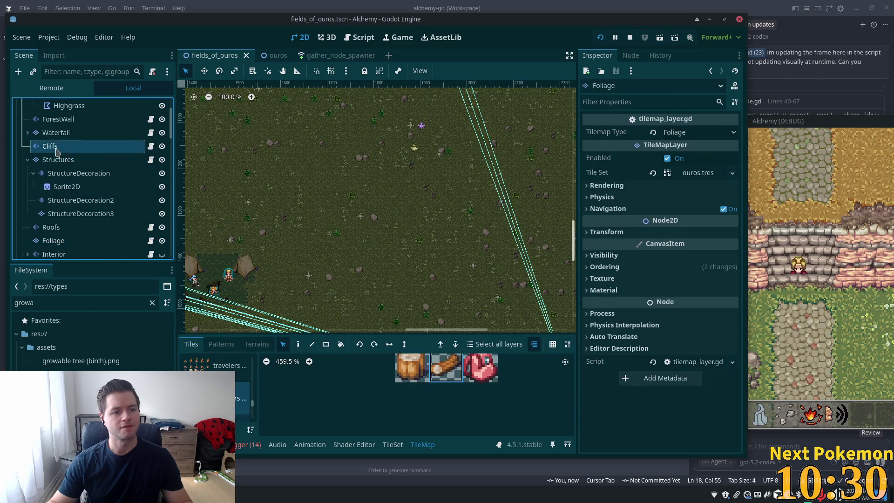
Try Z Index 1 on Cliffs, revert it to 0, and zoom onto the stone stairway.
{"action": "left_click", "coordinate": [638, 268]}
{"action": "left_click", "coordinate": [673, 280]}
{"action": "type", "text": "1"}
{"action": "key", "text": "Tab"}
{"action": "key", "text": "ctrl+z"}
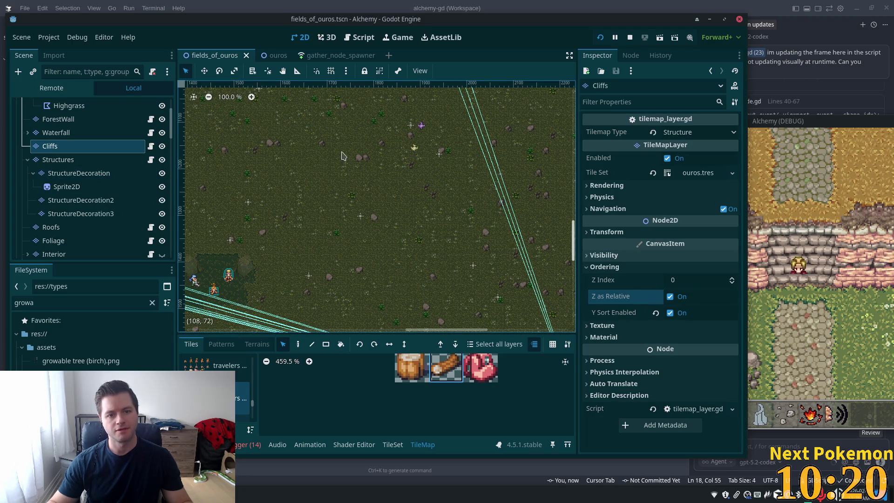
{"action": "scroll", "coordinate": [343, 151], "scroll_direction": "down", "scroll_amount": 5}
{"action": "mouse_move", "coordinate": [391, 228]}
{"action": "left_mouse_down"}
{"action": "mouse_move", "coordinate": [187, 140]}
{"action": "mouse_move", "coordinate": [369, 213]}
{"action": "mouse_move", "coordinate": [410, 180]}
{"action": "mouse_move", "coordinate": [373, 209]}
{"action": "mouse_move", "coordinate": [495, 277]}
{"action": "mouse_move", "coordinate": [483, 297]}
{"action": "mouse_move", "coordinate": [440, 176]}
{"action": "left_mouse_up"}
{"action": "scroll", "coordinate": [495, 276], "scroll_direction": "up", "scroll_amount": 3}
{"action": "scroll", "coordinate": [440, 176], "scroll_direction": "up", "scroll_amount": 9}
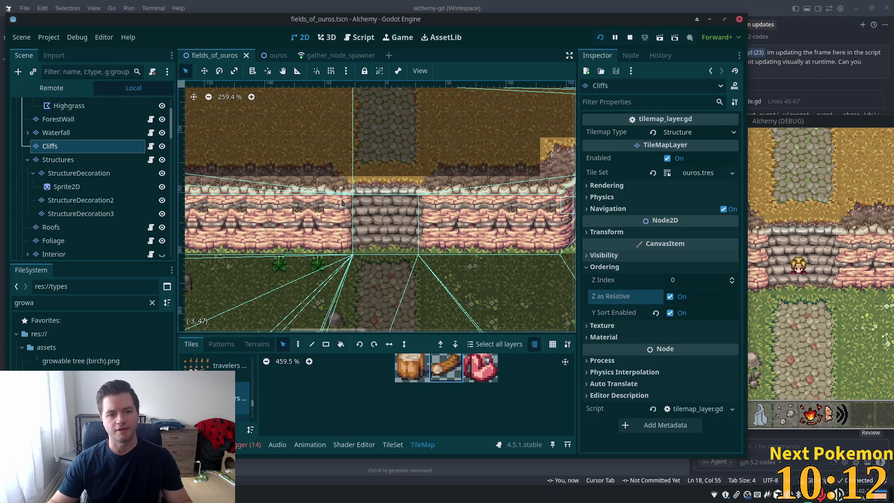
Paint a darker stair tile at the top of the cliff stairway, save, and relaunch the game.
{"action": "key", "text": "d"}
{"action": "left_click", "coordinate": [379, 208]}
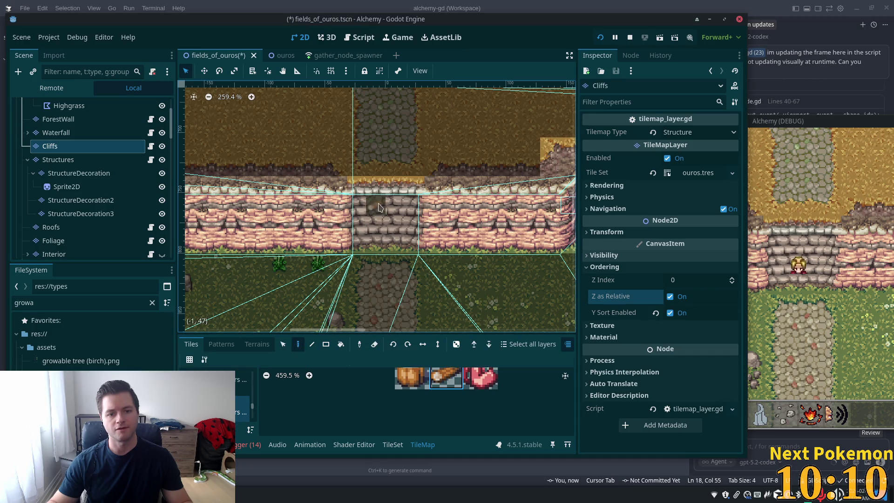
{"action": "key", "text": "ctrl+s"}
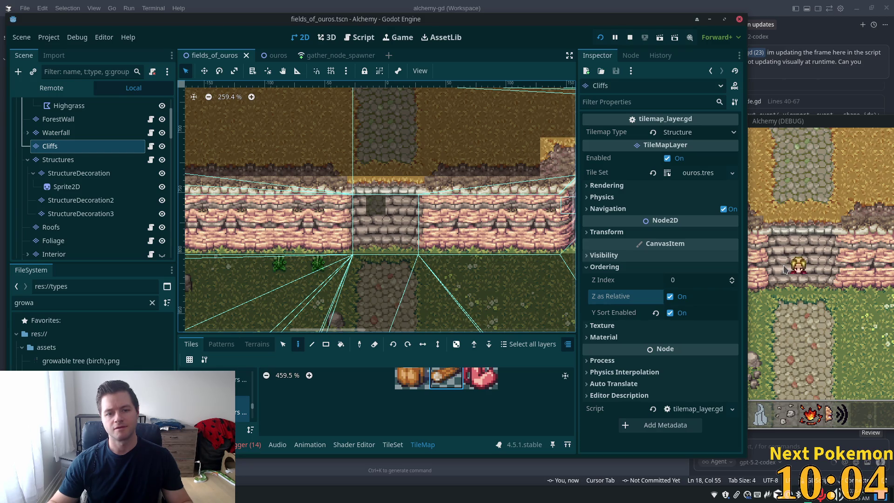
{"action": "right_click", "coordinate": [376, 205]}
{"action": "key", "text": "ctrl+s"}
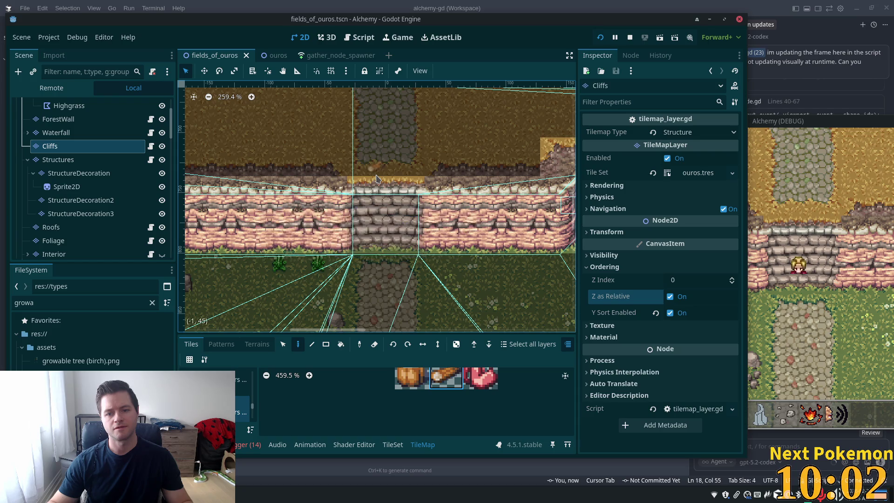
{"action": "key", "text": "ctrl+z"}
{"action": "key", "text": "ctrl+s"}
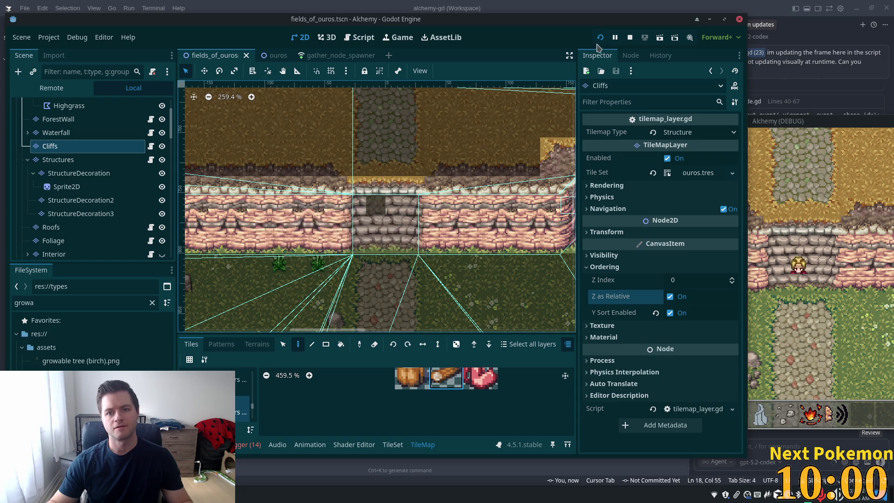
{"action": "key", "text": "F5"}
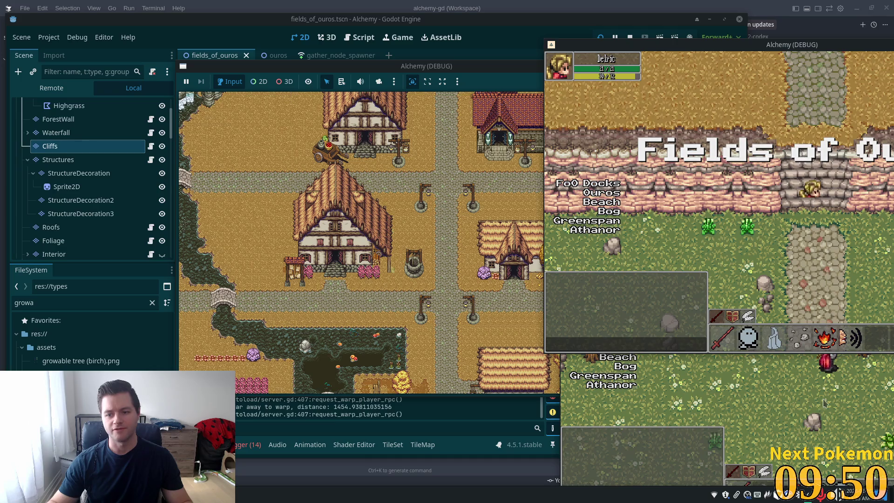
Check the edited stairs in the upper game window, then return to the fields_of_ouros Cliffs layer.
{"action": "left_click", "coordinate": [752, 49]}
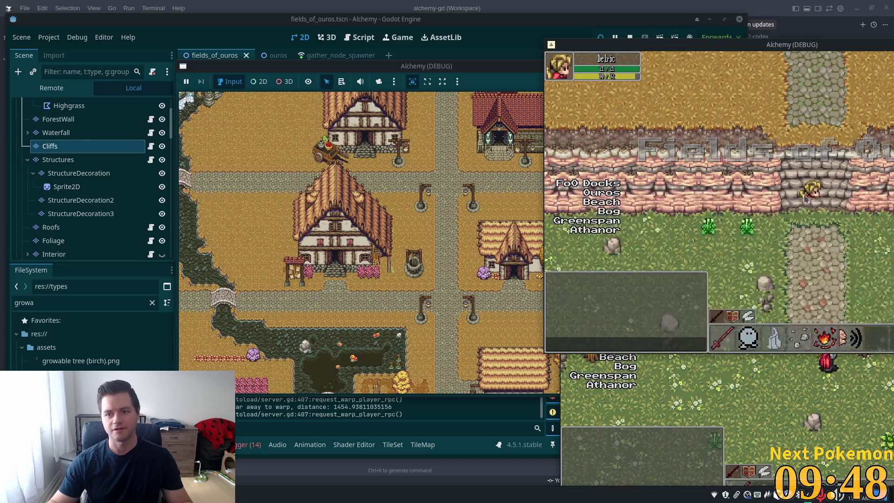
{"action": "left_click", "coordinate": [74, 150]}
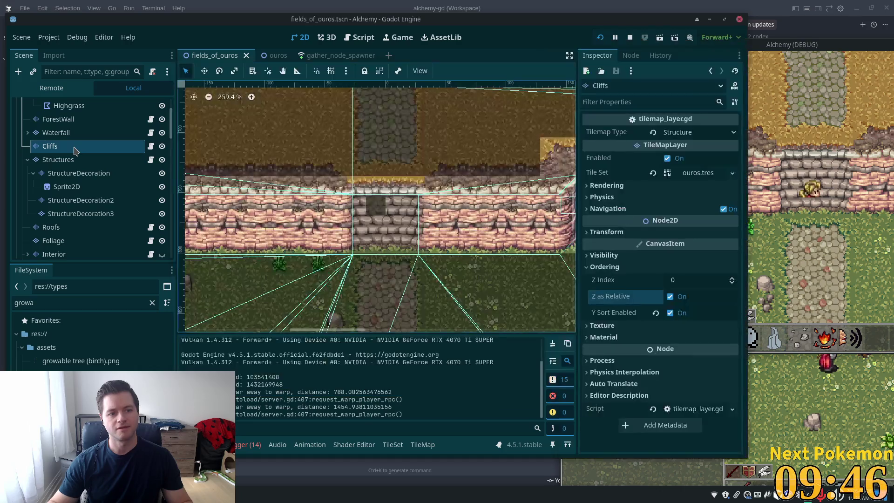